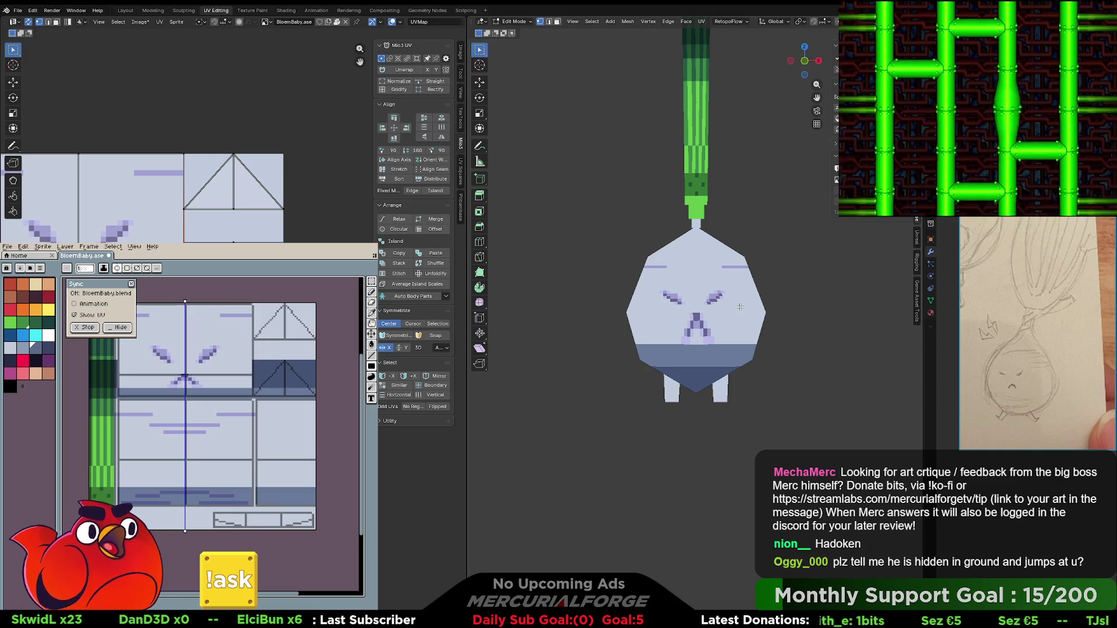
- Frame the turnip from the front, isolate its body Cylinder.002 in local view, and return to Edit Mode
middle_click_drag(740, 307, 853, 304)
key("KP_1")
middle_click_drag(705, 299, 725, 303, "shift")
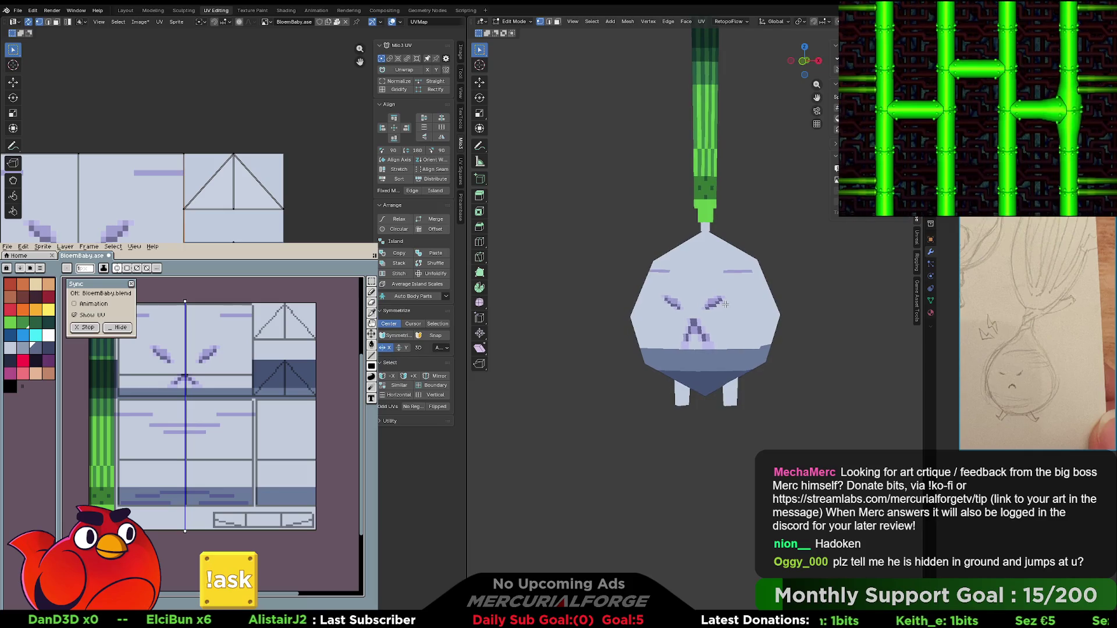
key("Tab")
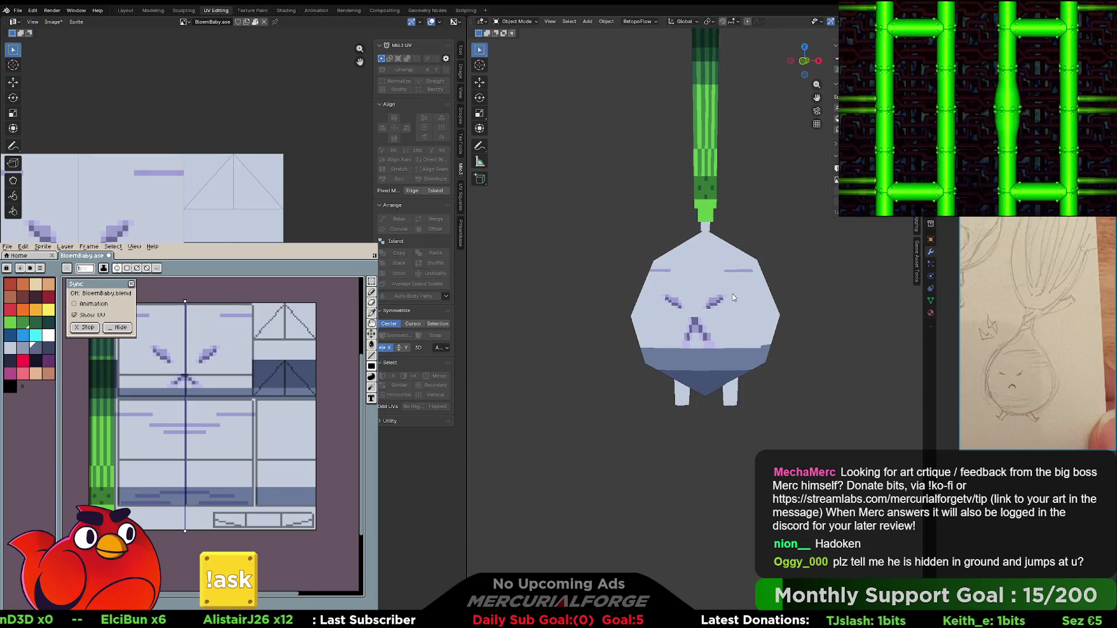
key("ctrl+Tab")
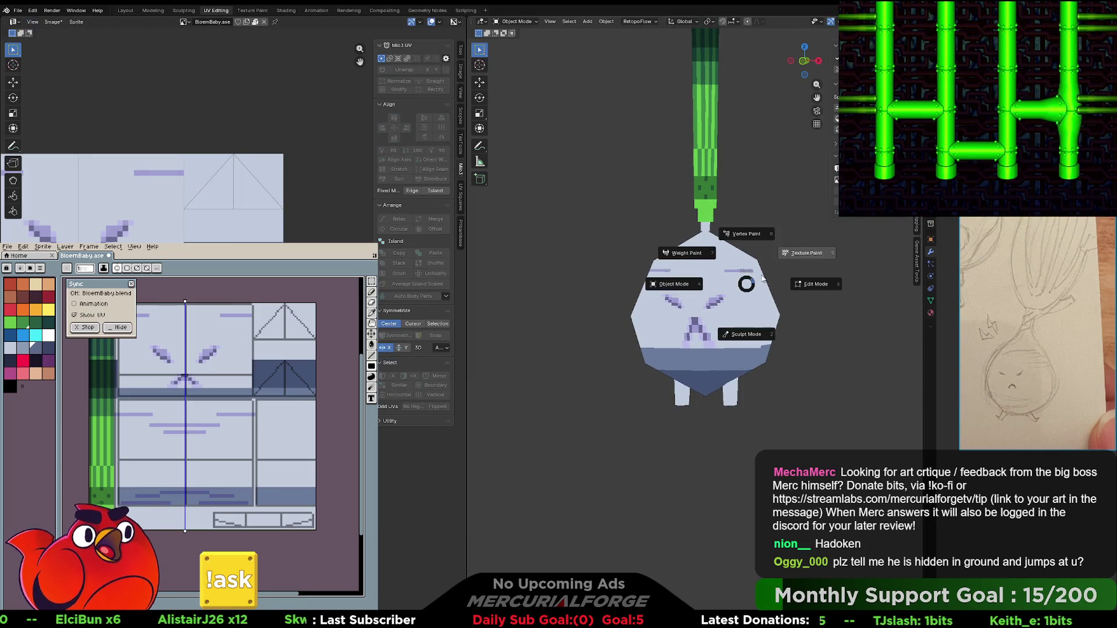
left_click(737, 292)
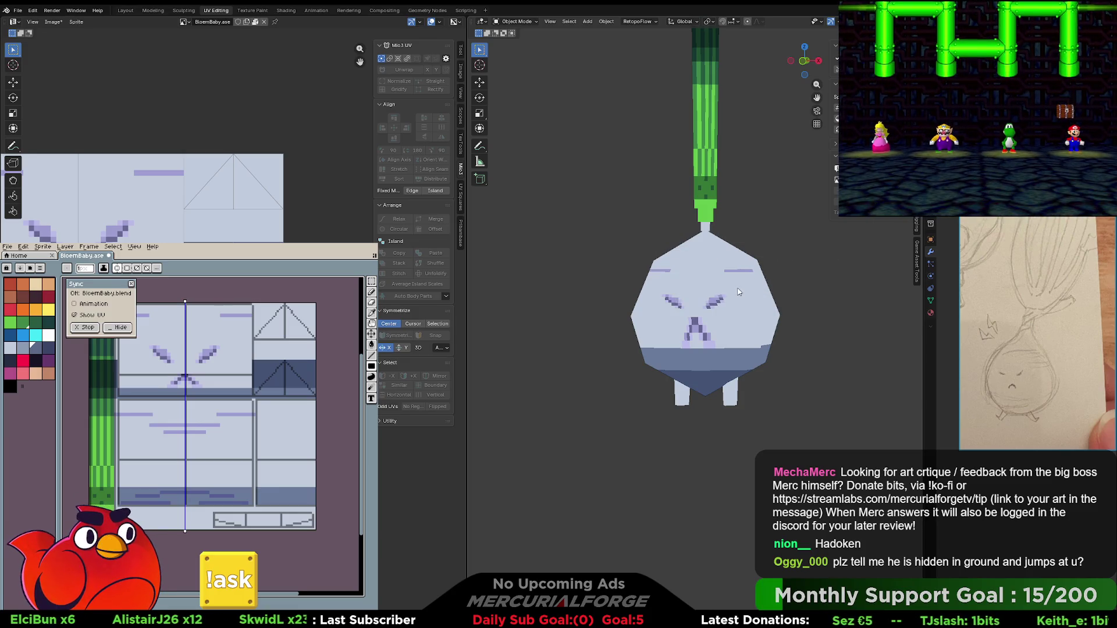
middle_click_drag(743, 310, 732, 313)
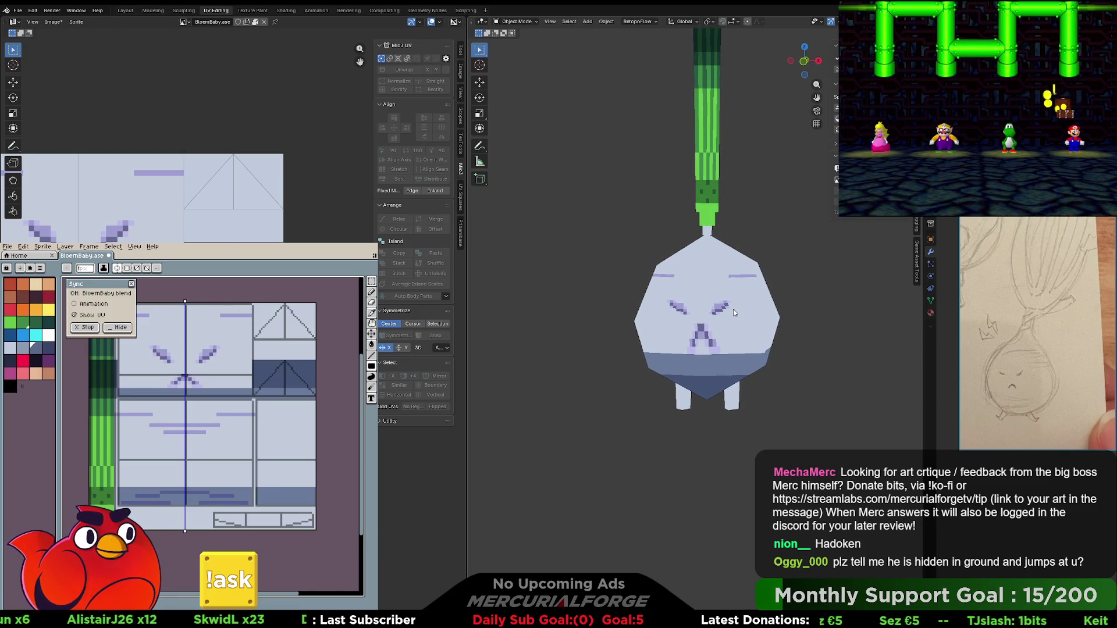
middle_click_drag(731, 307, 736, 306)
key("shift+alt+z")
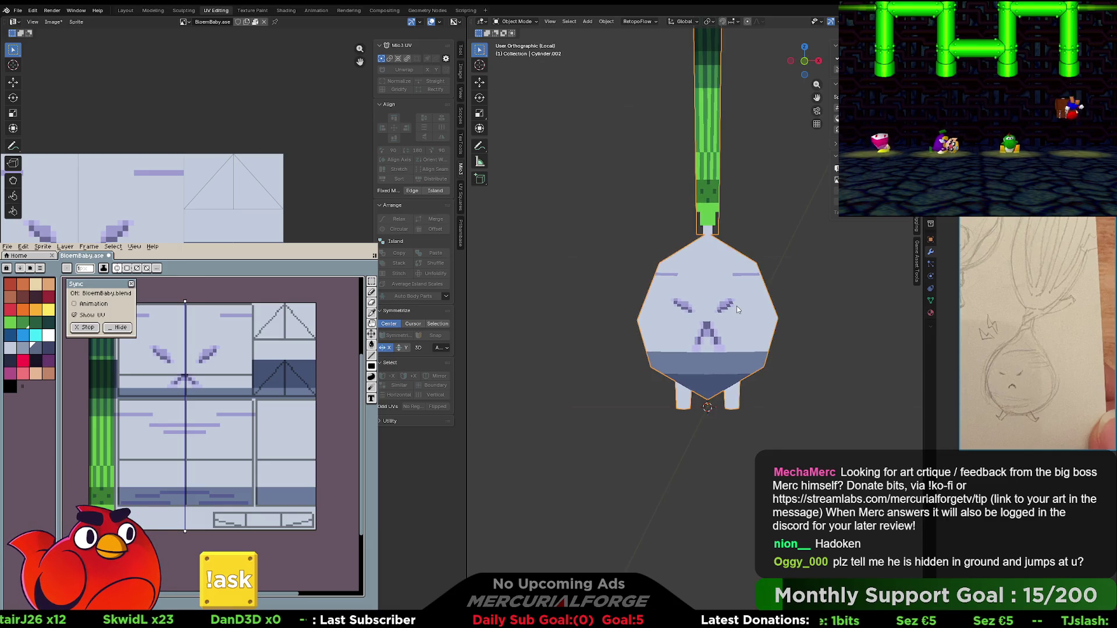
key("ctrl+Tab")
left_click(769, 310)
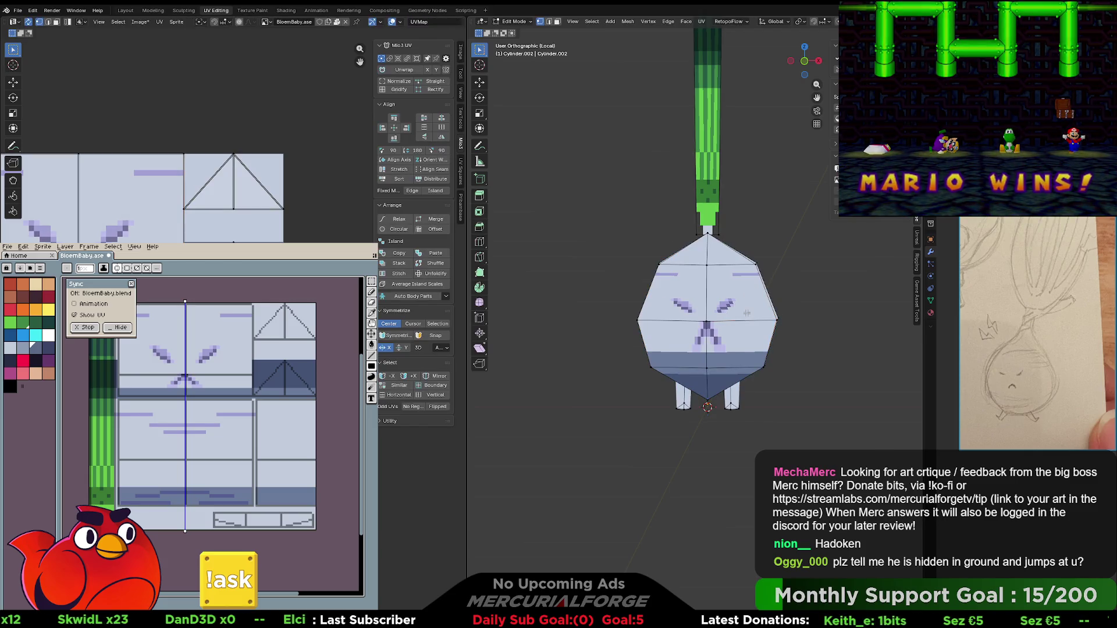
- Select the whole body and widen it in X and Y only, to about 1.048
key("l")
key("s")
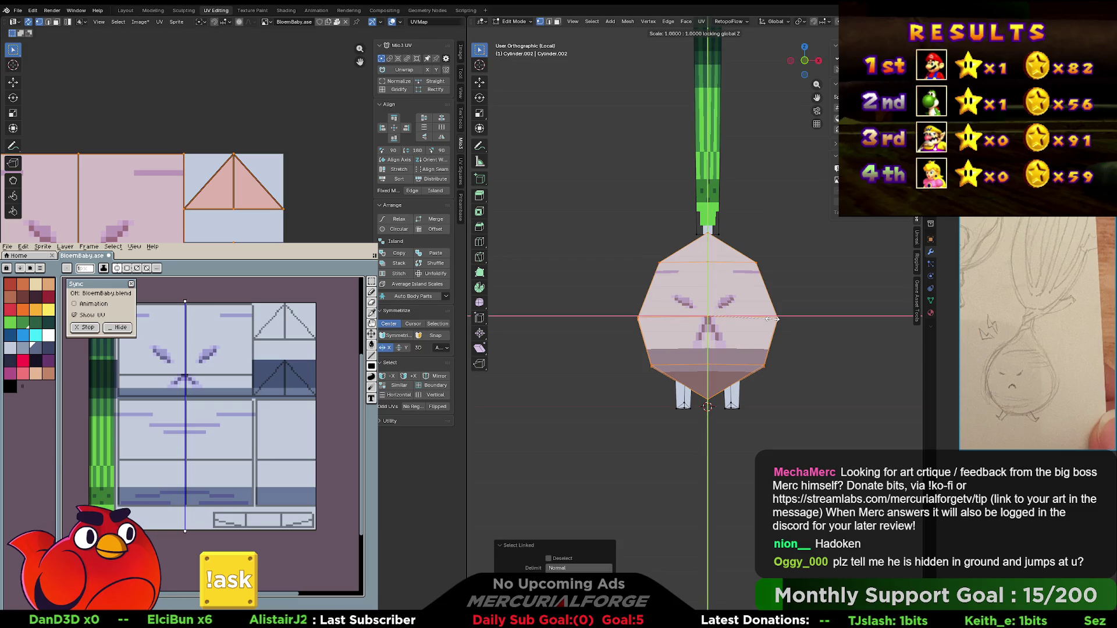
key("y")
left_click(775, 337)
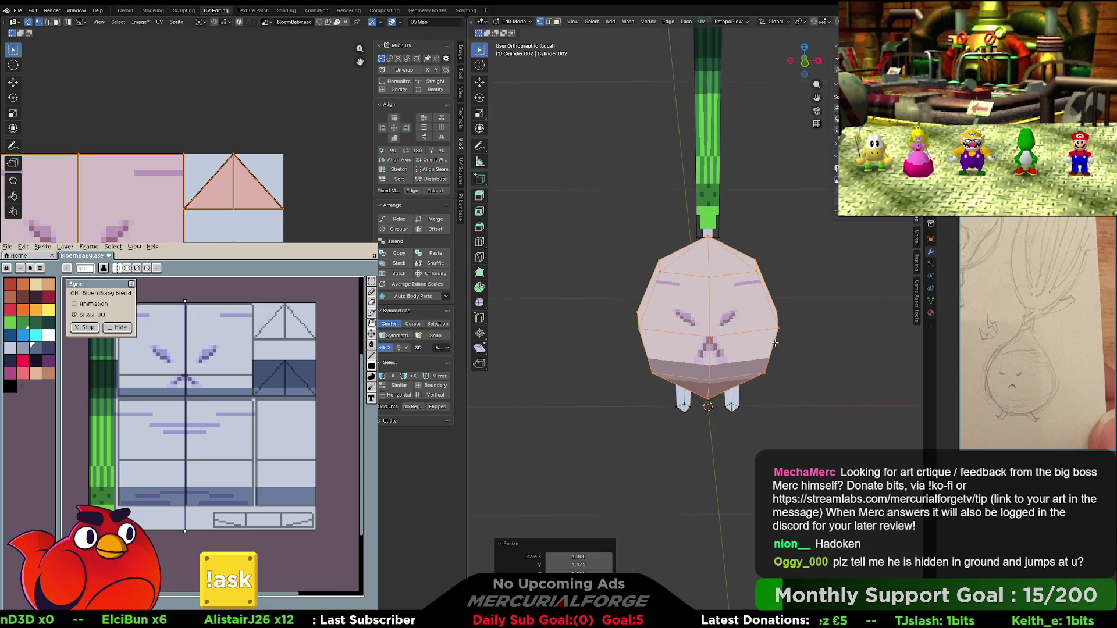
key("s")
key("shift+x")
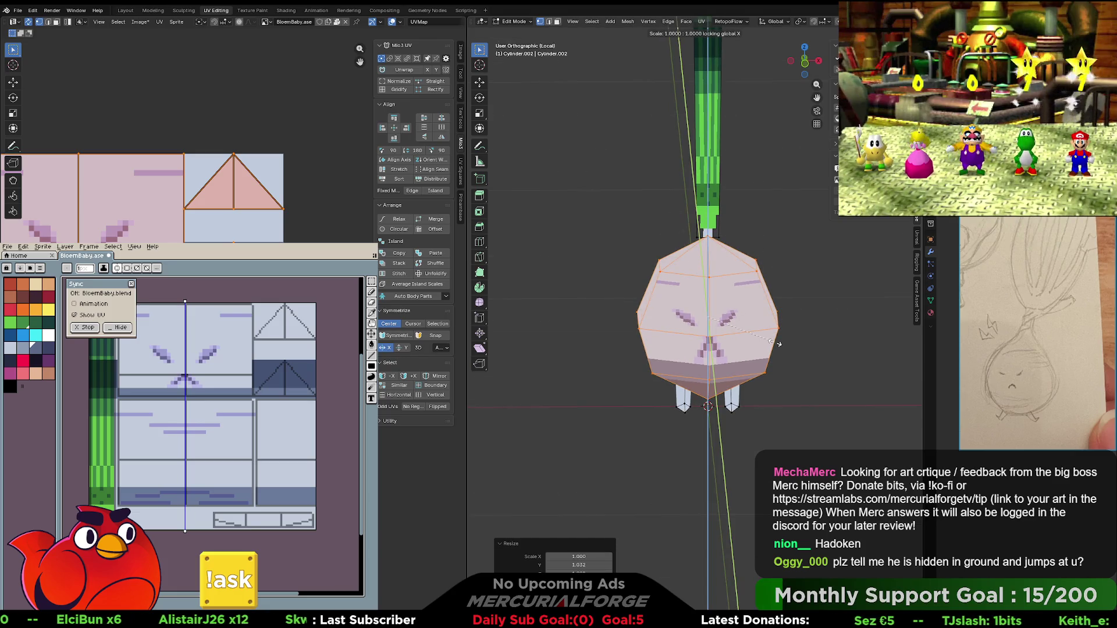
key("shift+z")
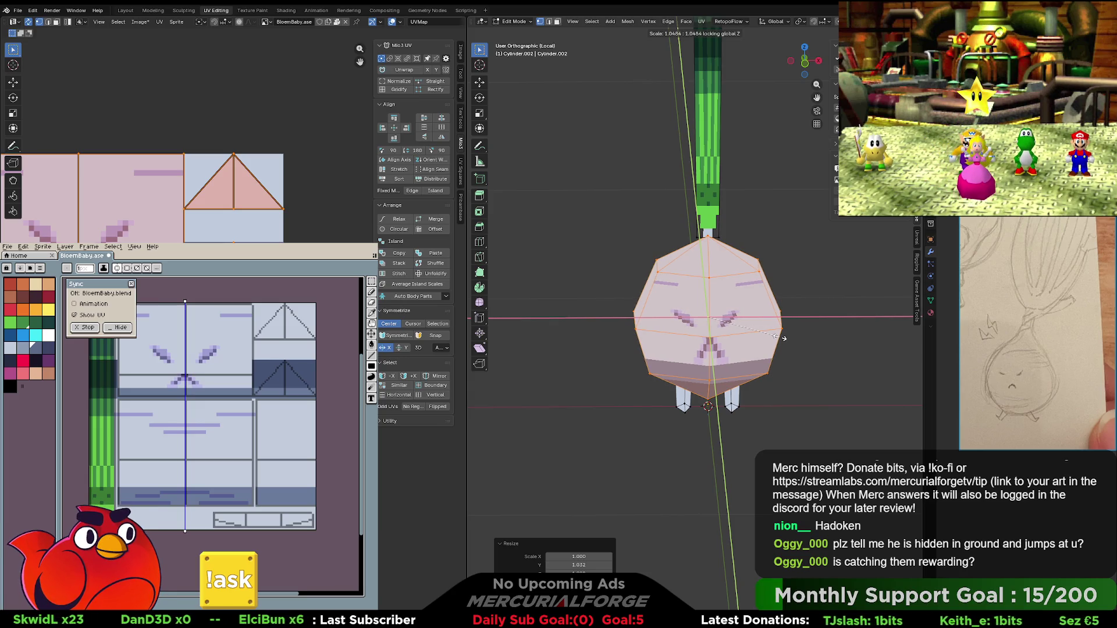
left_click(783, 338)
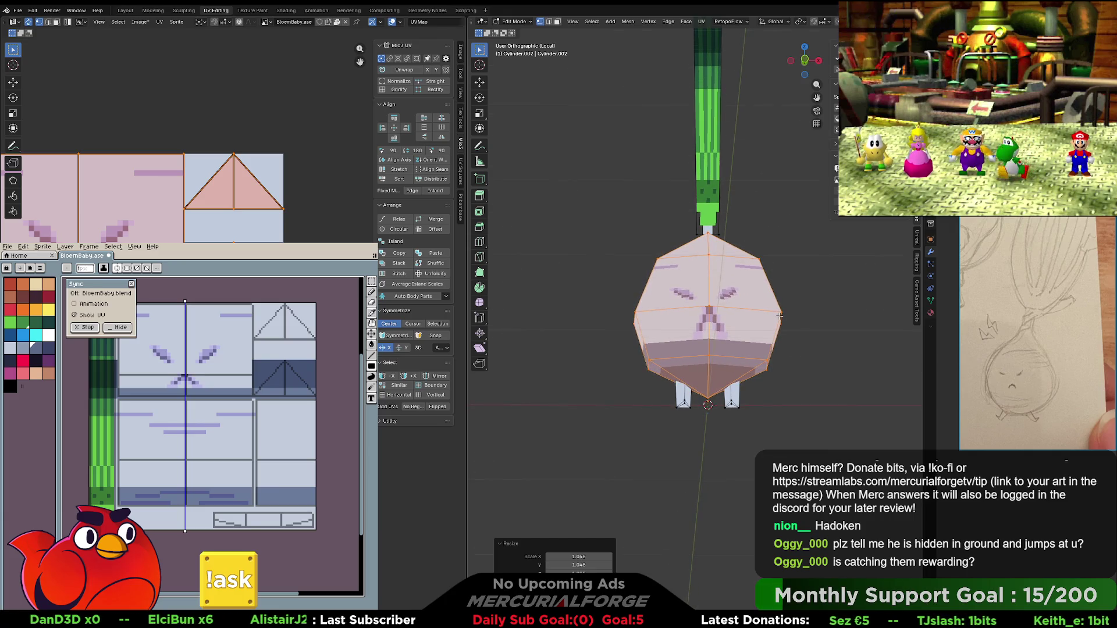
- Check the shape in perspective and widen the body once more in X/Y, keeping its height
mouse_move(779, 316)
middle_mouse_down()
mouse_move(785, 330)
mouse_move(752, 324)
middle_mouse_up()
key("KP_5")
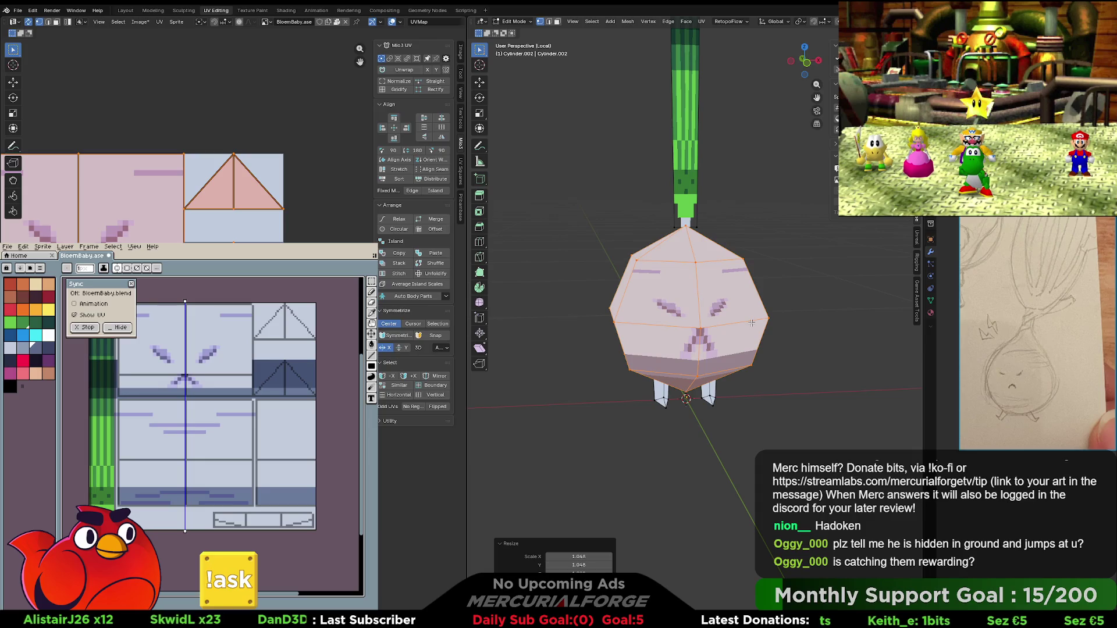
key("s")
key("shift+x")
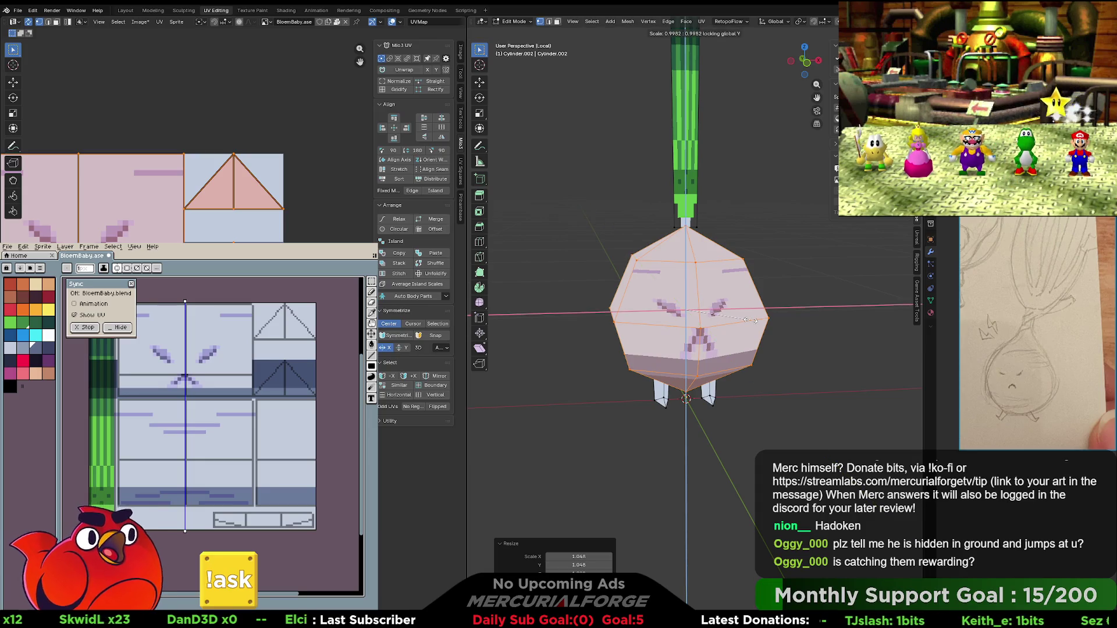
key("shift+z")
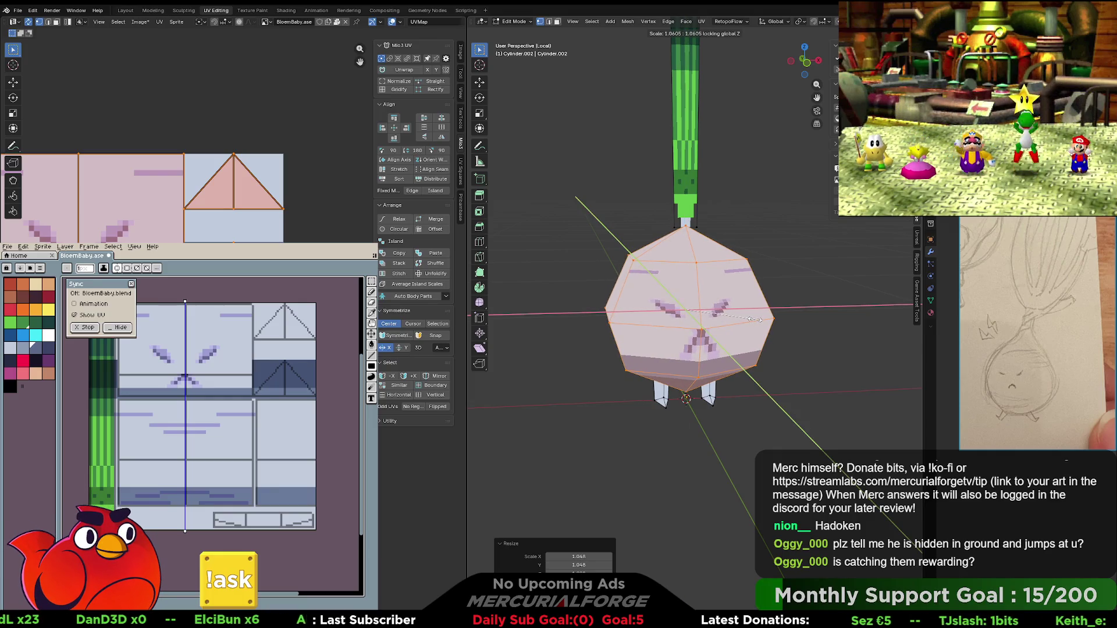
left_click(754, 319)
left_click(779, 345)
scroll(779, 345, "down", 4)
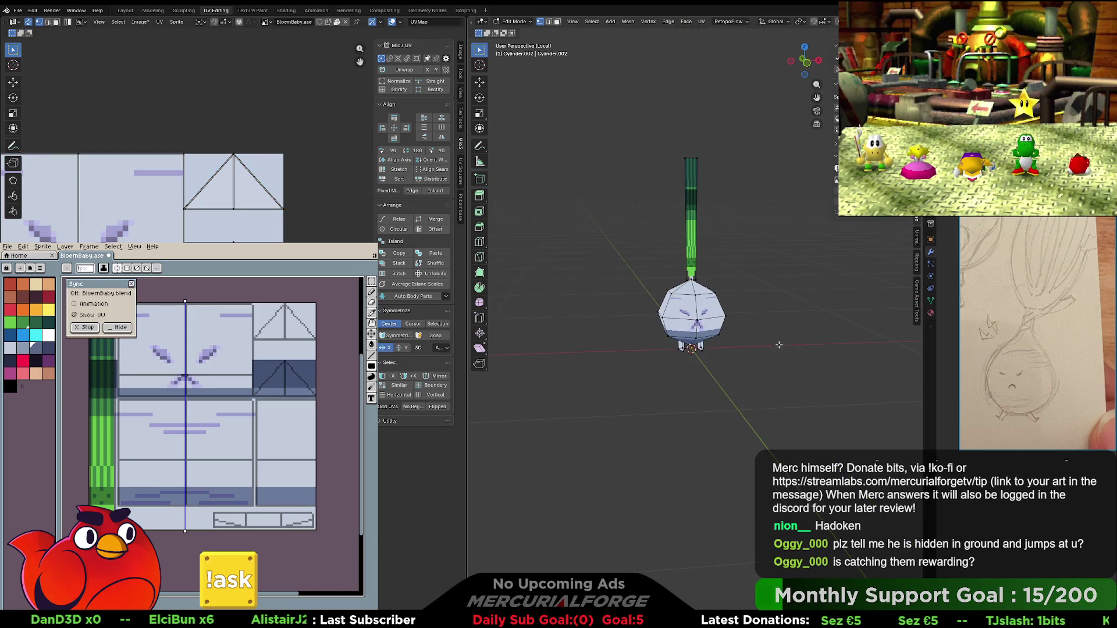
- Box-select the leafy stalk vertices on top of the turnip
mouse_move(710, 344)
middle_mouse_down()
mouse_move(742, 343)
mouse_move(697, 339)
middle_mouse_up()
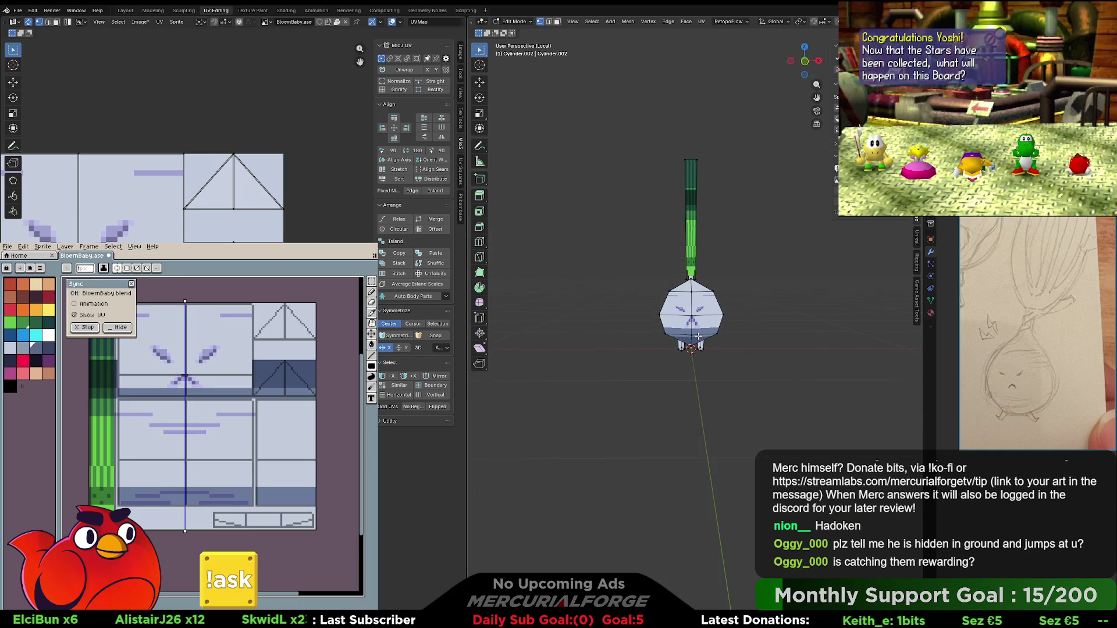
scroll(696, 314, "up", 4)
scroll(696, 285, "down", 2)
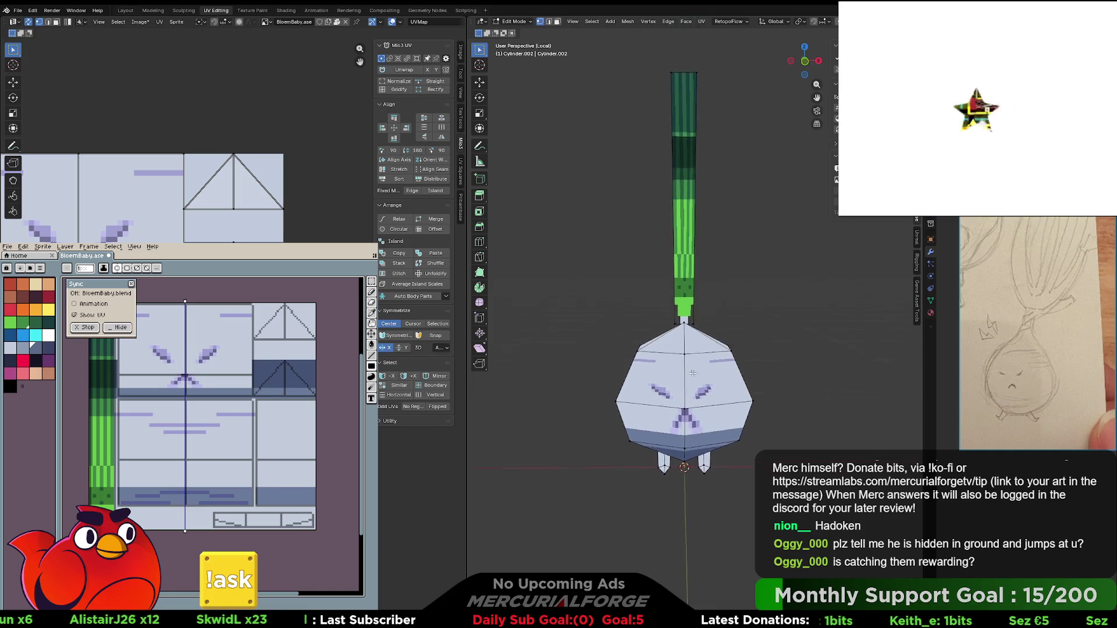
left_click_drag(719, 103, 645, 349)
middle_click_drag(646, 349, 686, 336)
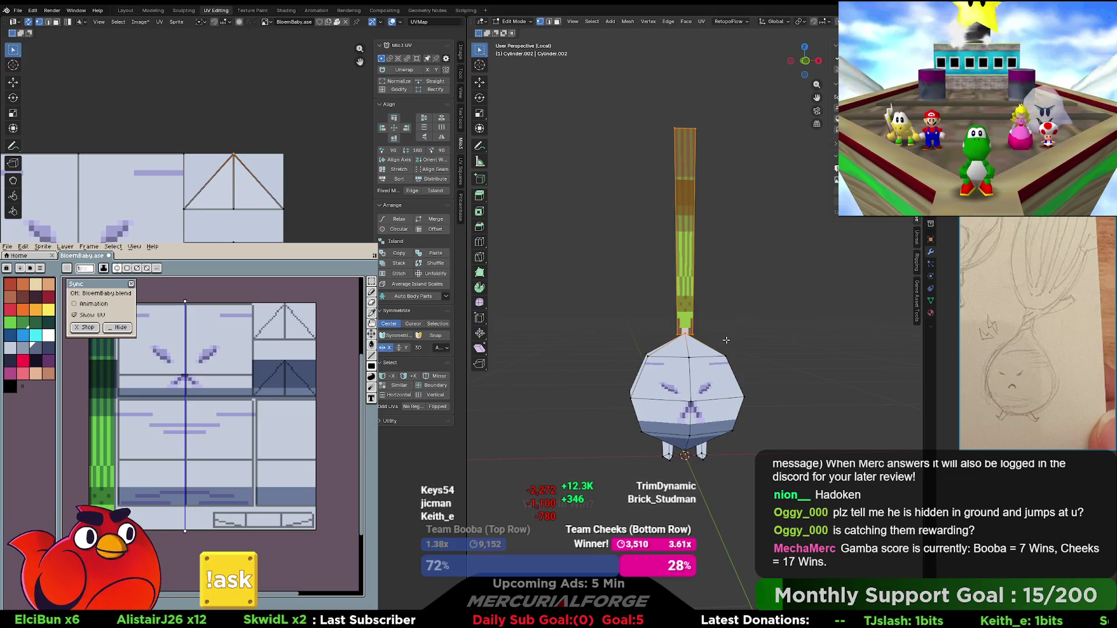
- Raise the head top about 0.054 m along Z into a point, then select the top edge ring
middle_click_drag(727, 339, 757, 338)
key("g")
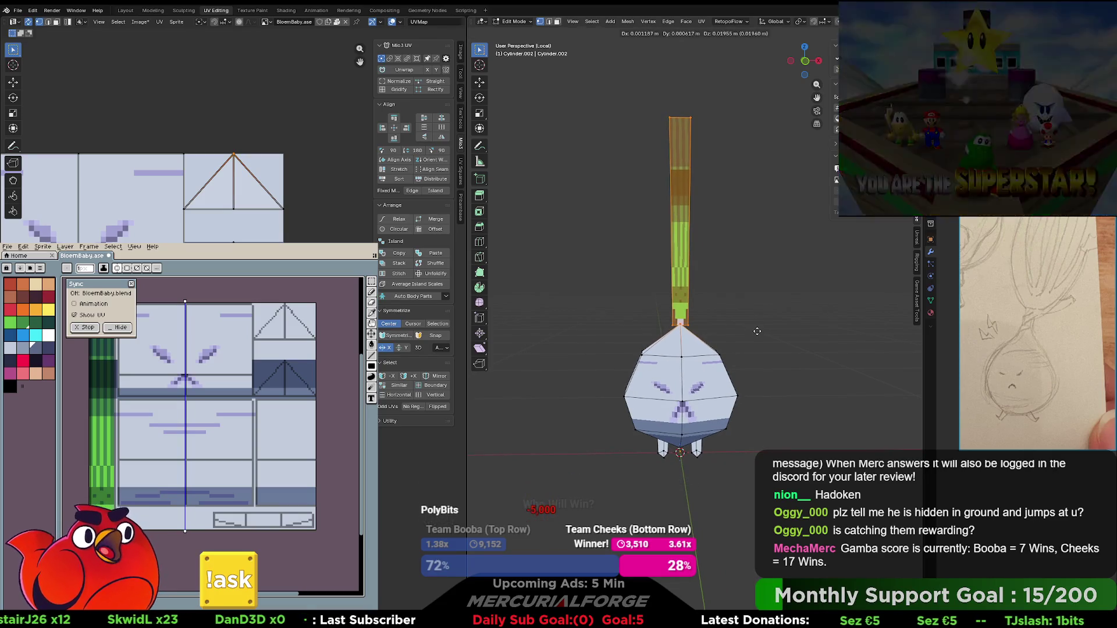
key("Escape")
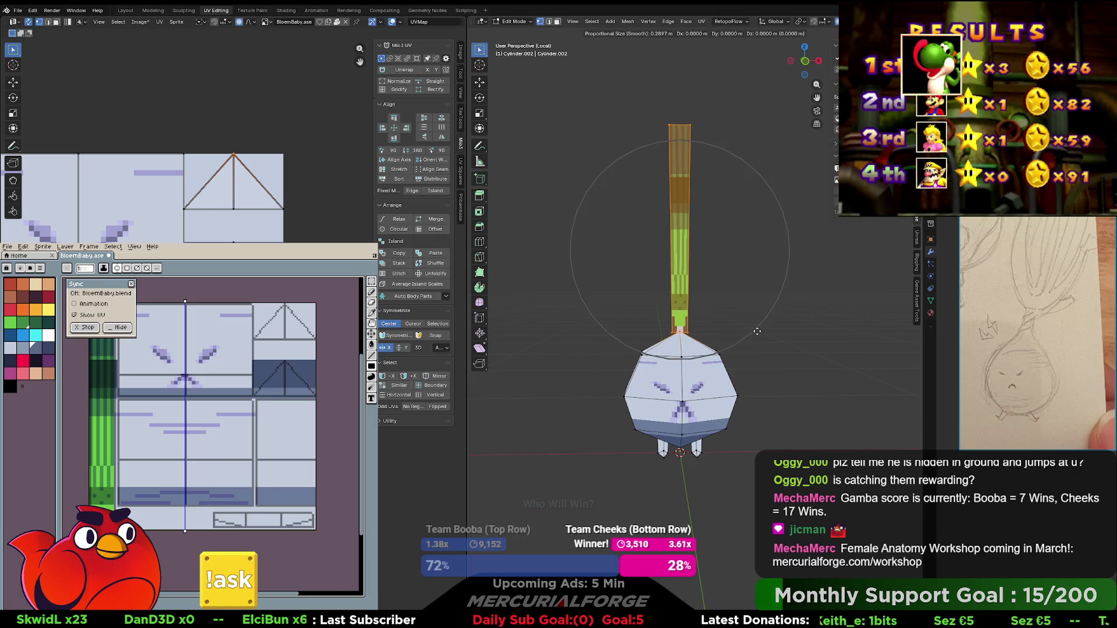
key("z")
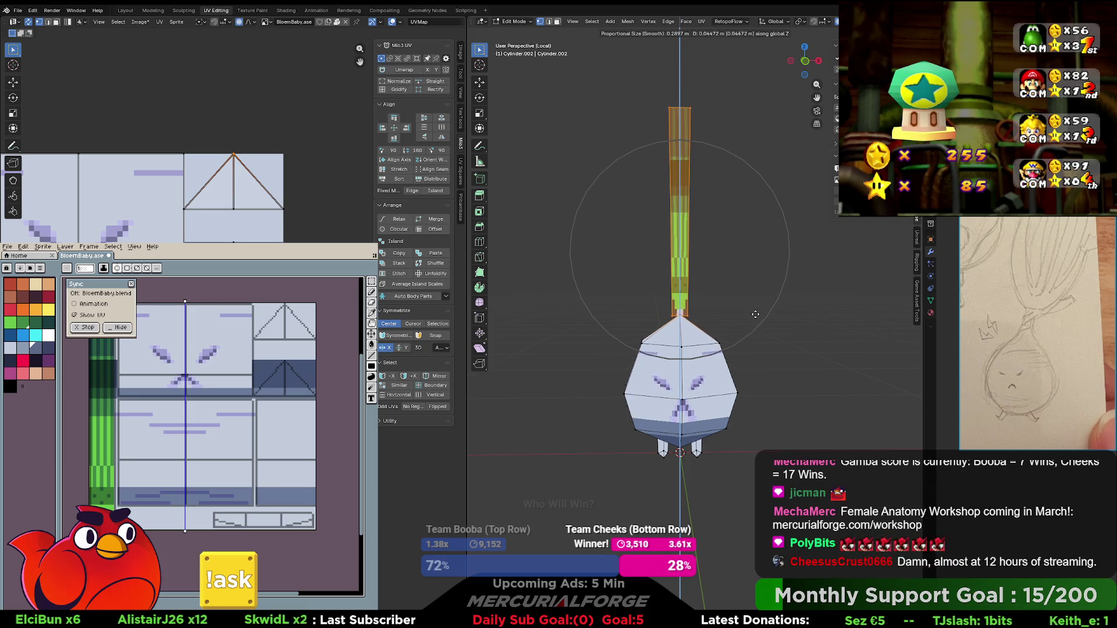
left_click(755, 310)
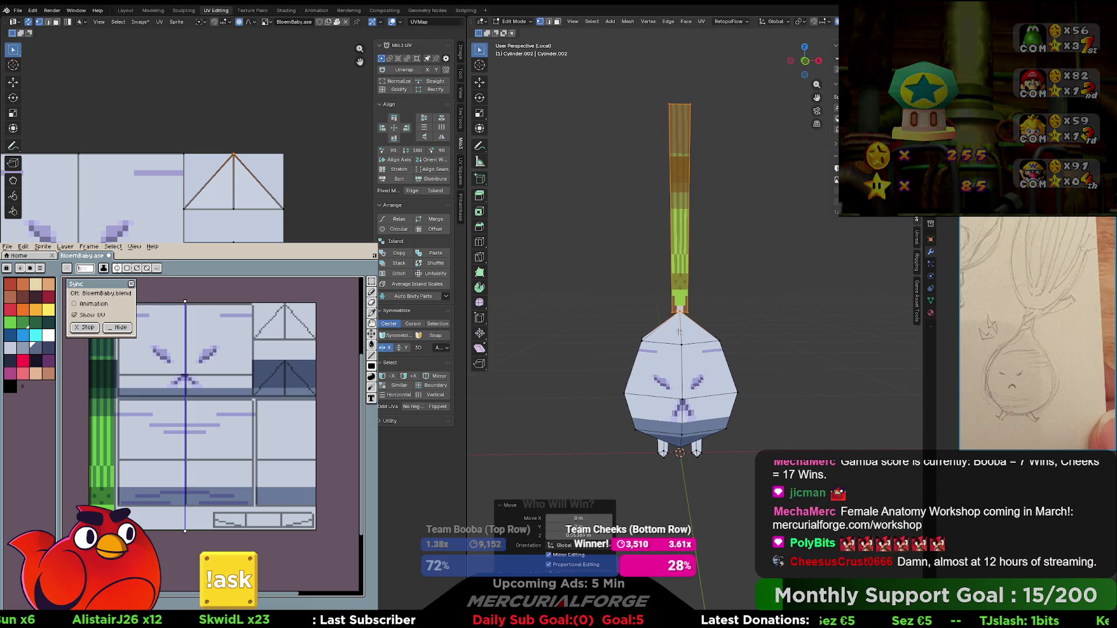
key("alt+a")
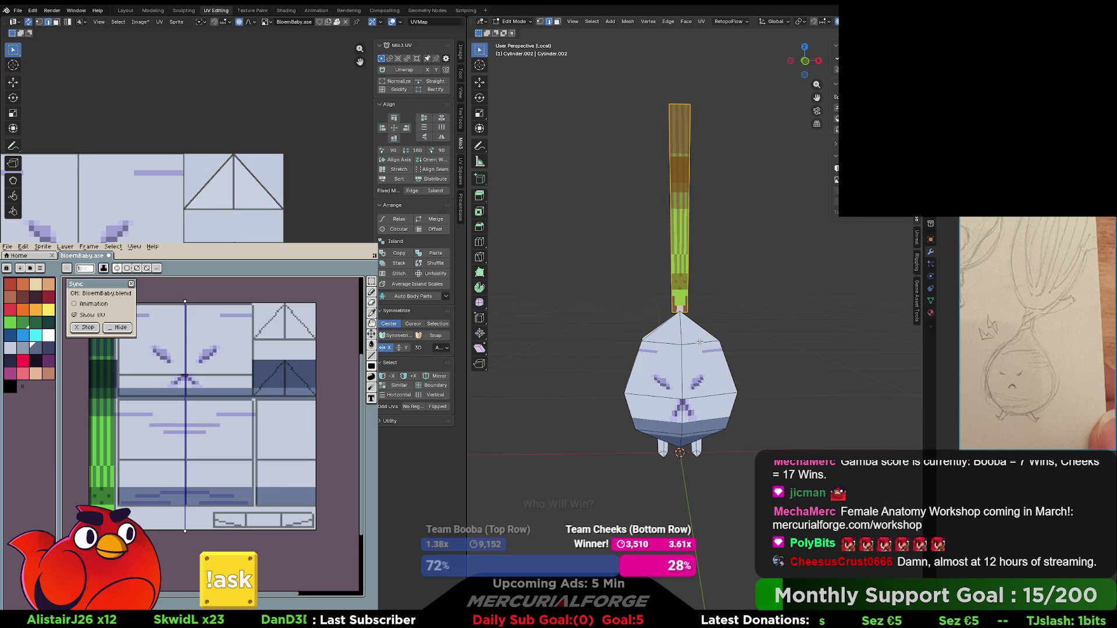
left_click(700, 342)
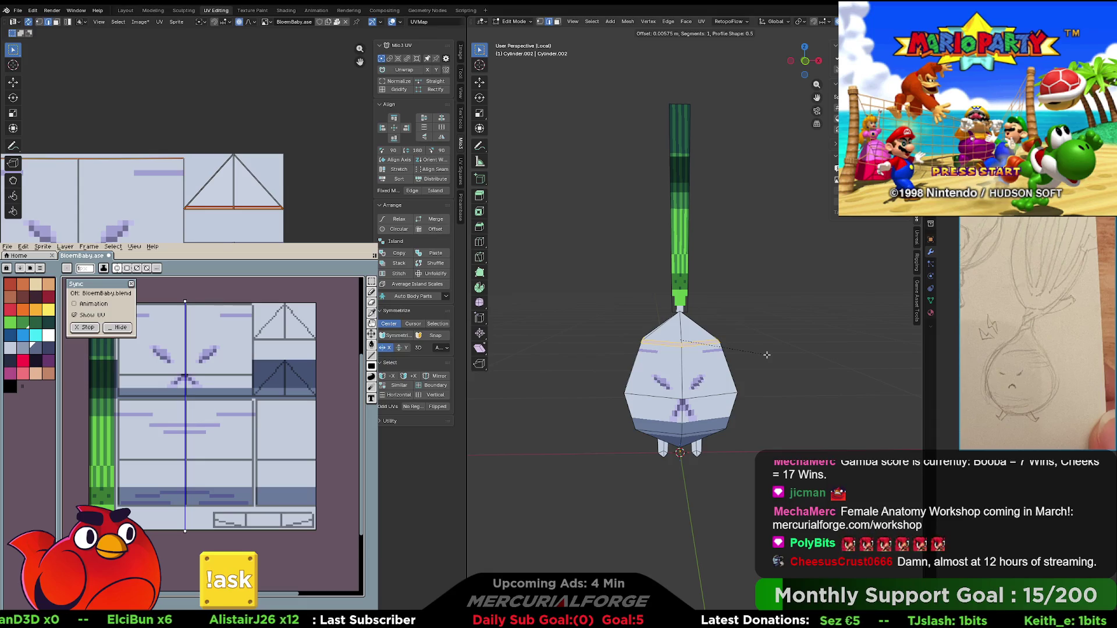
- Finish the top-edge bevel, undo the raised top, and clear the selection
left_click(766, 354)
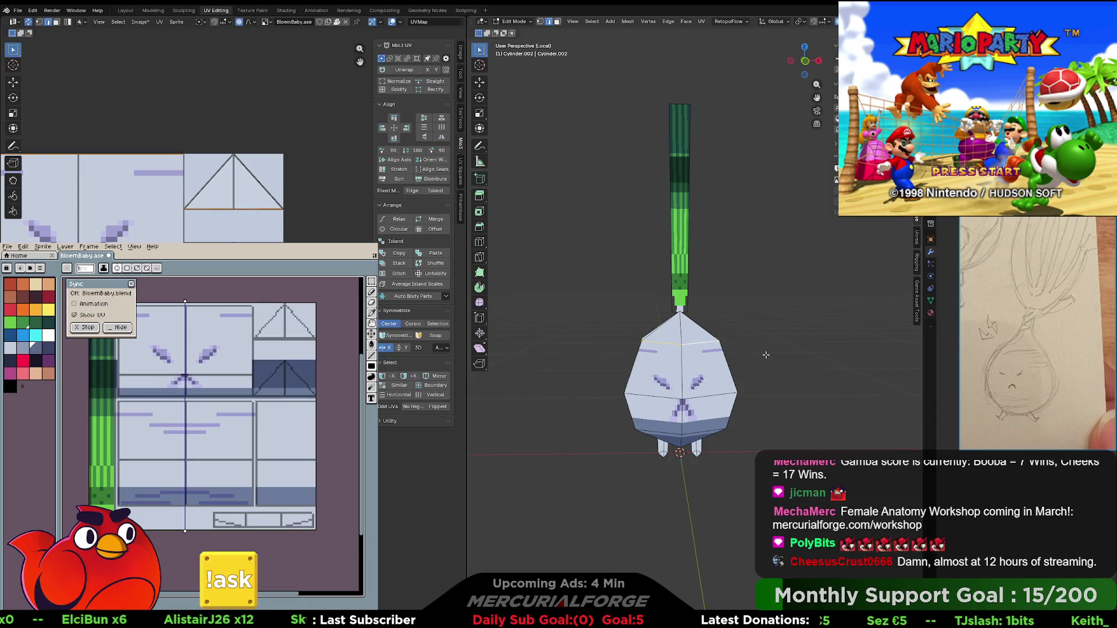
key("ctrl+z")
key("ctrl+z")
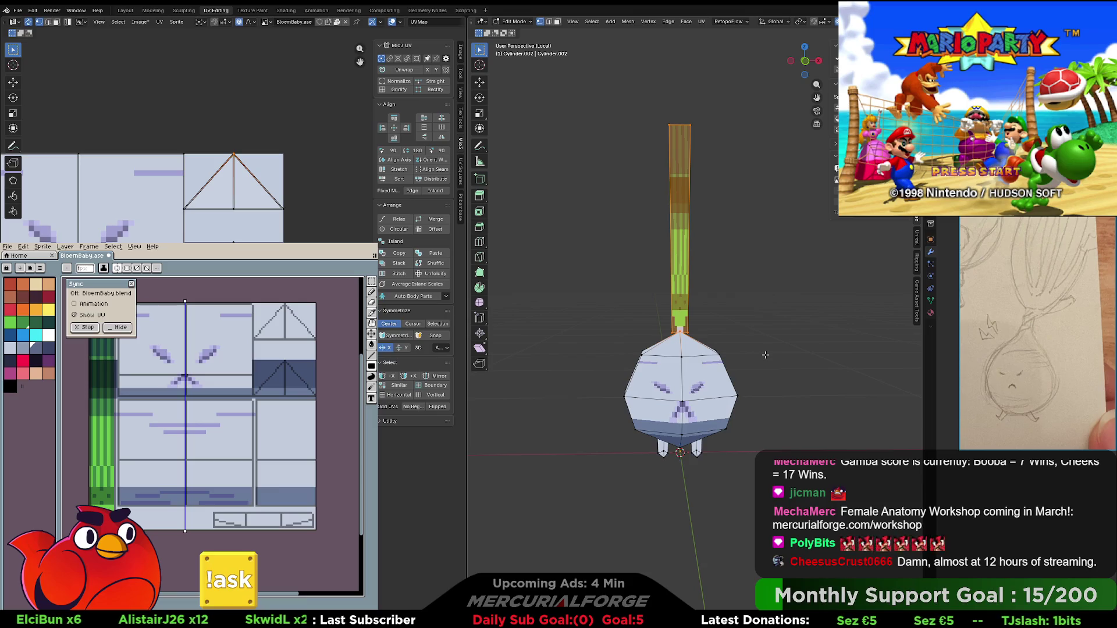
left_click(764, 360)
- Turn off overlays and frame the head from an elevated angle to preview the shading
scroll(734, 355, "down", 5)
mouse_move(734, 356)
middle_mouse_down()
mouse_move(771, 364)
mouse_move(763, 384)
mouse_move(777, 314)
middle_mouse_up()
scroll(771, 364, "up", 6)
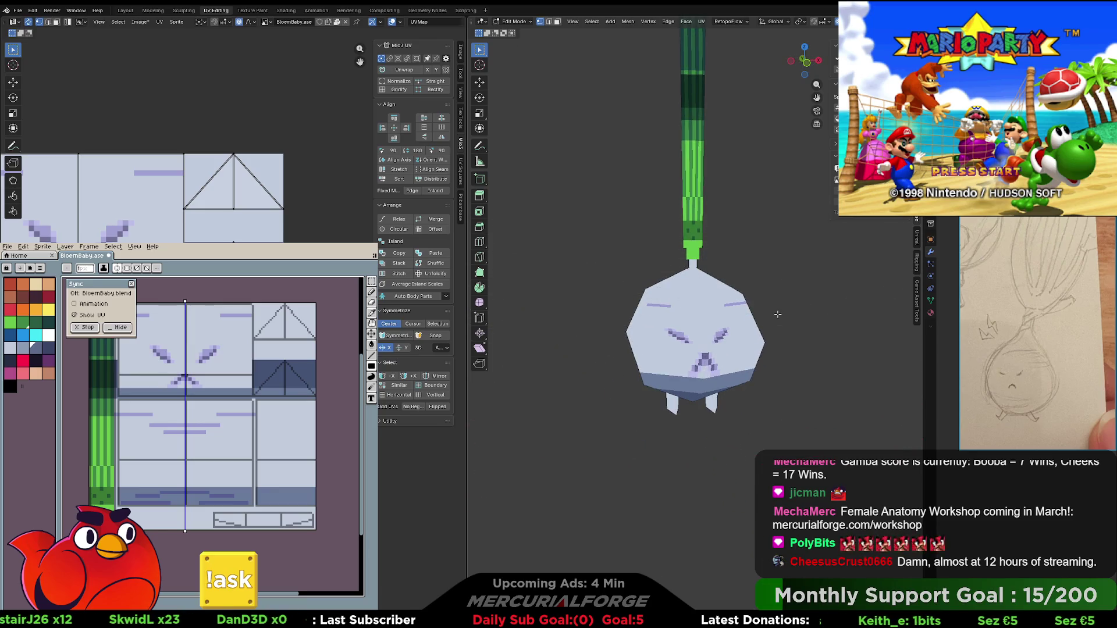
key("shift+alt+z")
key("shift+alt+z")
key("shift+alt+z")
scroll(749, 317, "up", 2)
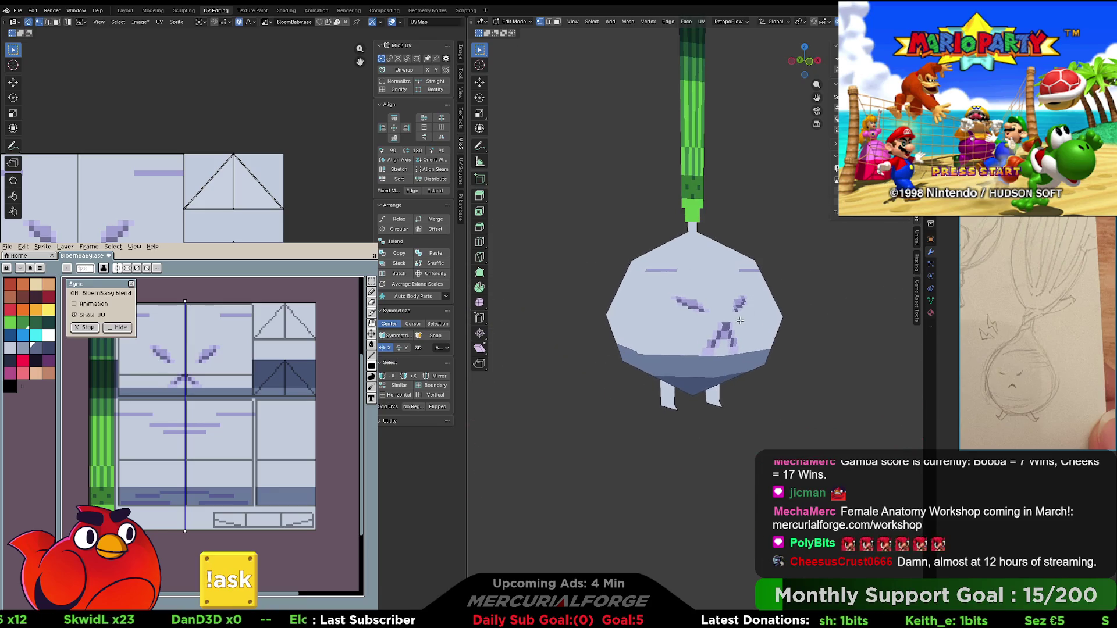
middle_click_drag(749, 317, 743, 295, "shift")
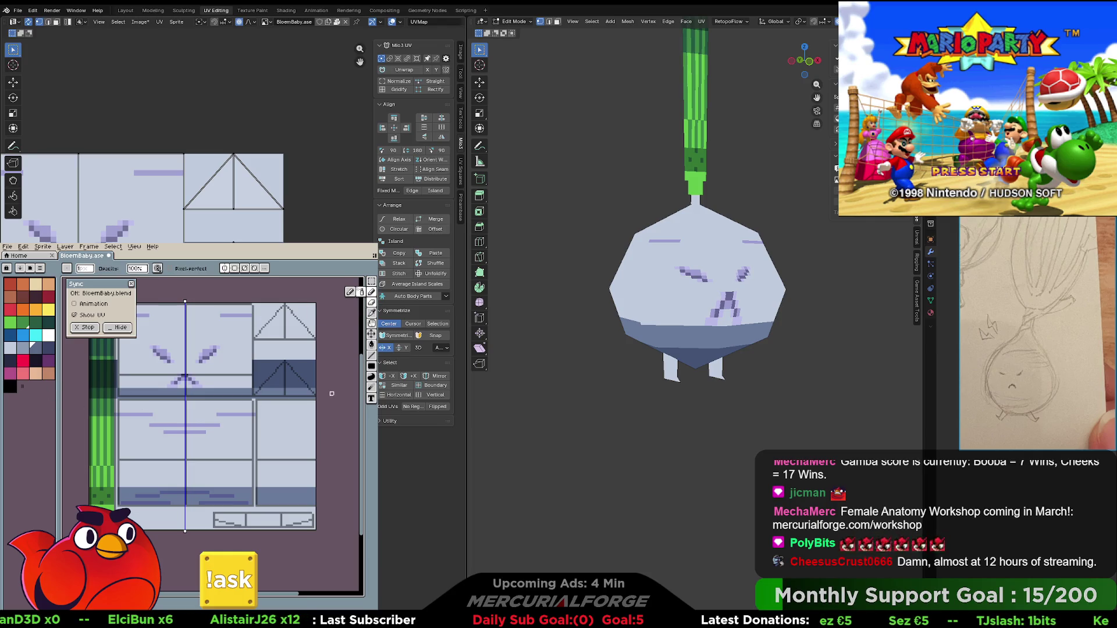
- Zoom and pan the Aseprite canvas back onto the face texture
scroll(320, 397, "up", 1)
middle_click_drag(278, 394, 311, 348)
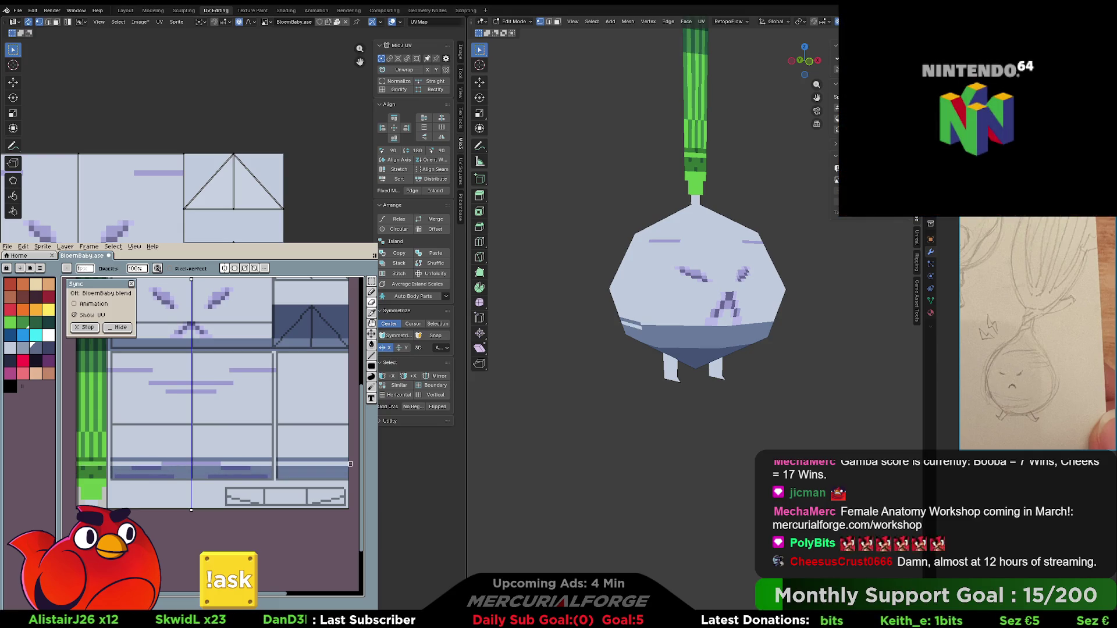
scroll(271, 402, "up", 3)
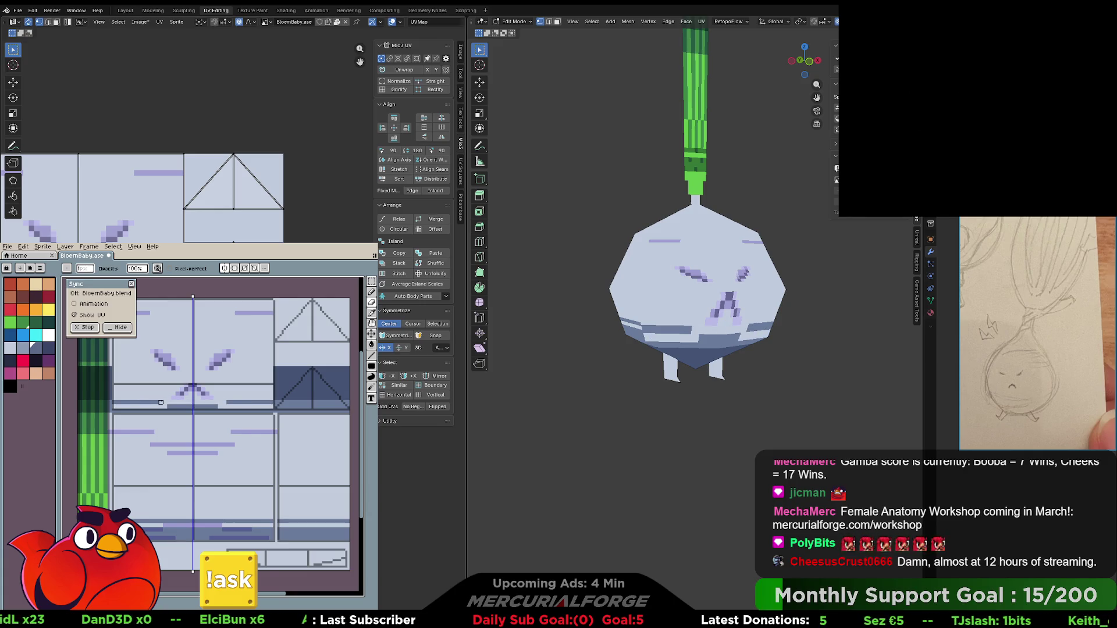
scroll(684, 341, "down", 8)
- Inspect the turnip model in Blender from front, side, and around its stem and feet
key("KP_1")
scroll(698, 344, "up", 6)
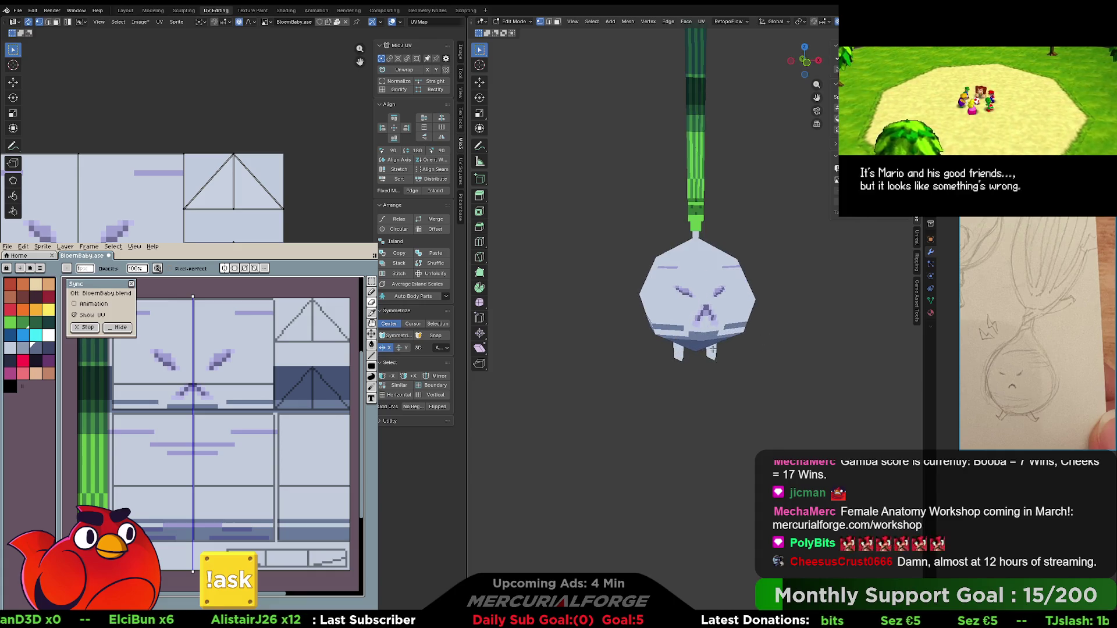
scroll(712, 349, "up", 5)
key("KP_3")
middle_click_drag(712, 369, 727, 402)
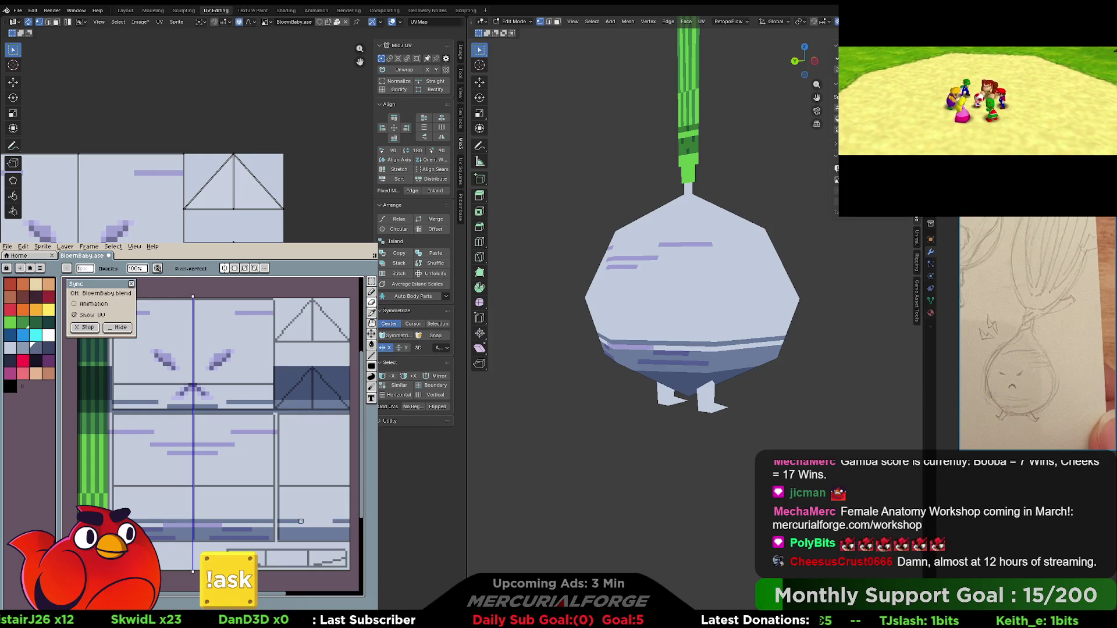
mouse_move(693, 291)
middle_mouse_down()
mouse_move(698, 268)
mouse_move(704, 279)
middle_mouse_up()
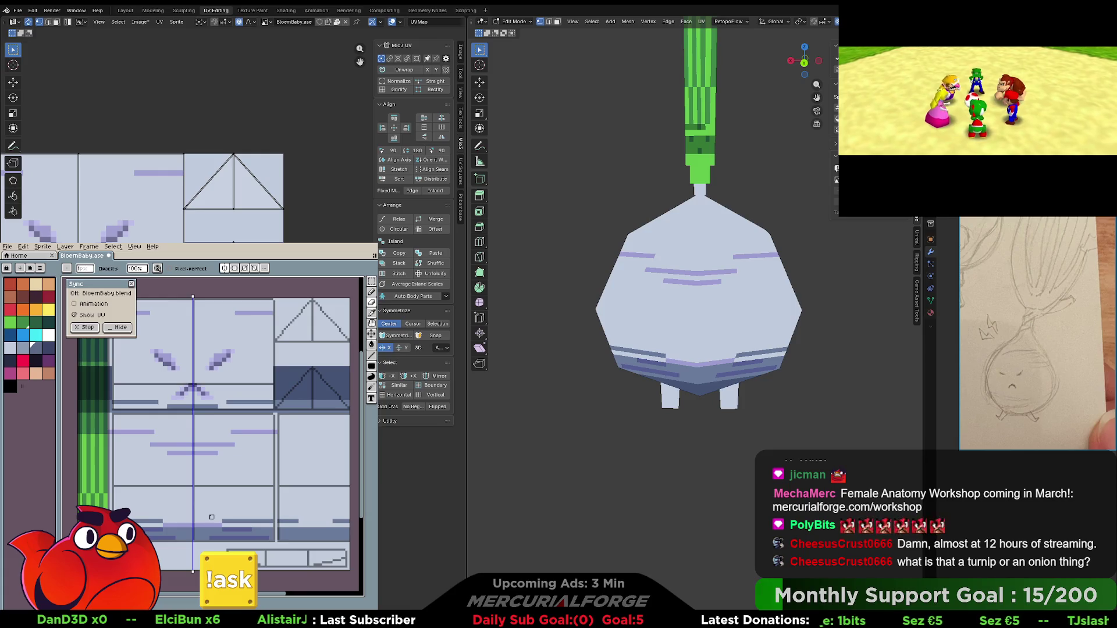
mouse_move(634, 314)
middle_mouse_down()
mouse_move(642, 340)
mouse_move(631, 337)
mouse_move(687, 347)
middle_mouse_up()
- Recentre the eyes area of the face texture on the Aseprite canvas
scroll(636, 334, "down", 5)
scroll(672, 338, "up", 3)
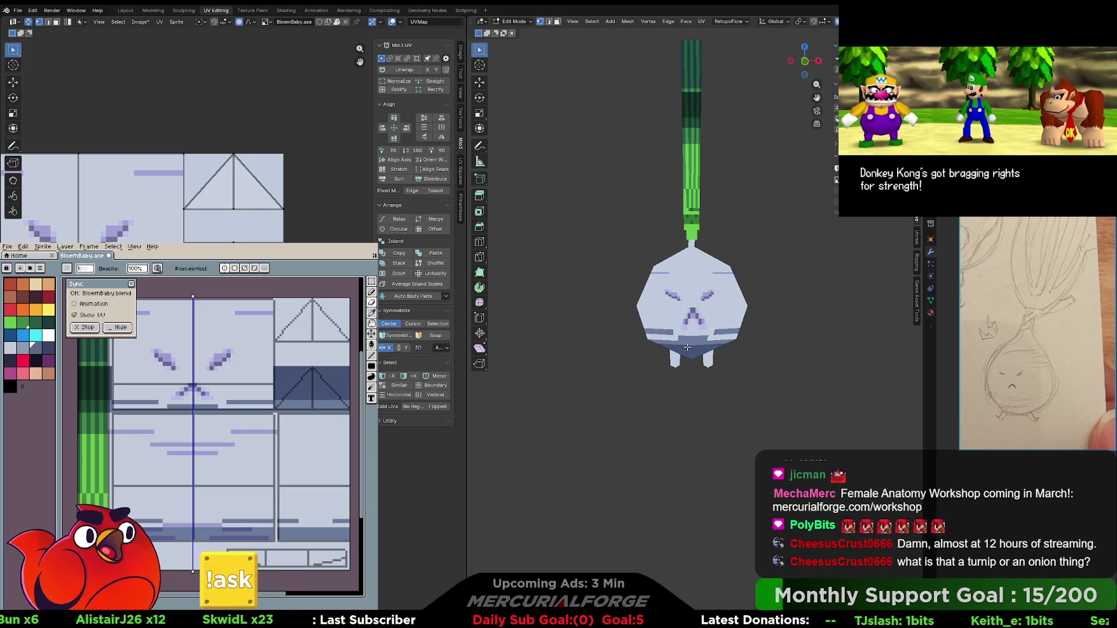
middle_click_drag(216, 368, 229, 420)
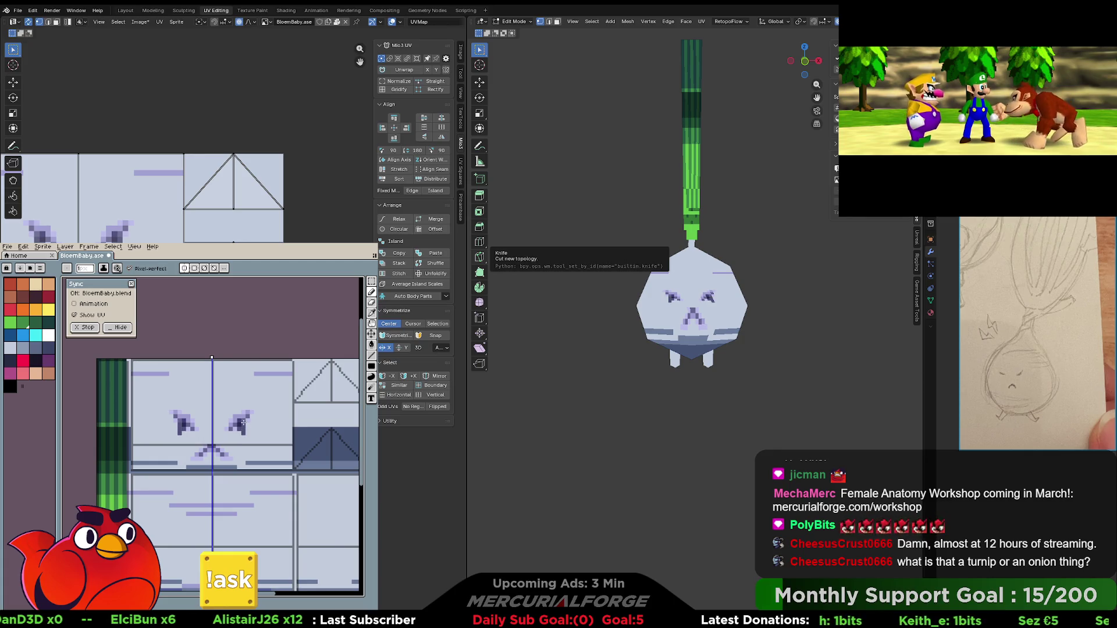
- Draw mirrored test lines under both eyes, then undo them and the lower eye tails
left_click_drag(243, 422, 245, 459)
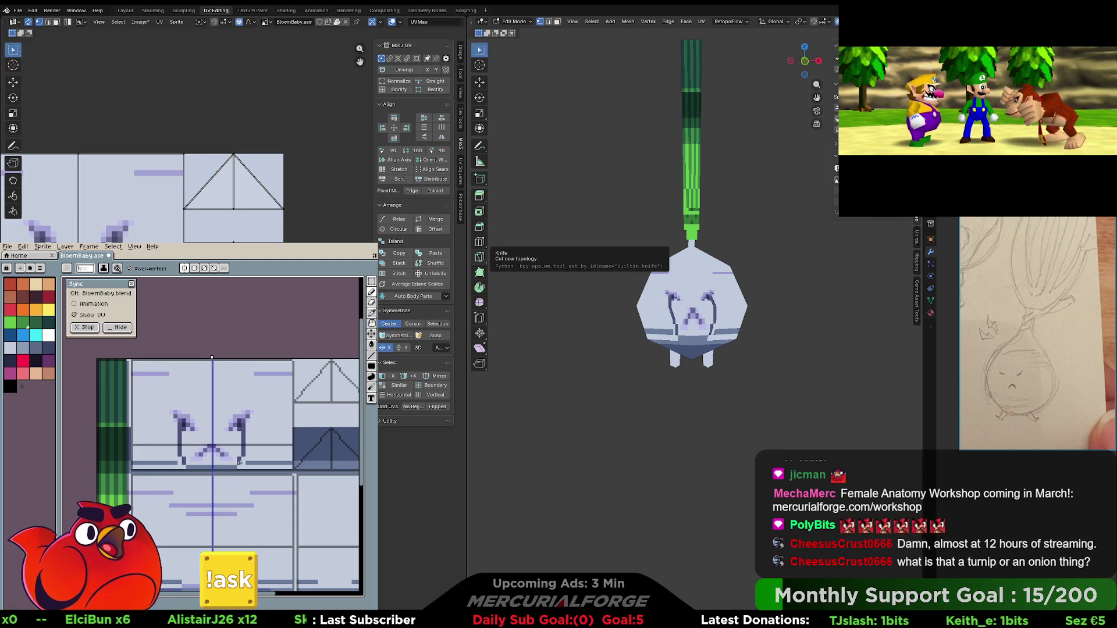
key("ctrl+z")
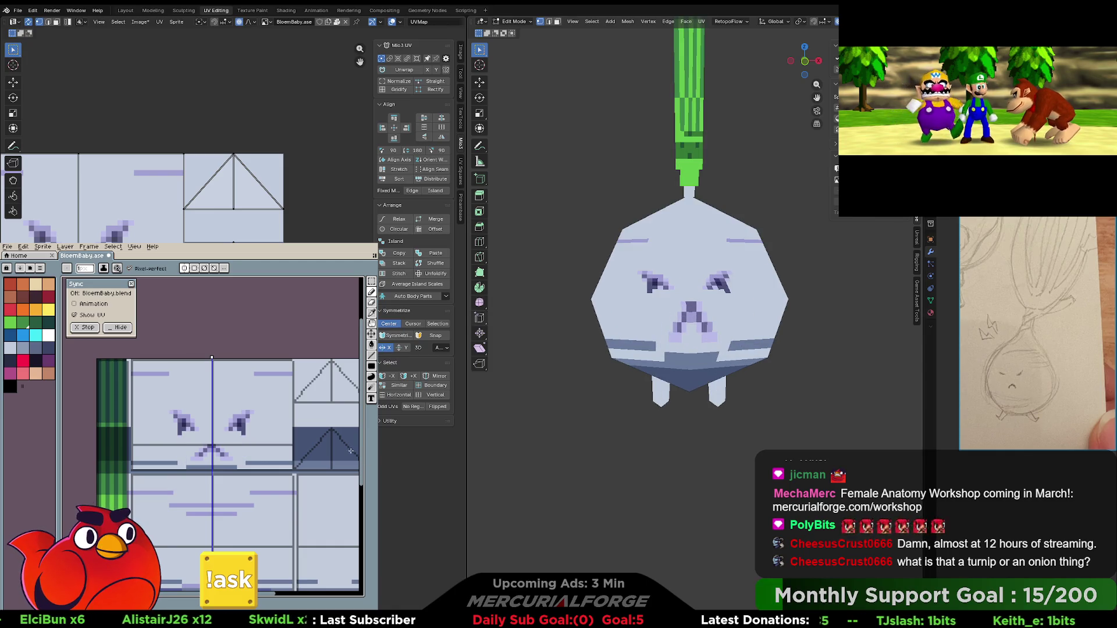
key("ctrl+z")
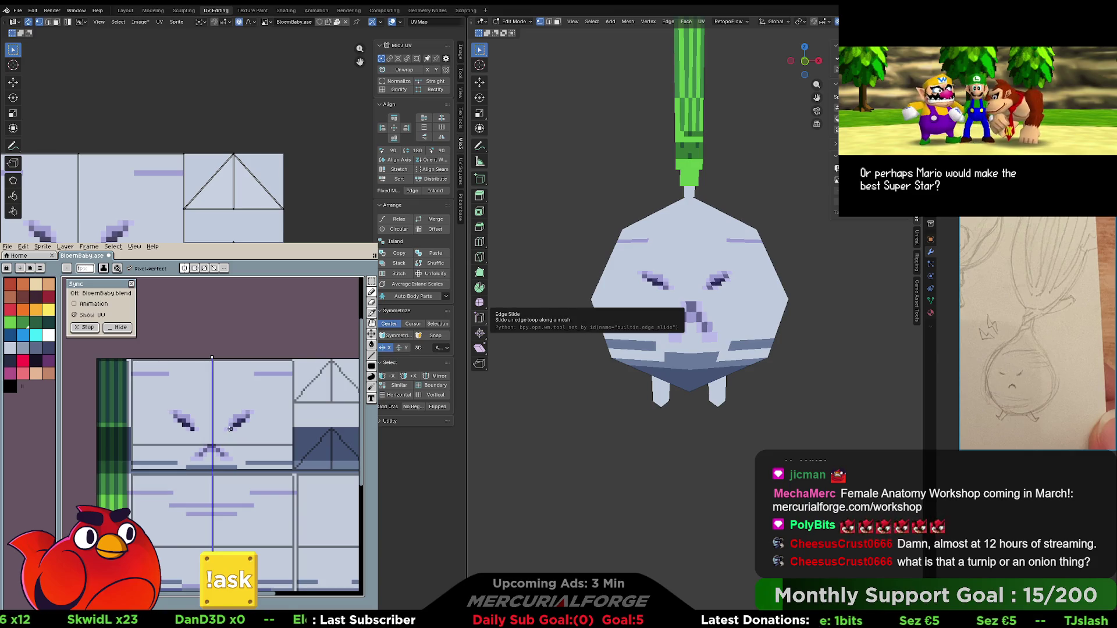
scroll(692, 314, "down", 10)
scroll(692, 291, "up", 10)
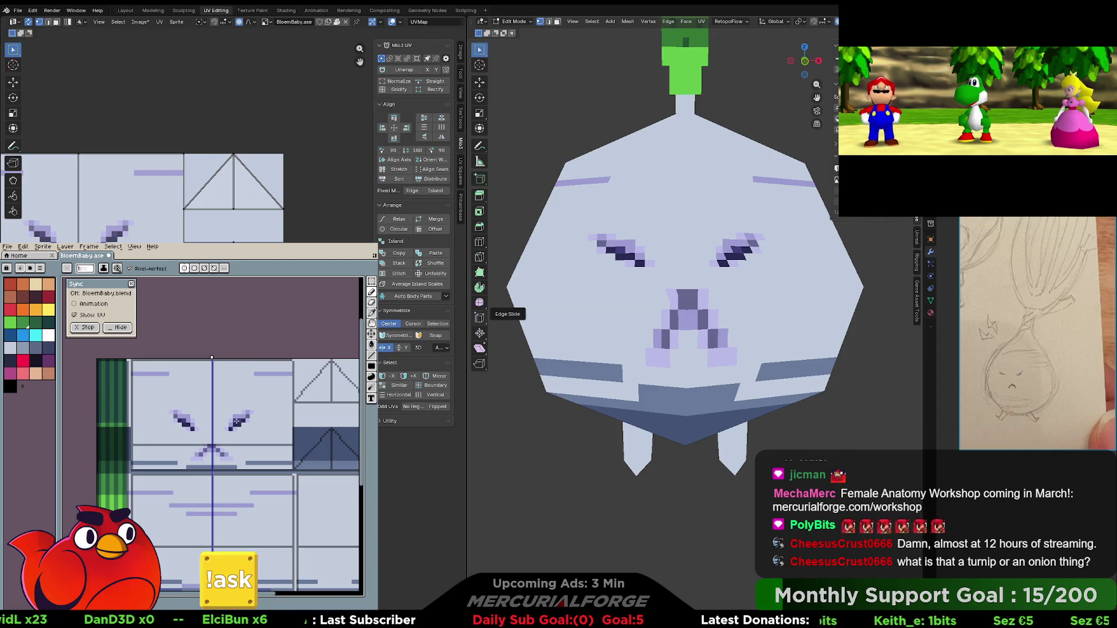
scroll(236, 421, "up", 3)
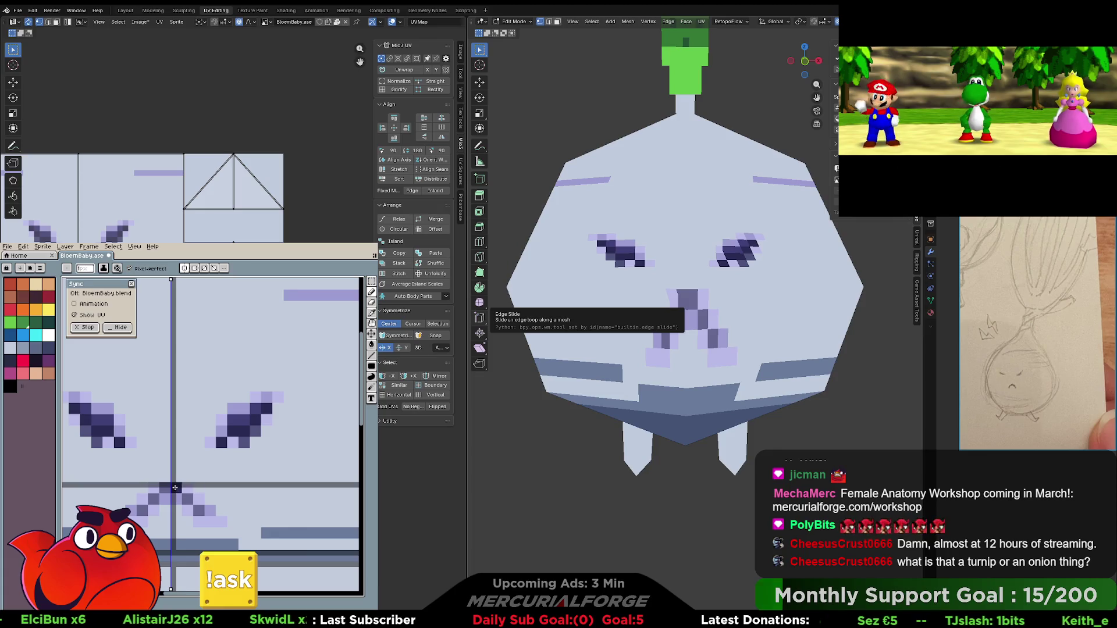
- Paint darker pixels on the nose, then revert the eyes to the lighter purple version
left_click_drag(167, 487, 182, 497)
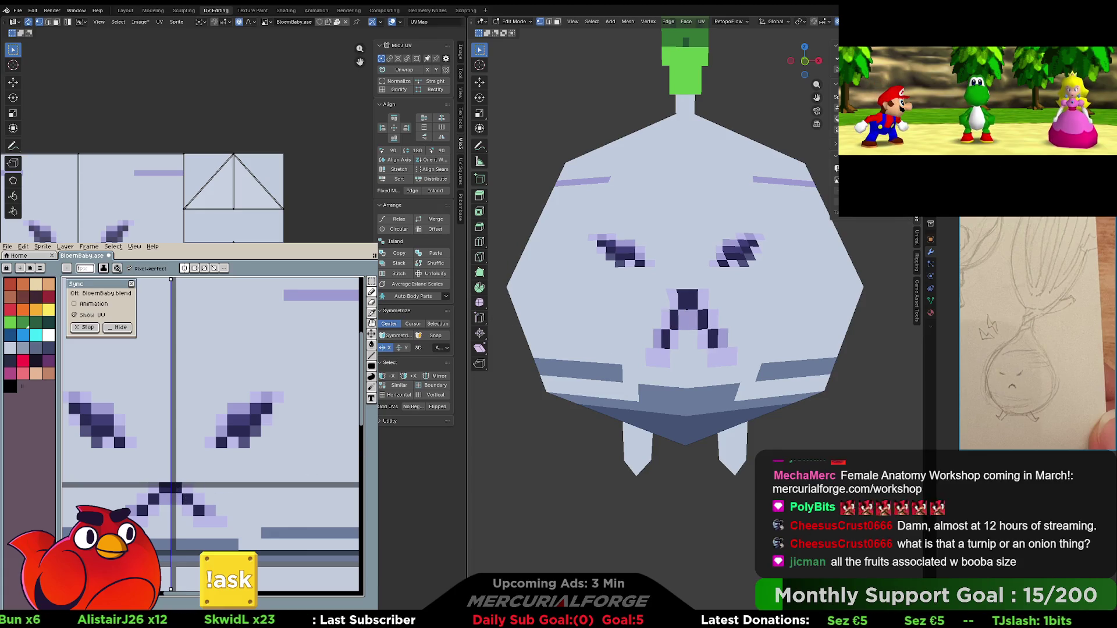
scroll(687, 280, "down", 3)
scroll(692, 279, "down", 5)
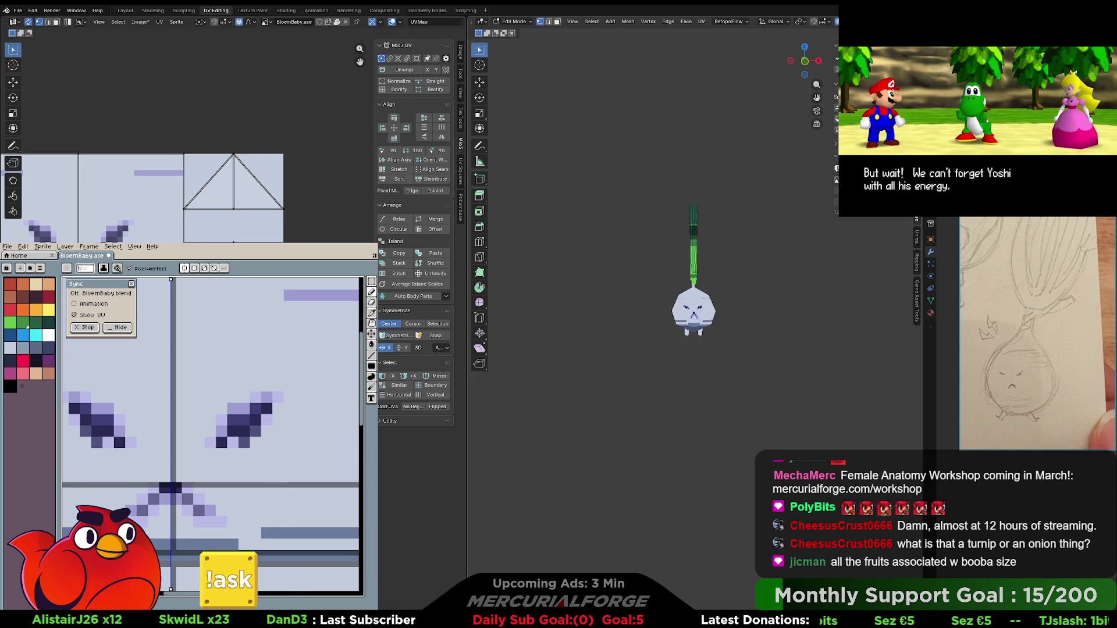
scroll(692, 280, "up", 4)
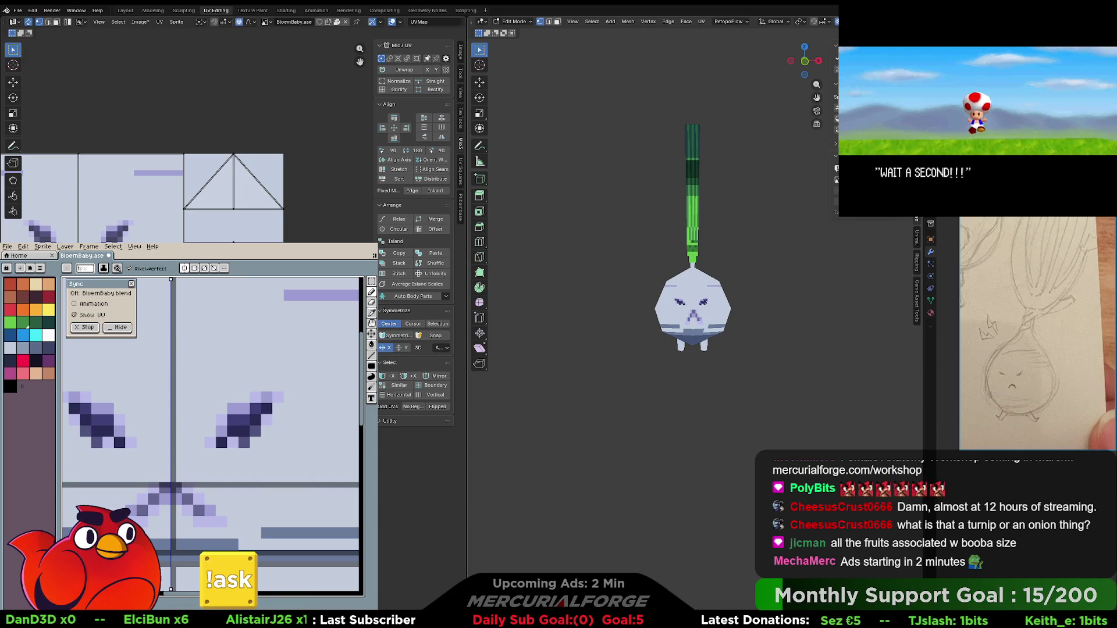
scroll(731, 293, "up", 2)
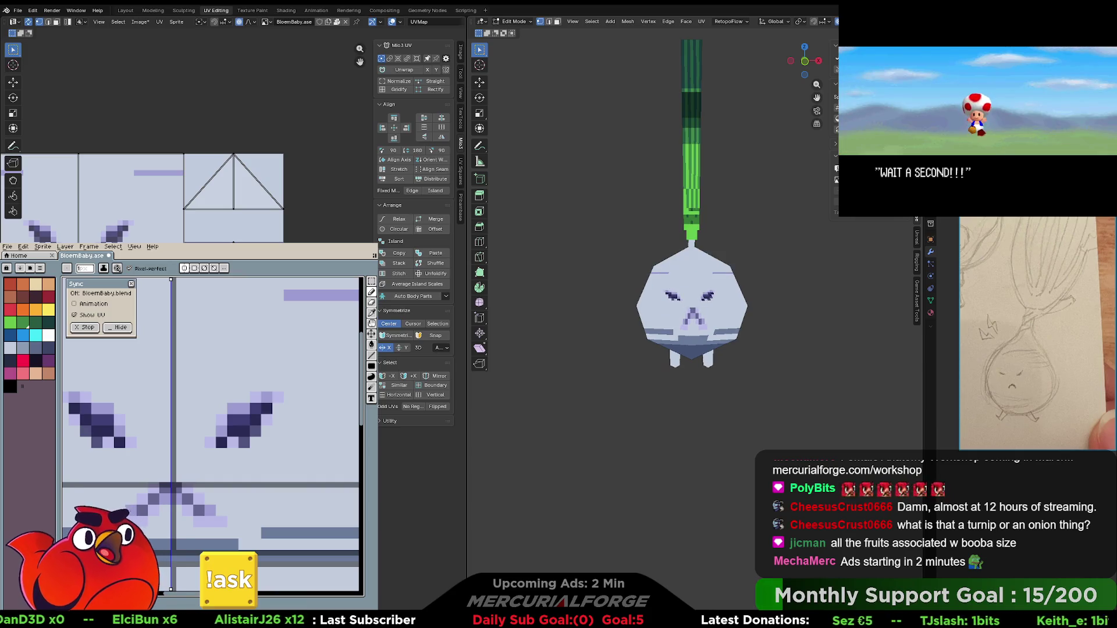
scroll(730, 293, "up", 3)
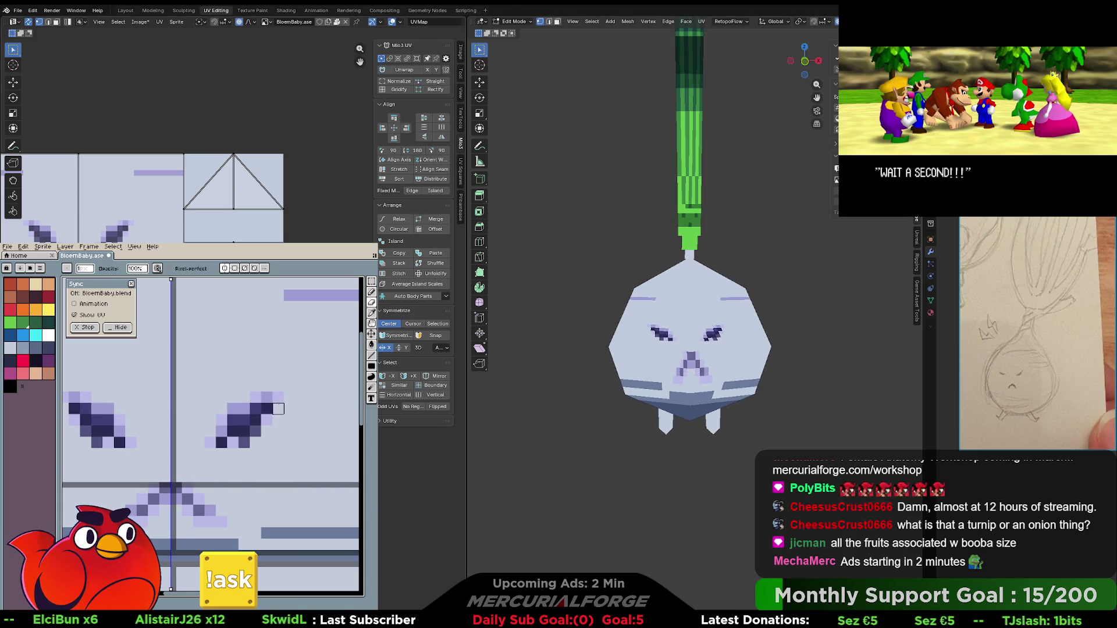
key("ctrl+z")
key("ctrl+z")
key("ctrl+z")
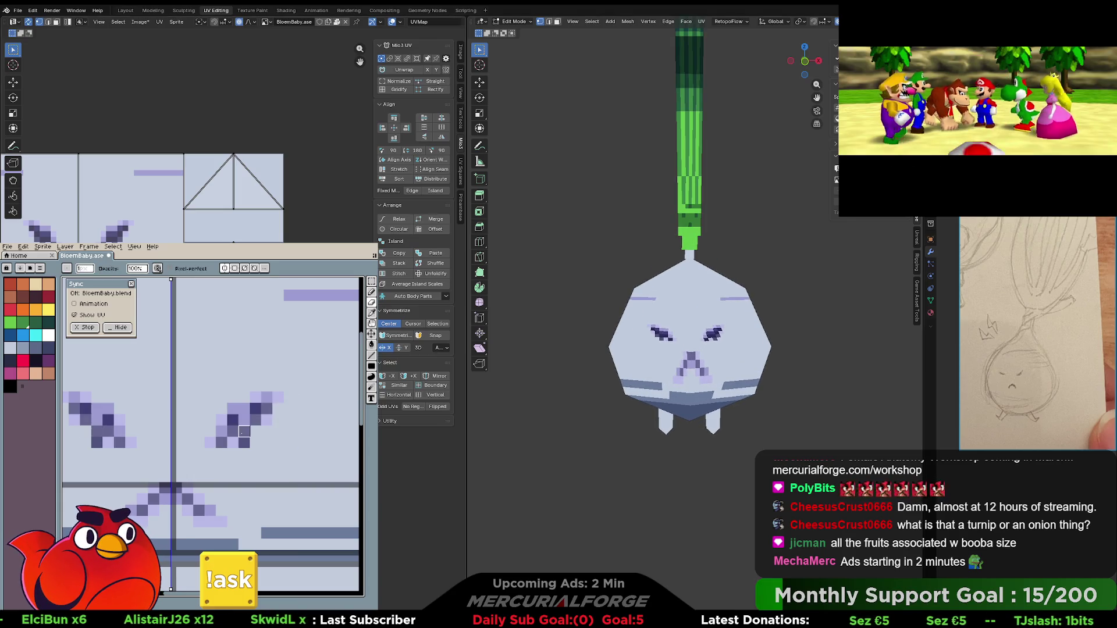
scroll(278, 398, "down", 3)
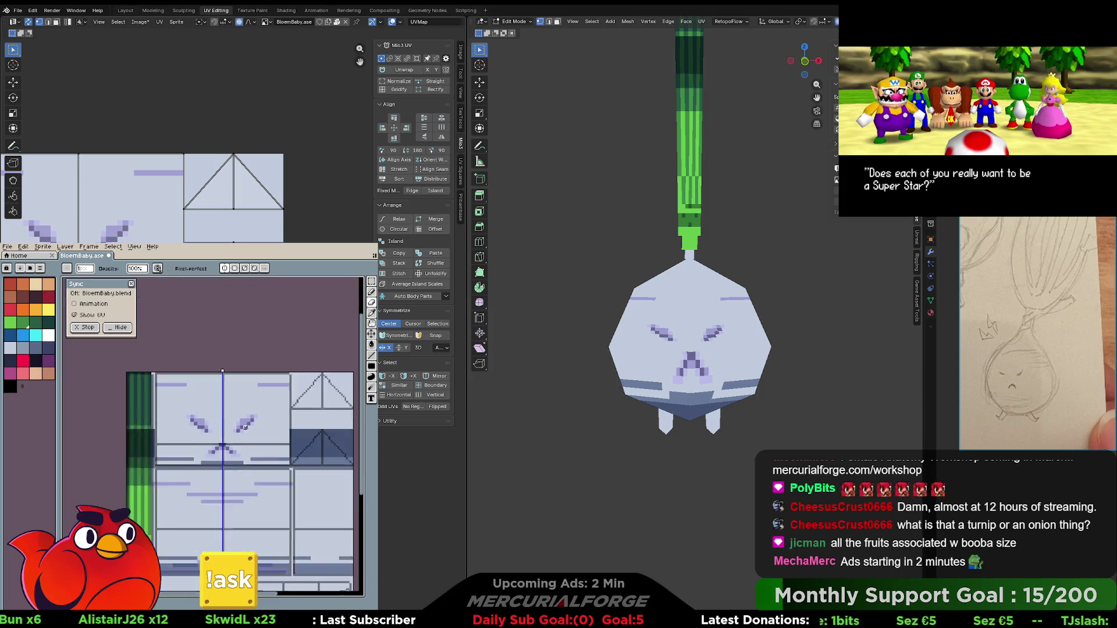
- Try a grey dash above the eye with a sampled colour, then undo it
left_click_drag(255, 435, 253, 407)
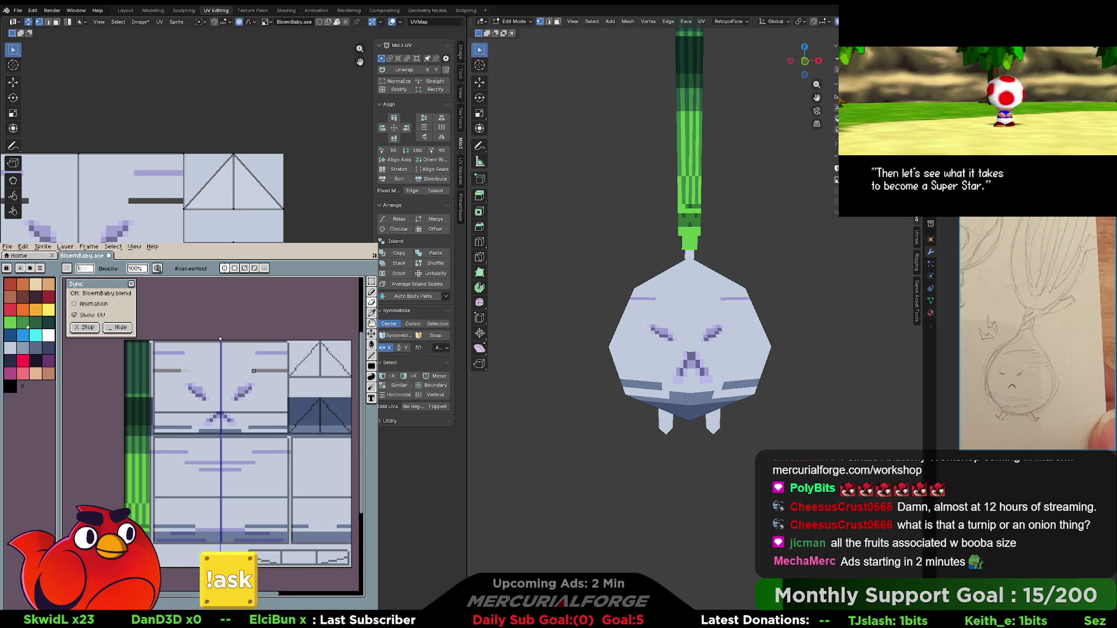
key("i")
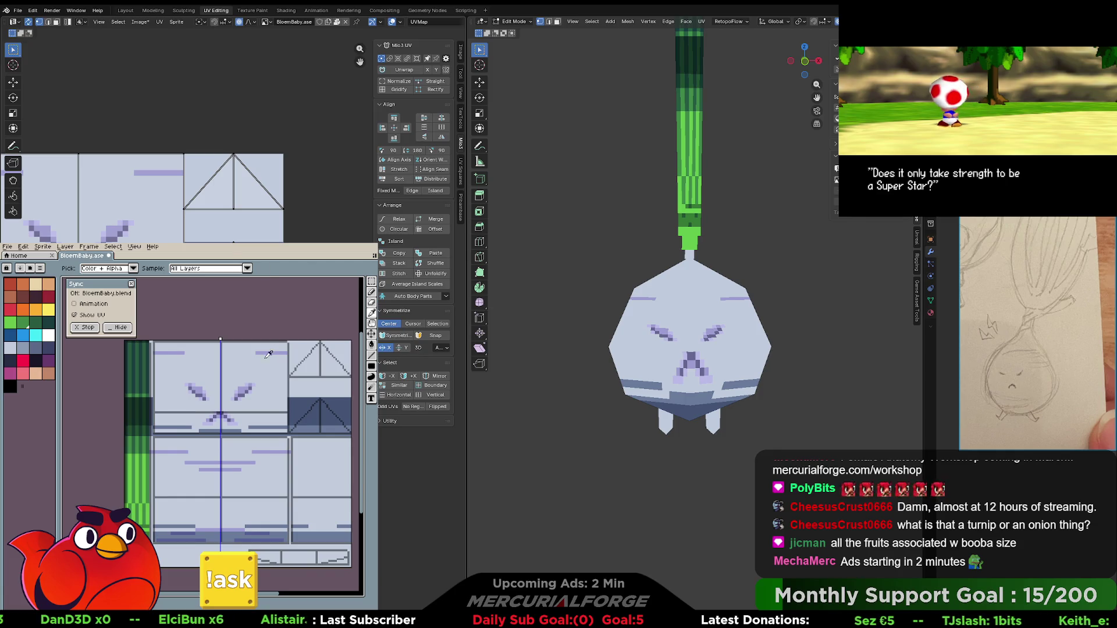
key("b")
left_click_drag(260, 374, 272, 374)
key("v")
key("ctrl+z")
key("b")
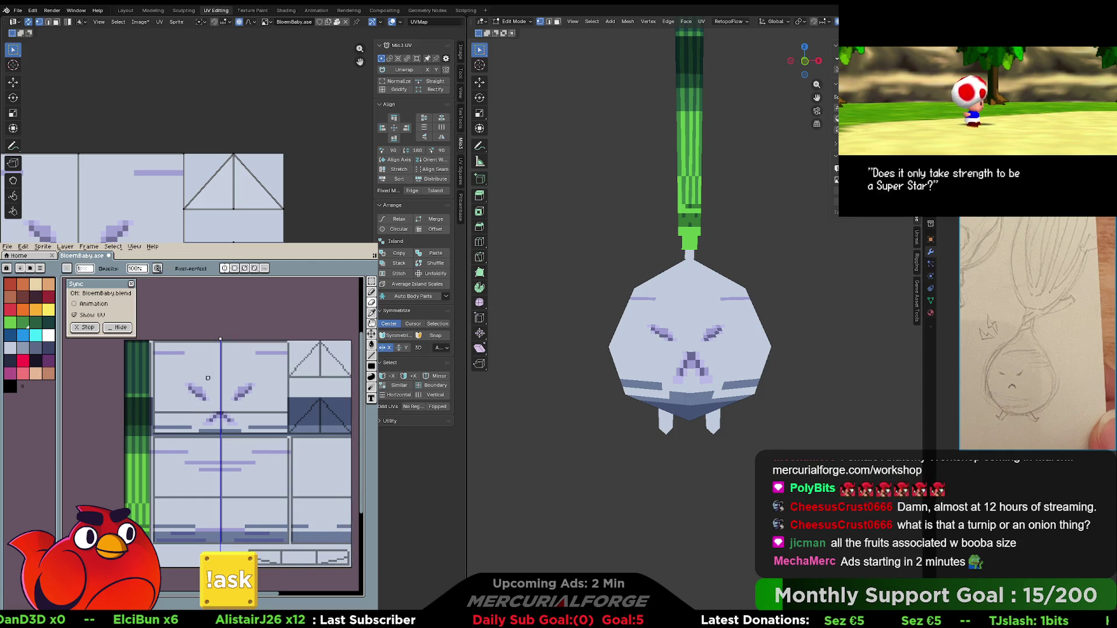
key("i")
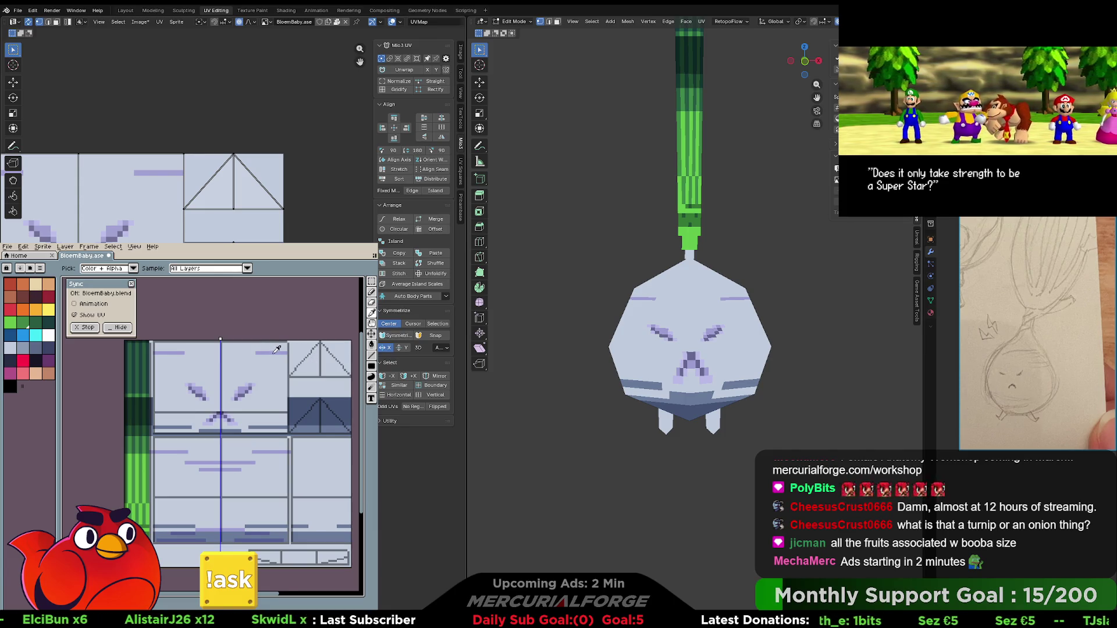
key("b")
- Erase the stray mark above the eyes and recentre them in a close-up
key("e")
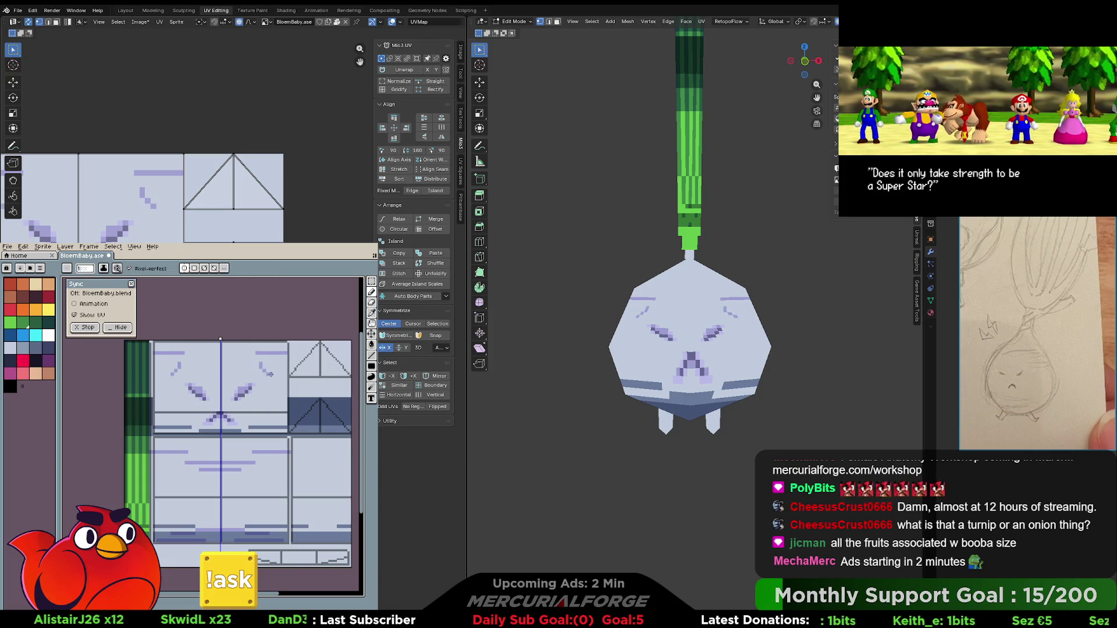
left_click_drag(270, 375, 261, 364)
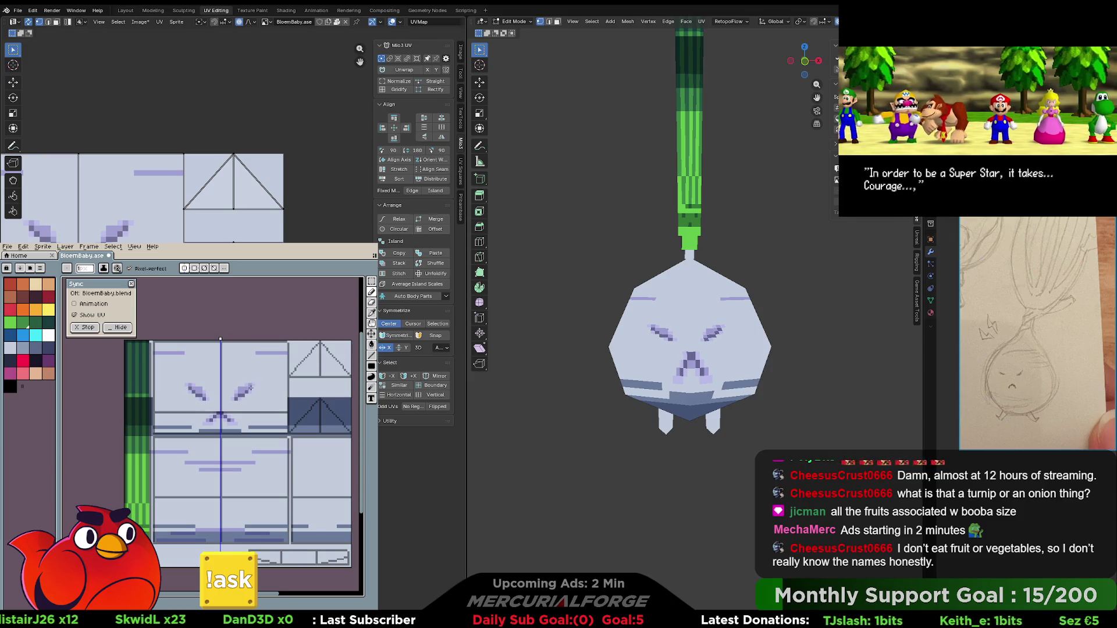
scroll(250, 387, "up", 3)
middle_click_drag(250, 387, 254, 415)
- Sample the eye colour and add a mirrored pixel to both eyes
key("i")
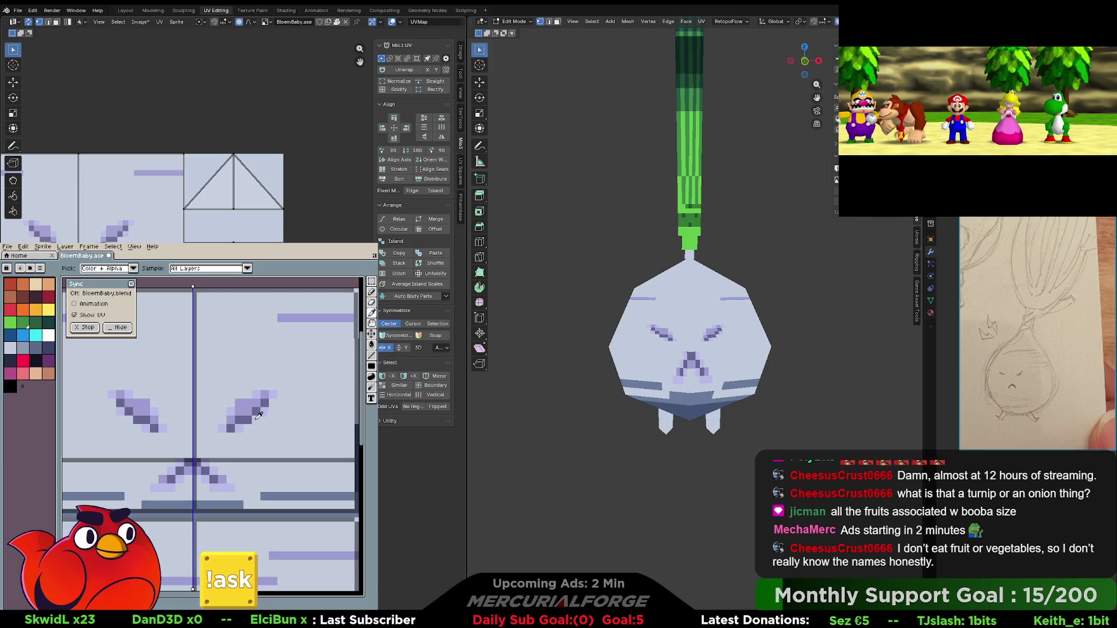
key("e")
middle_click_drag(252, 406, 259, 409)
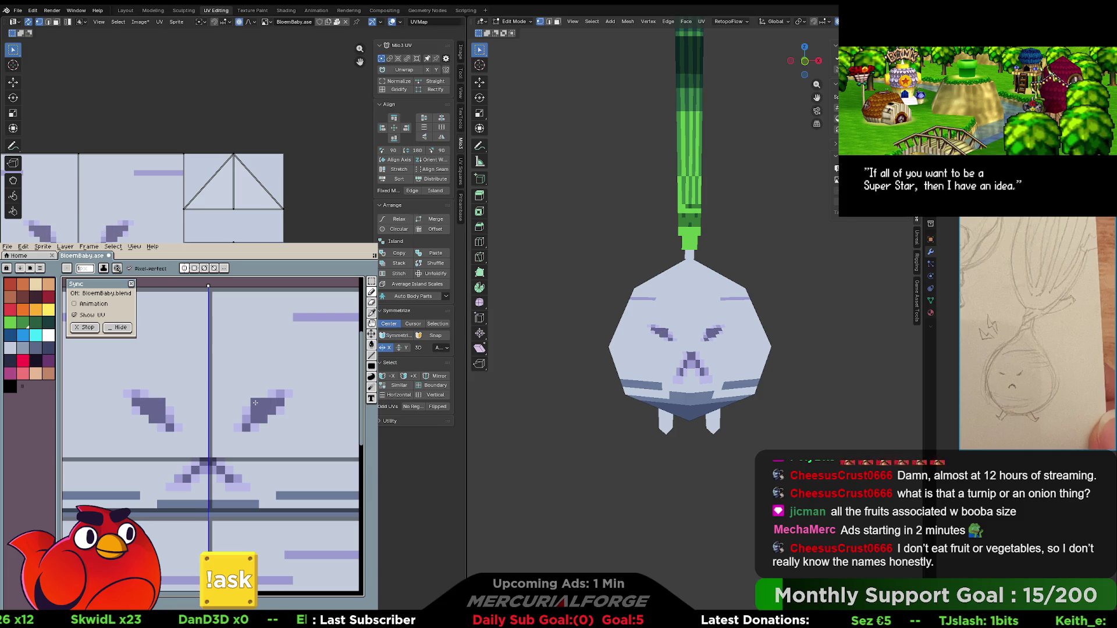
key("i")
key("b")
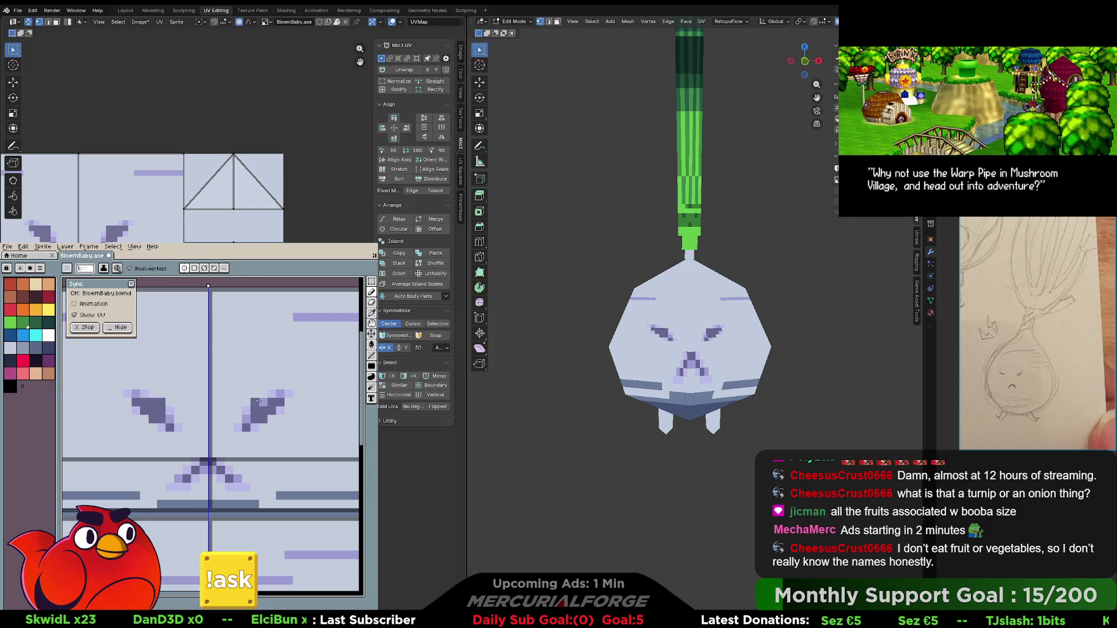
left_click(264, 419)
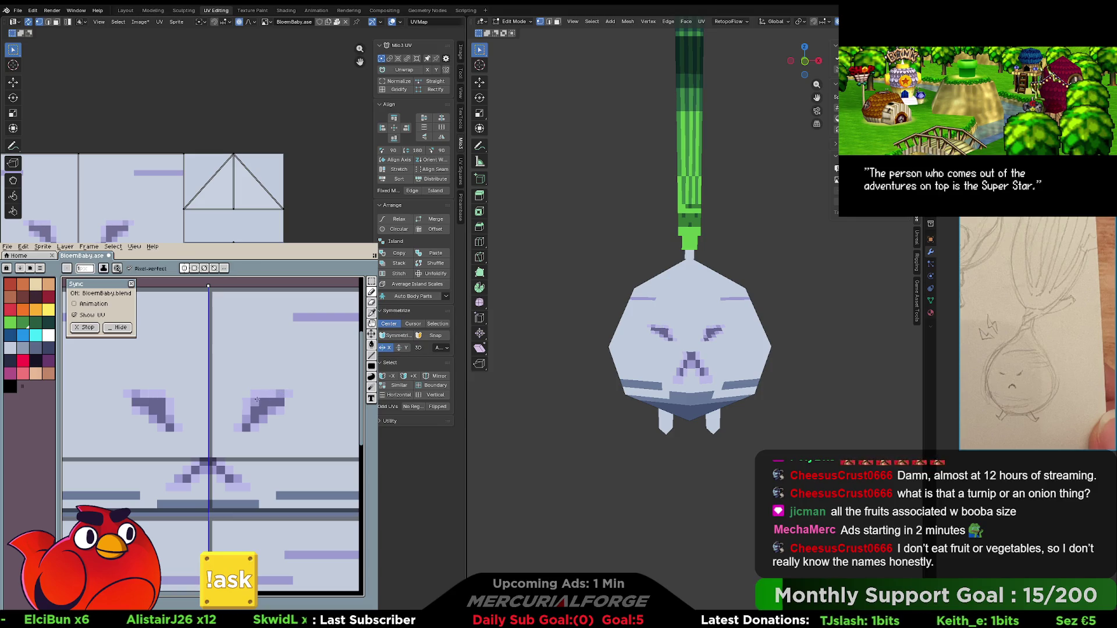
- Extend the right eyebrow outward, mirrored on the left, then undo those strokes
key("i")
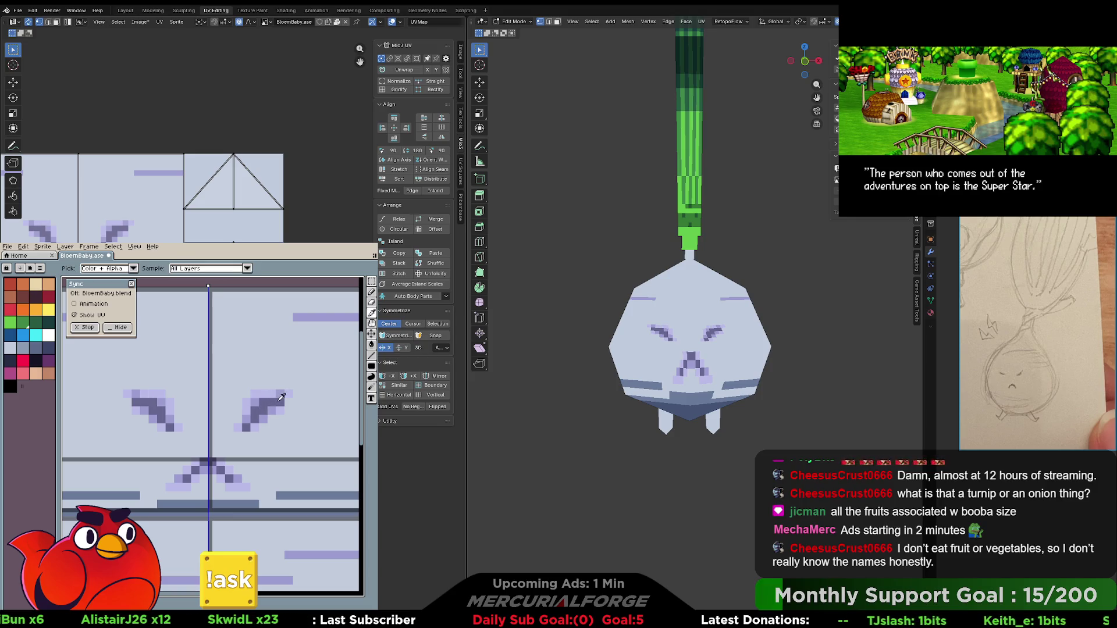
key("b")
left_click_drag(281, 401, 293, 401)
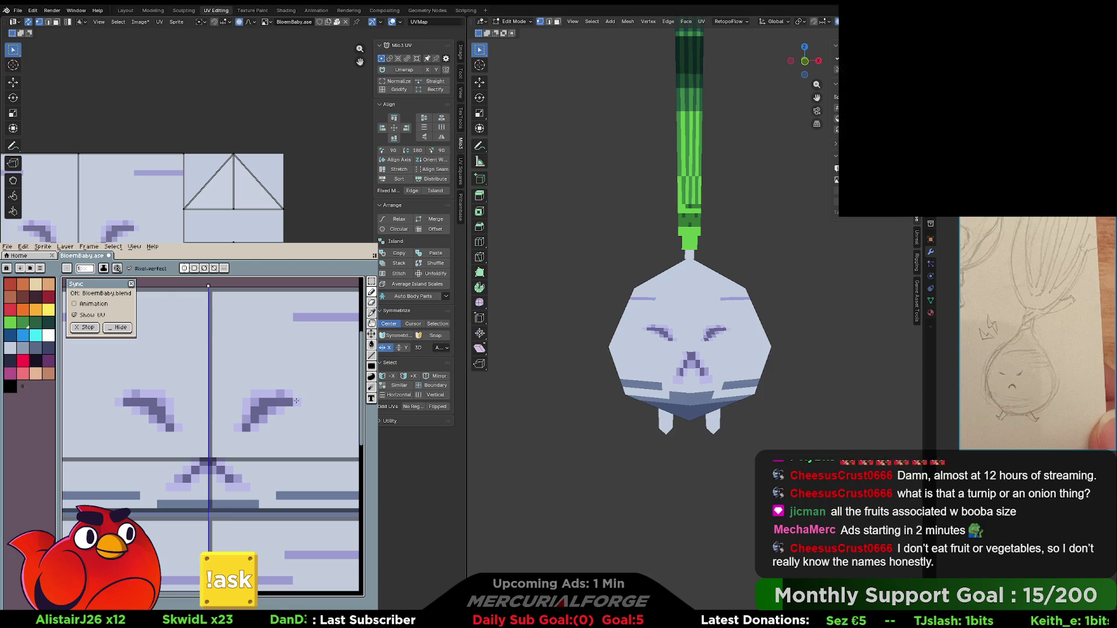
key("v")
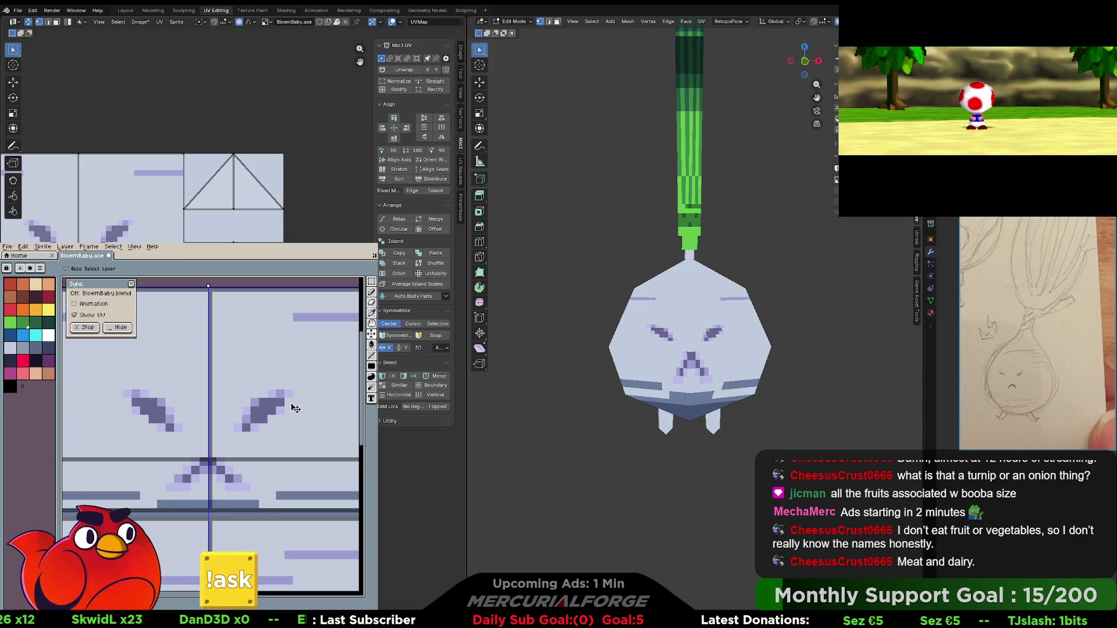
key("ctrl+z")
key("ctrl+z")
key("b")
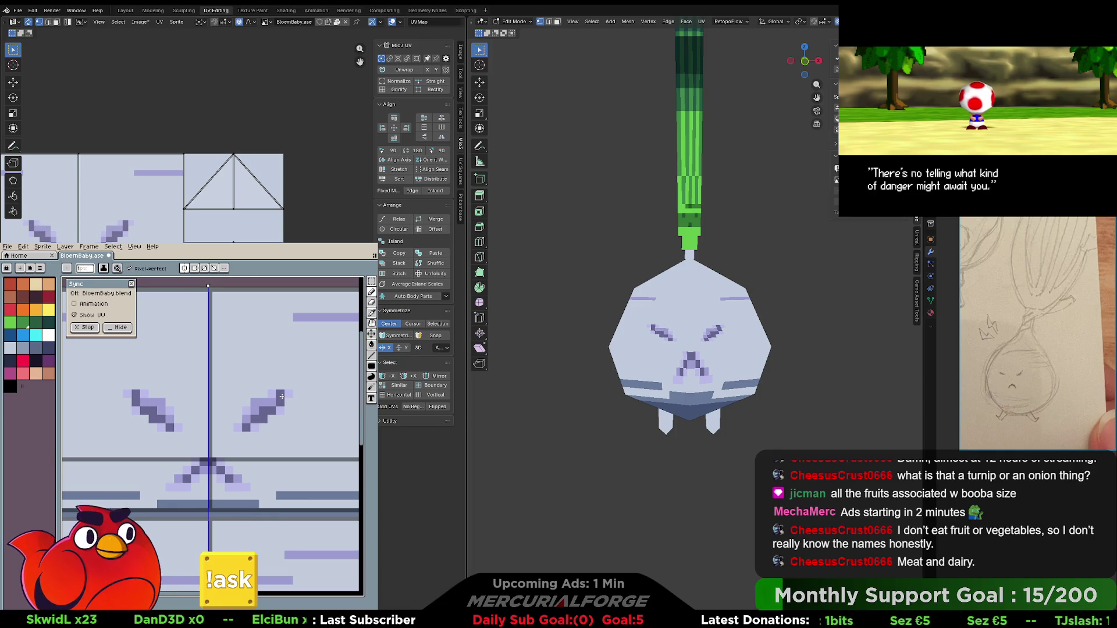
- Add mirrored pixels at the eyebrow tips using a colour picked from the canvas
left_click(282, 386)
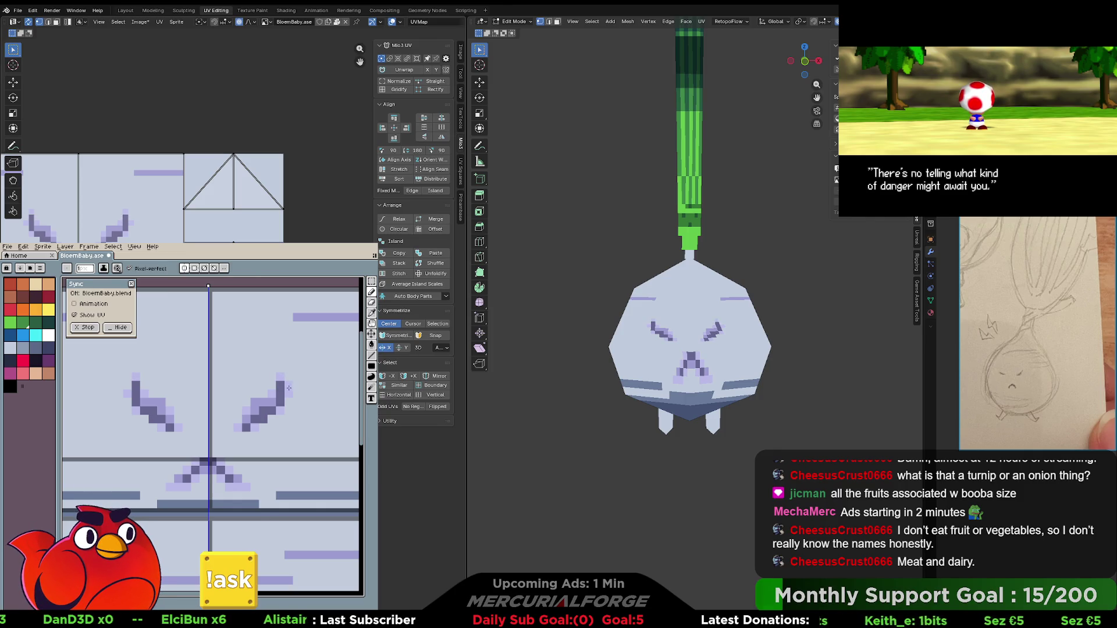
key("i")
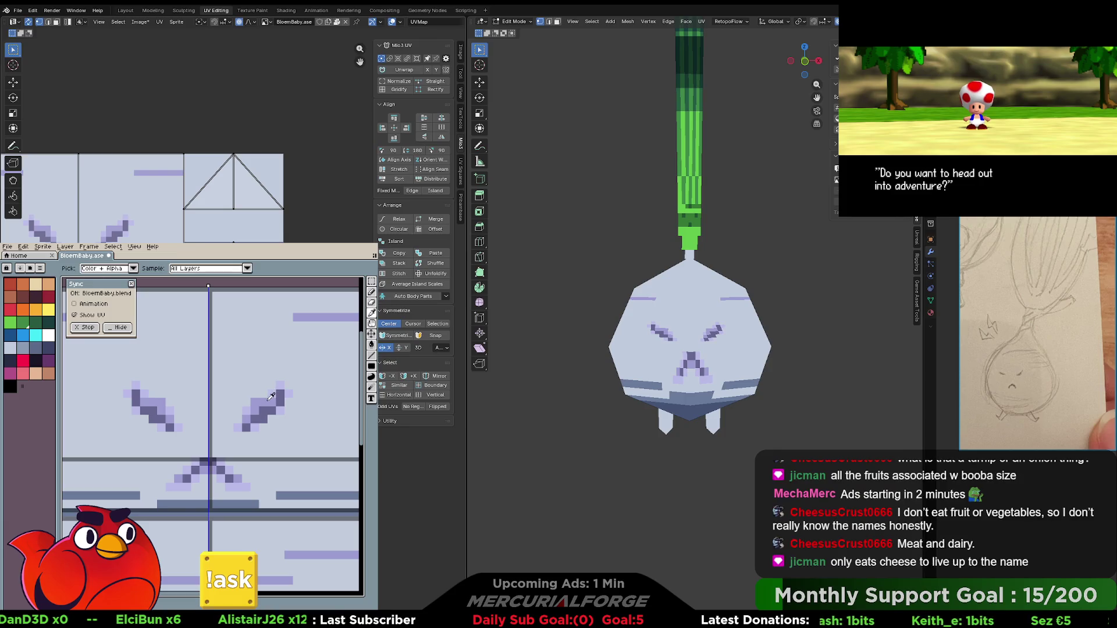
key("b")
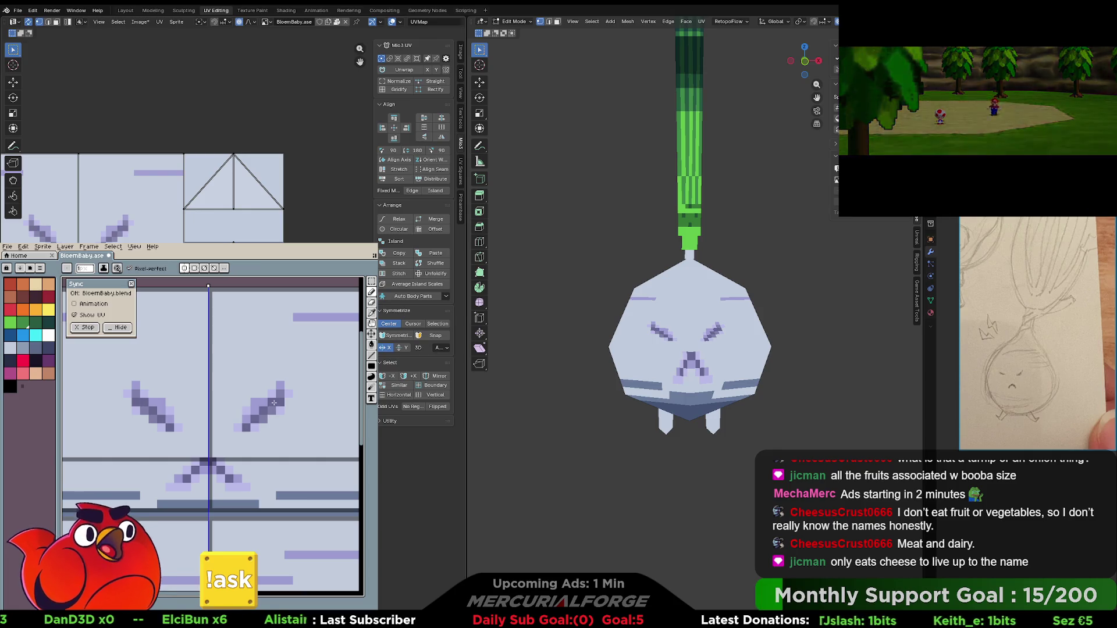
scroll(282, 435, "down", 3)
scroll(282, 435, "down", 3)
scroll(281, 440, "up", 3)
scroll(281, 440, "up", 3)
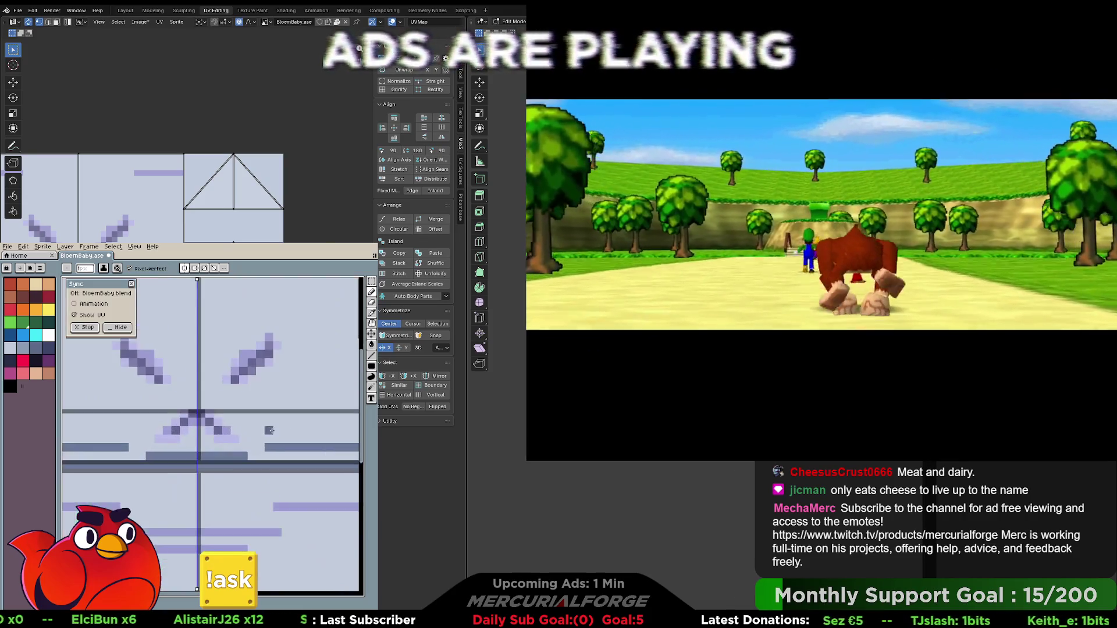
key("i")
middle_click_drag(355, 381, 257, 431)
key("b")
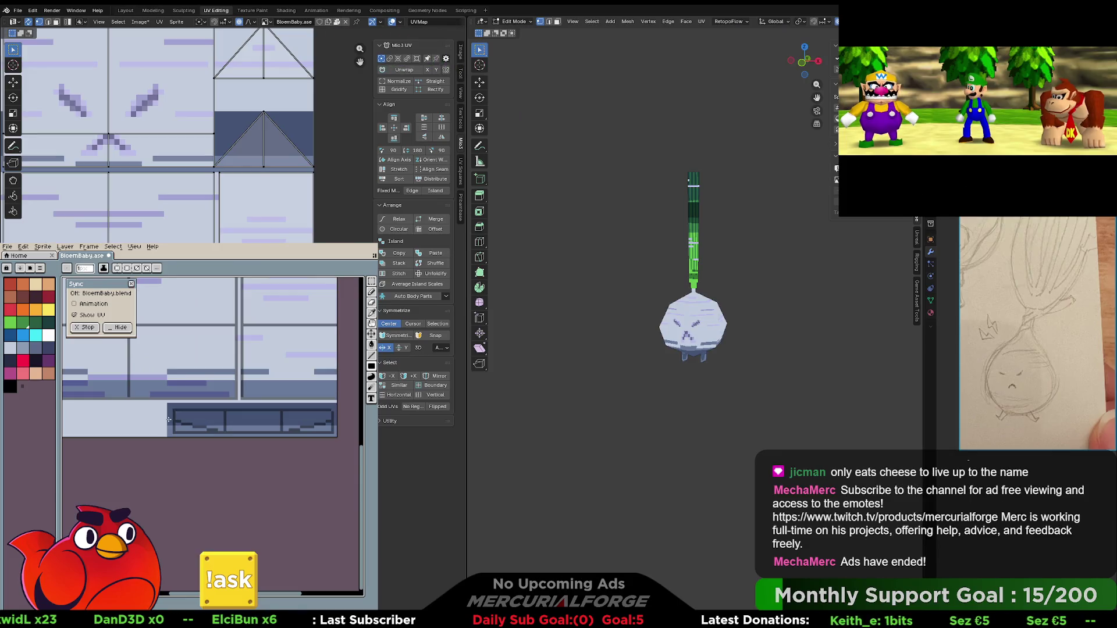
middle_click_drag(634, 329, 685, 336)
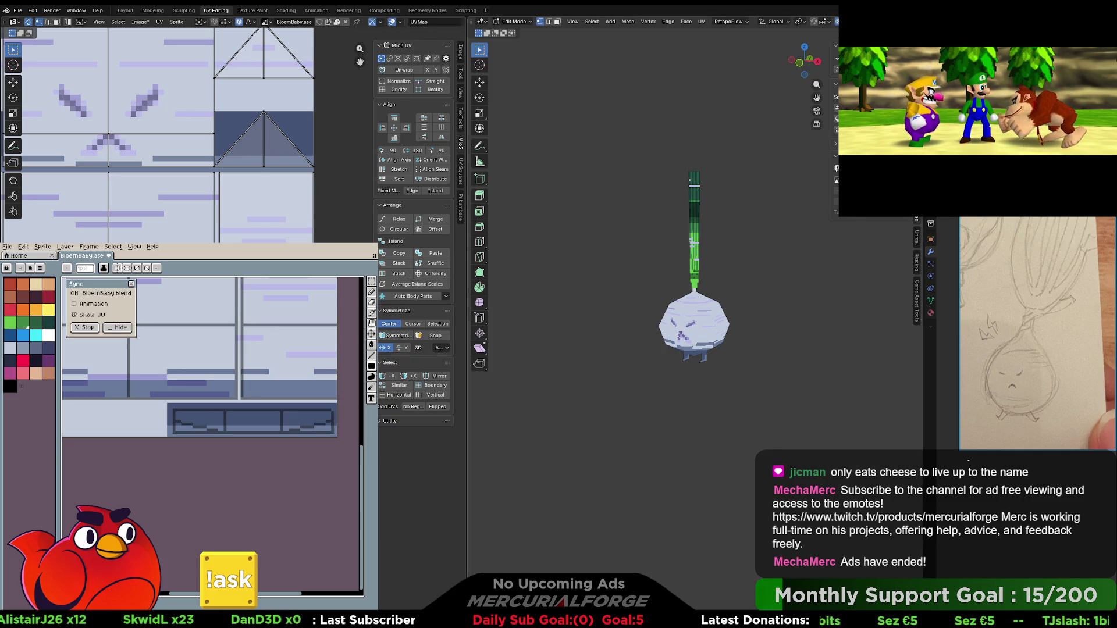
scroll(175, 133, "up", 2)
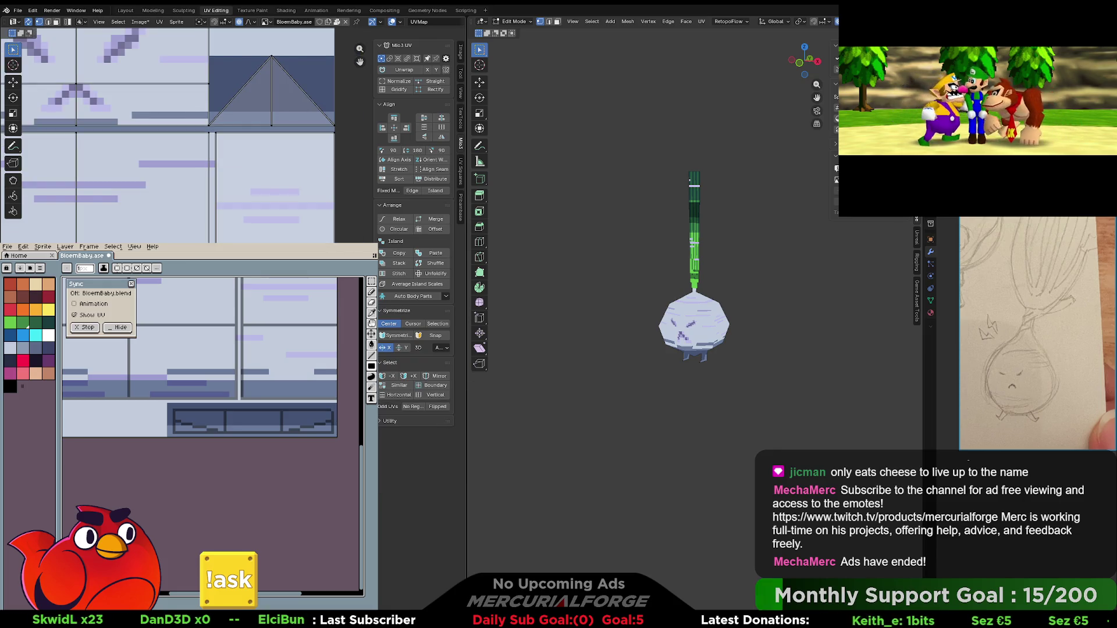
middle_click_drag(175, 134, 200, 104)
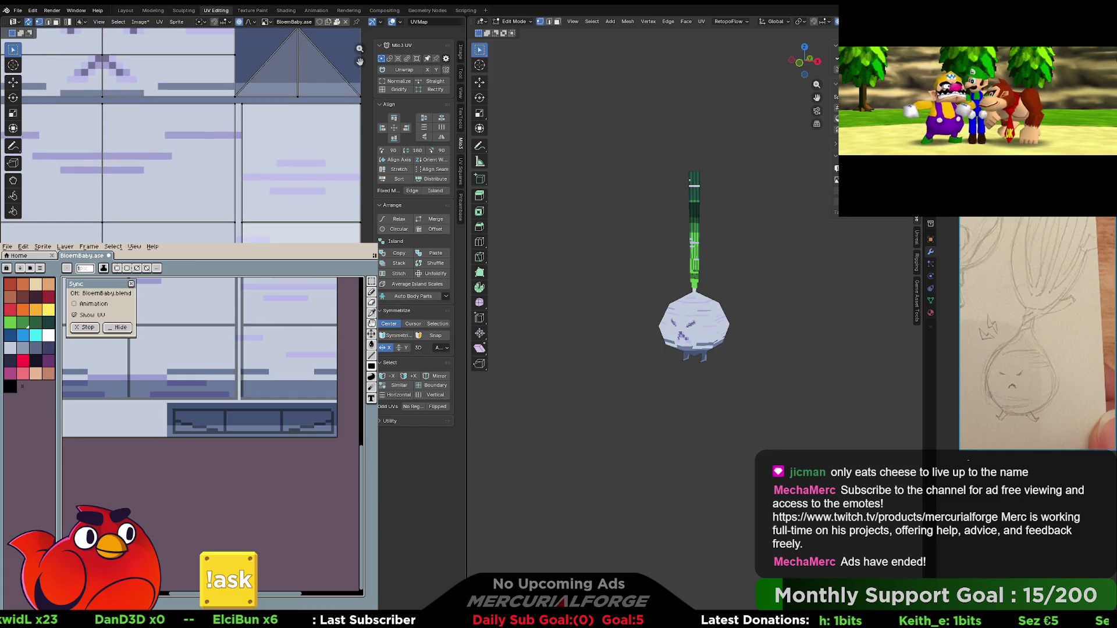
scroll(731, 413, "up", 3)
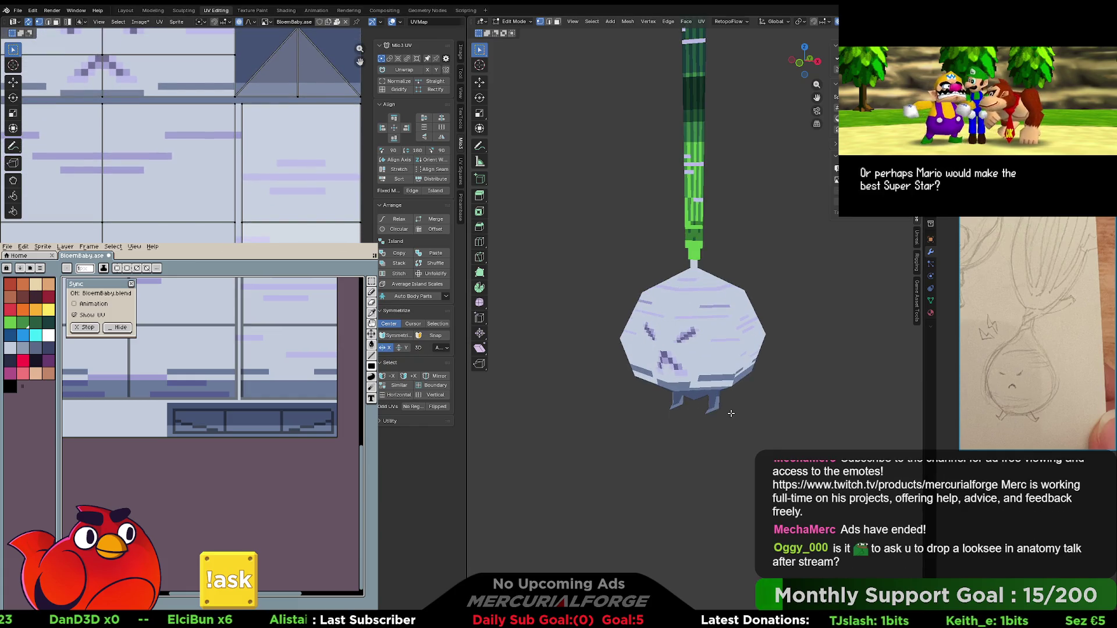
- Apply Dissolve Vertices to the selected turnip vertices, then check the bulb from other angles
middle_click_drag(730, 413, 731, 413)
middle_click_drag(674, 415, 658, 407)
key("x")
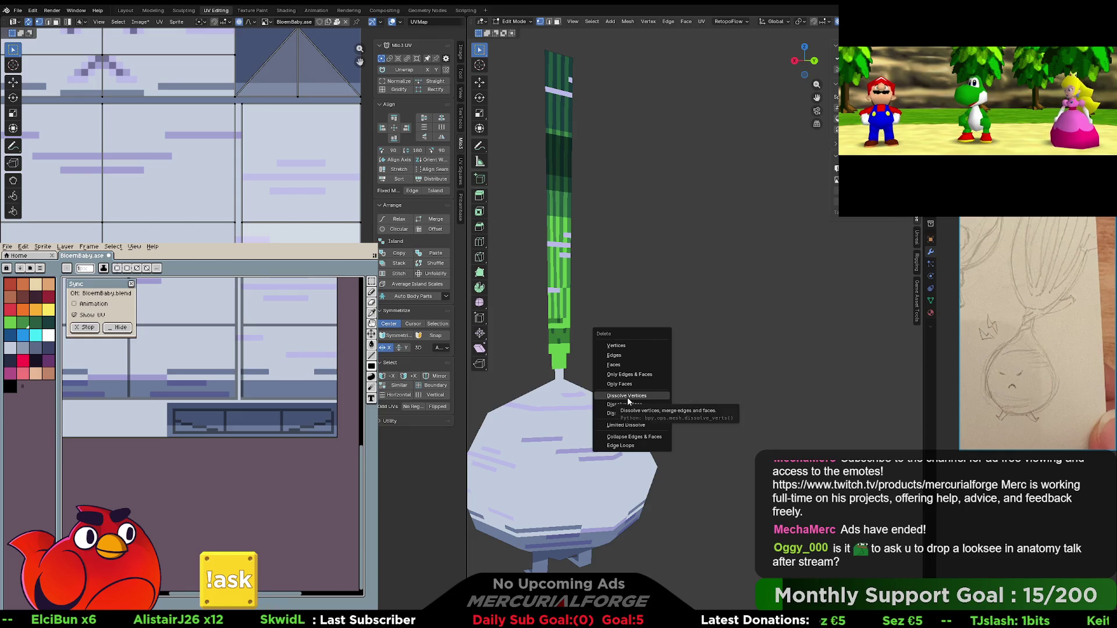
left_click(626, 396)
mouse_move(641, 416)
middle_mouse_down()
mouse_move(648, 444)
mouse_move(705, 366)
mouse_move(783, 348)
middle_mouse_up()
middle_click_drag(718, 363, 742, 342)
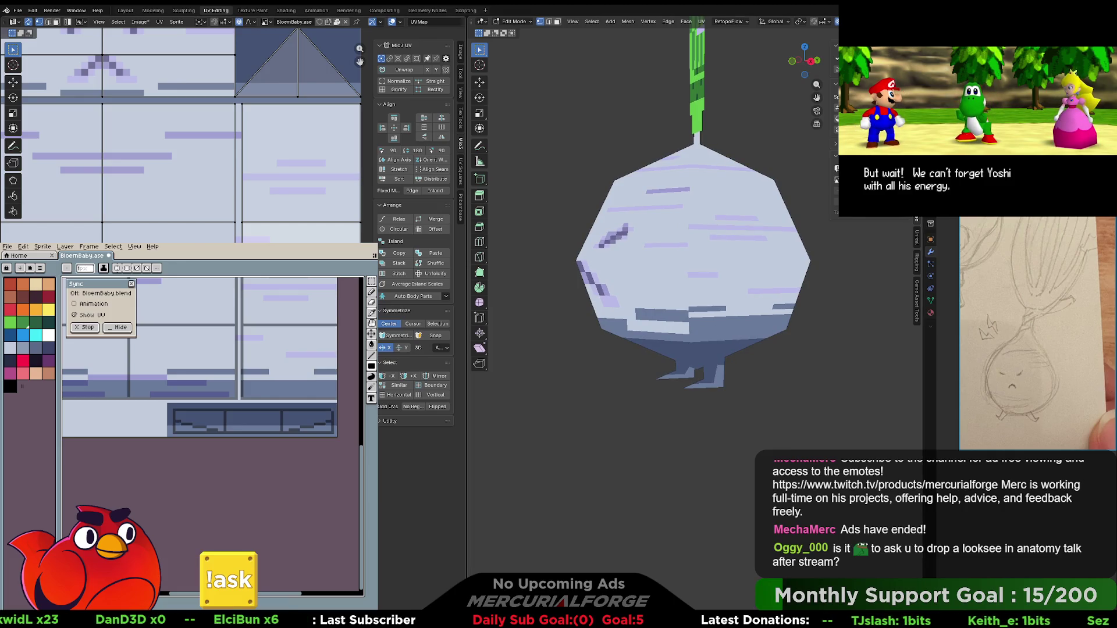
- Nudge the turnip's UV islands vertically in several moves until feet and bands match the texture
key("g")
key("Return")
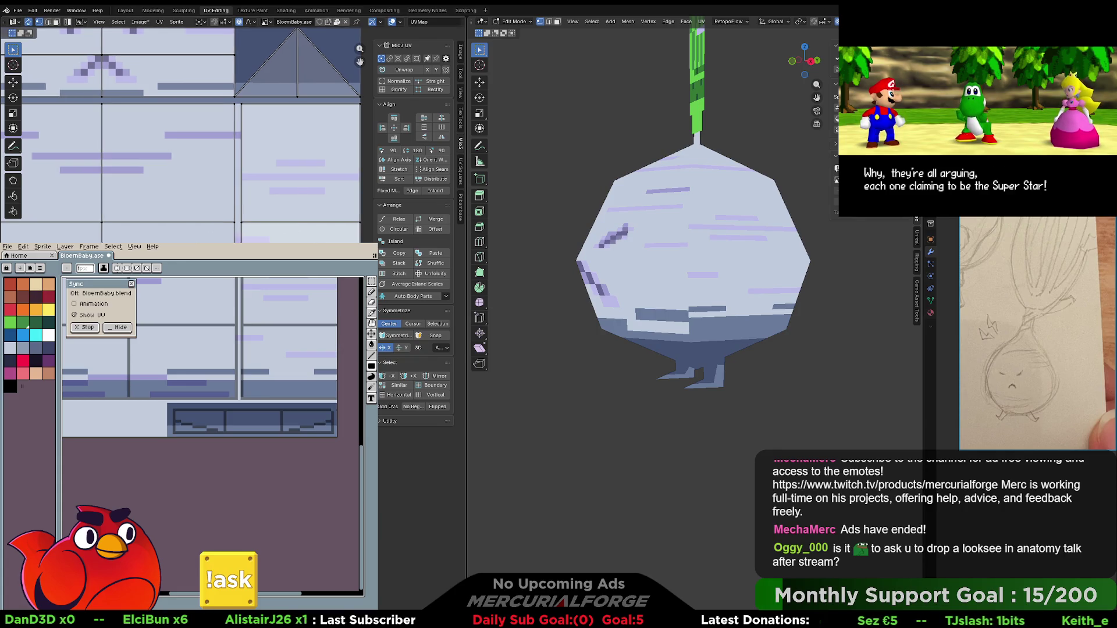
middle_click_drag(192, 133, 178, 135)
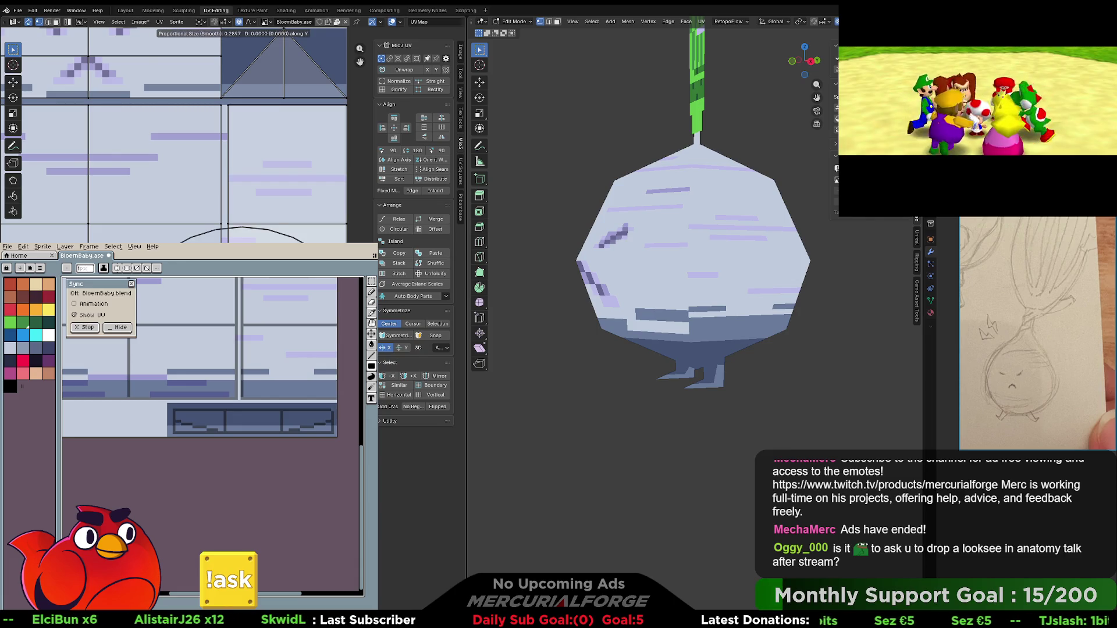
key("g")
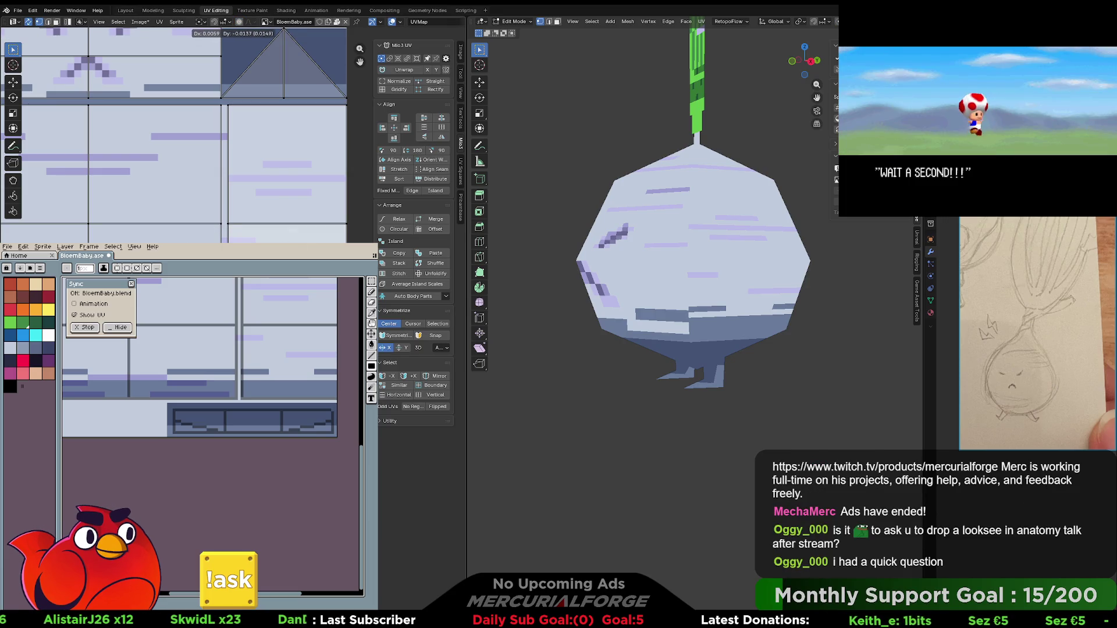
key("Return")
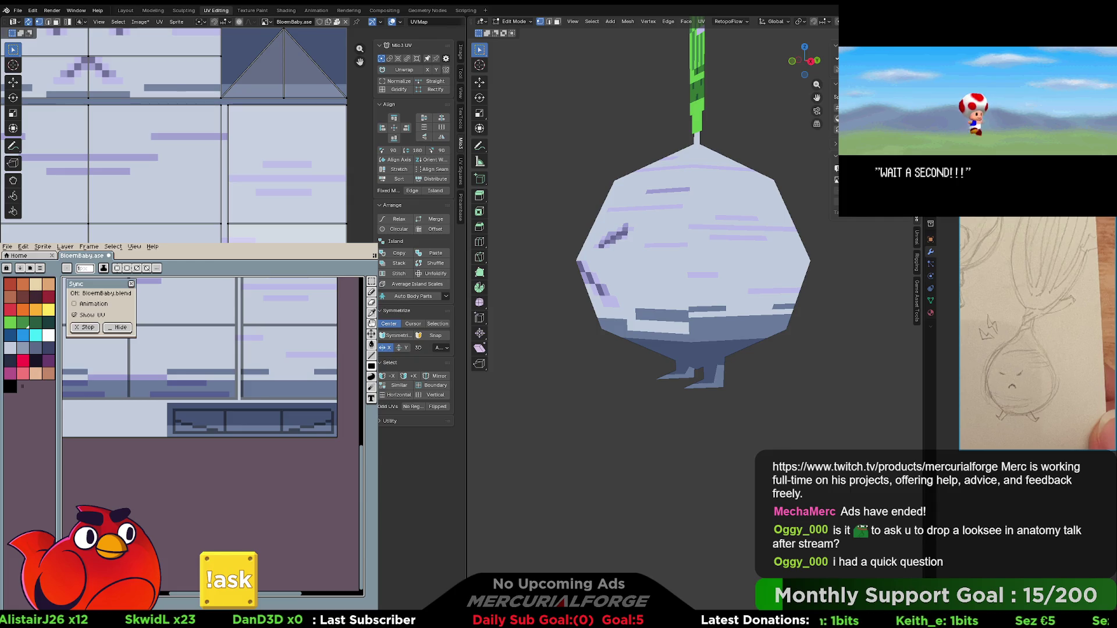
key("g")
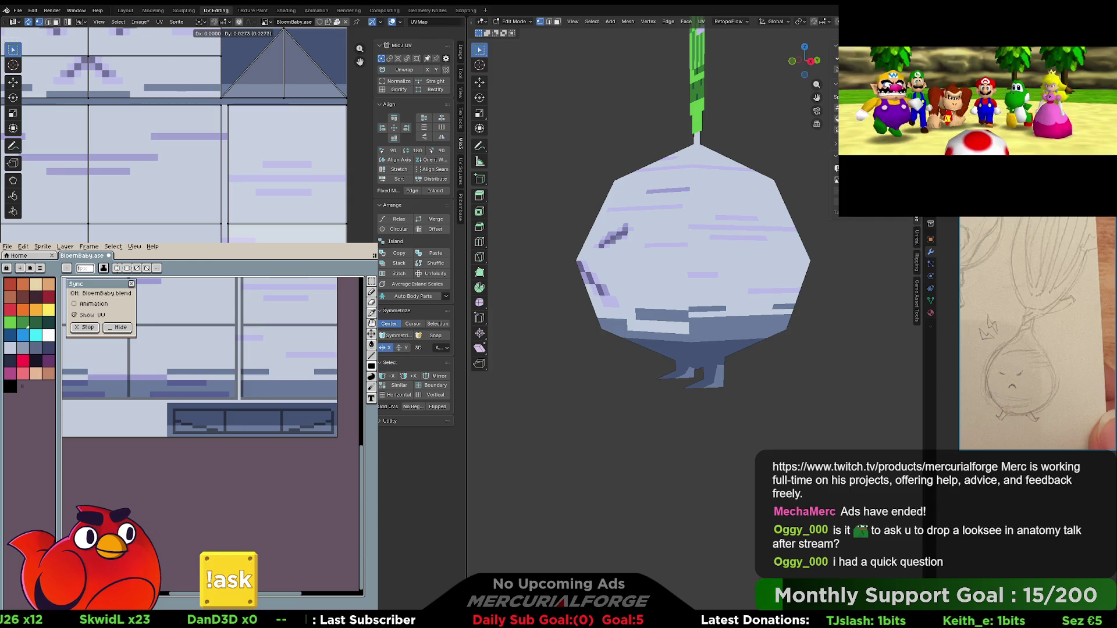
key("Return")
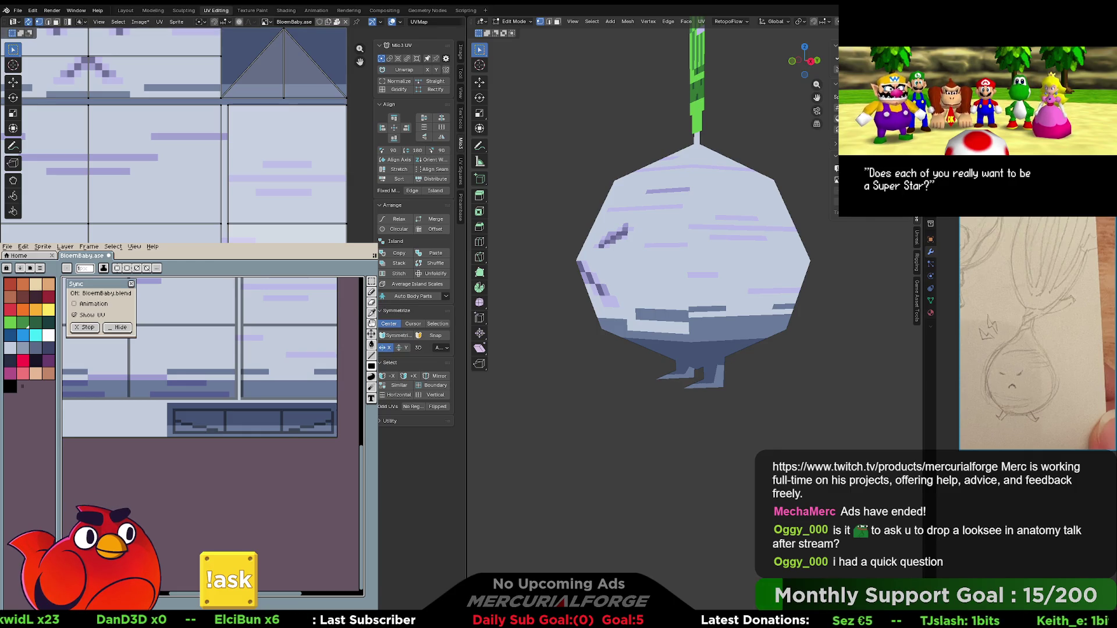
key("g")
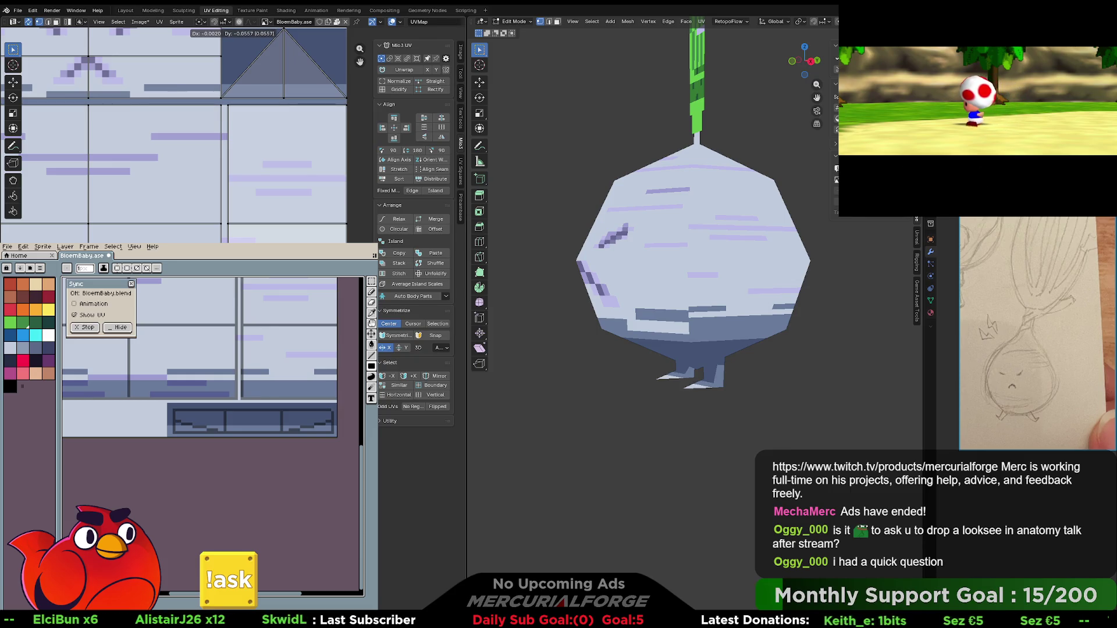
key("Return")
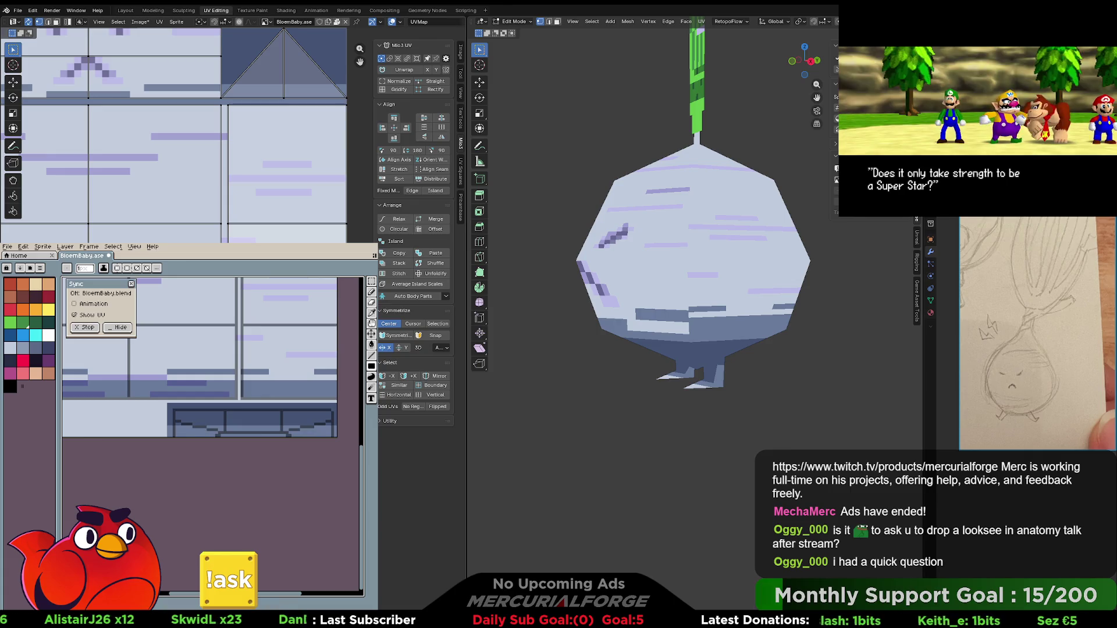
key("g")
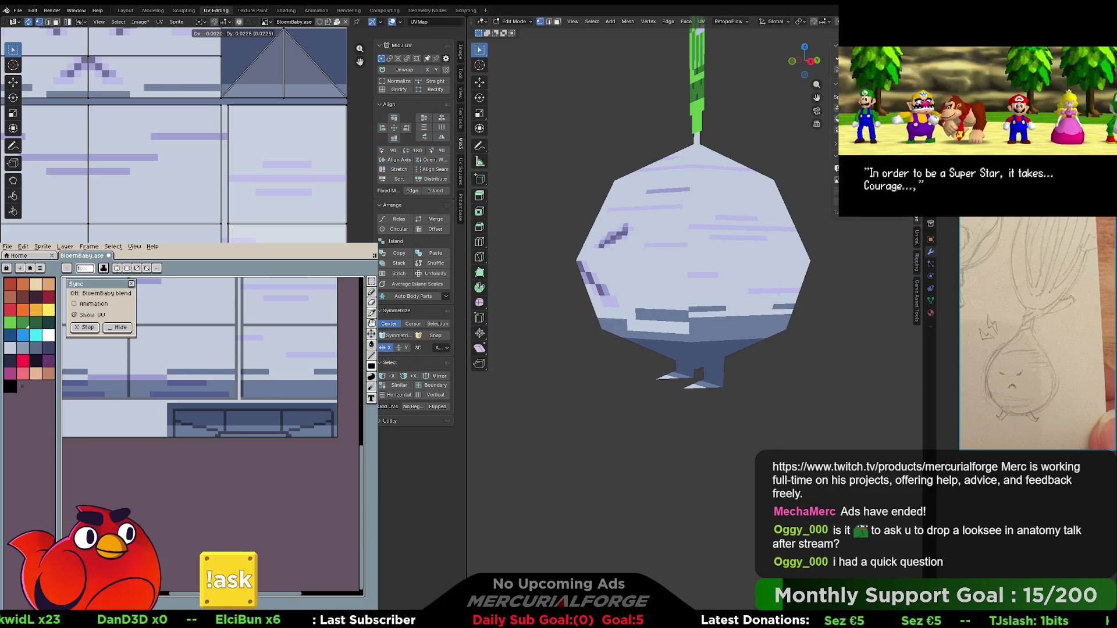
key("Return")
- Orbit and zoom to the turnip's front to check the face on the model
scroll(643, 324, "down", 7)
middle_click_drag(643, 324, 709, 320)
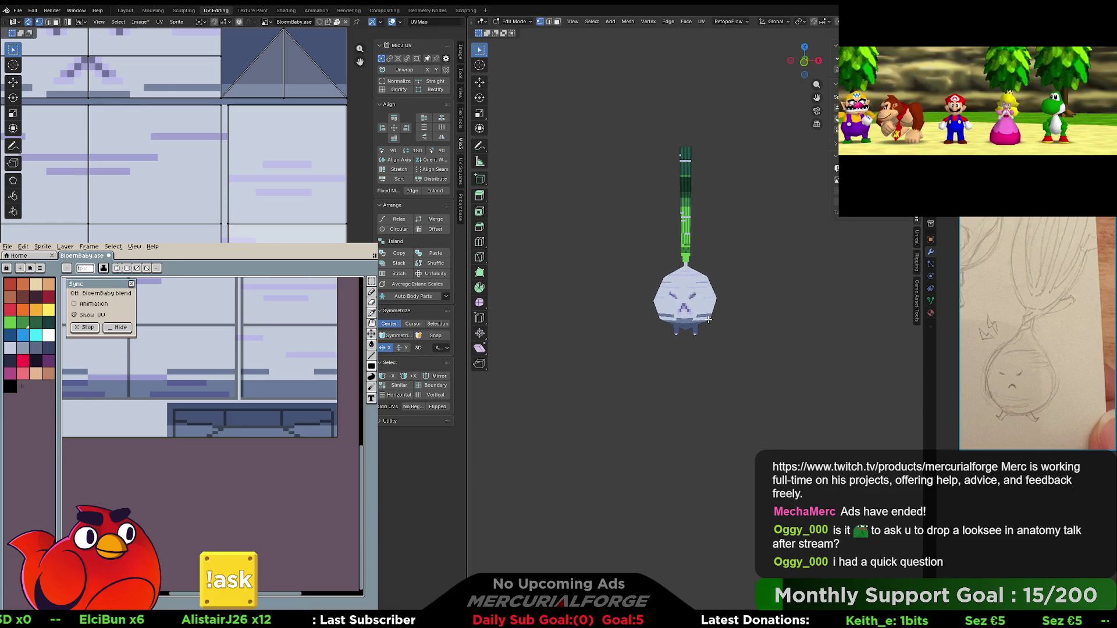
scroll(706, 317, "up", 3)
scroll(703, 312, "down", 4)
scroll(698, 308, "up", 2)
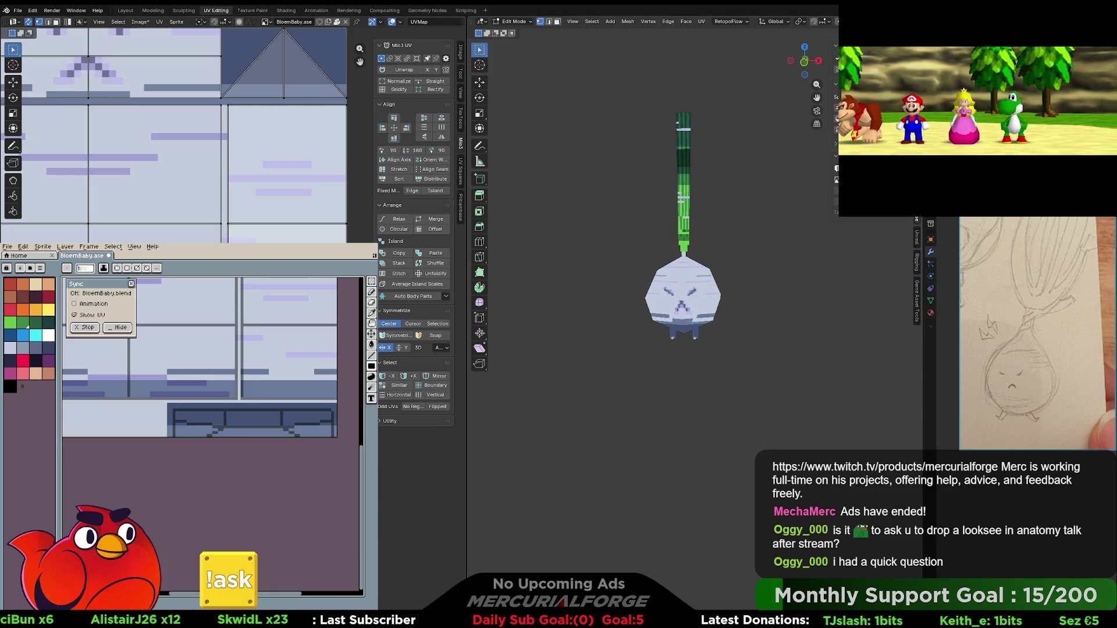
scroll(278, 451, "up", 3)
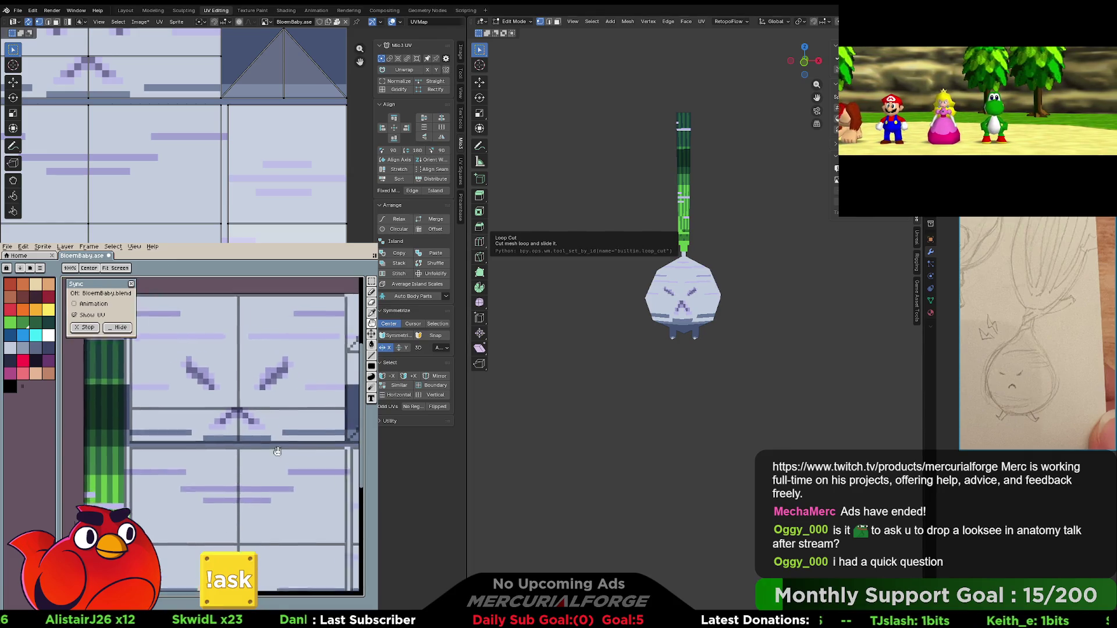
- With mirrored drawing on, sample the face colour and repaint Bloembaby's mouth as a flat line
left_click_drag(278, 451, 268, 467)
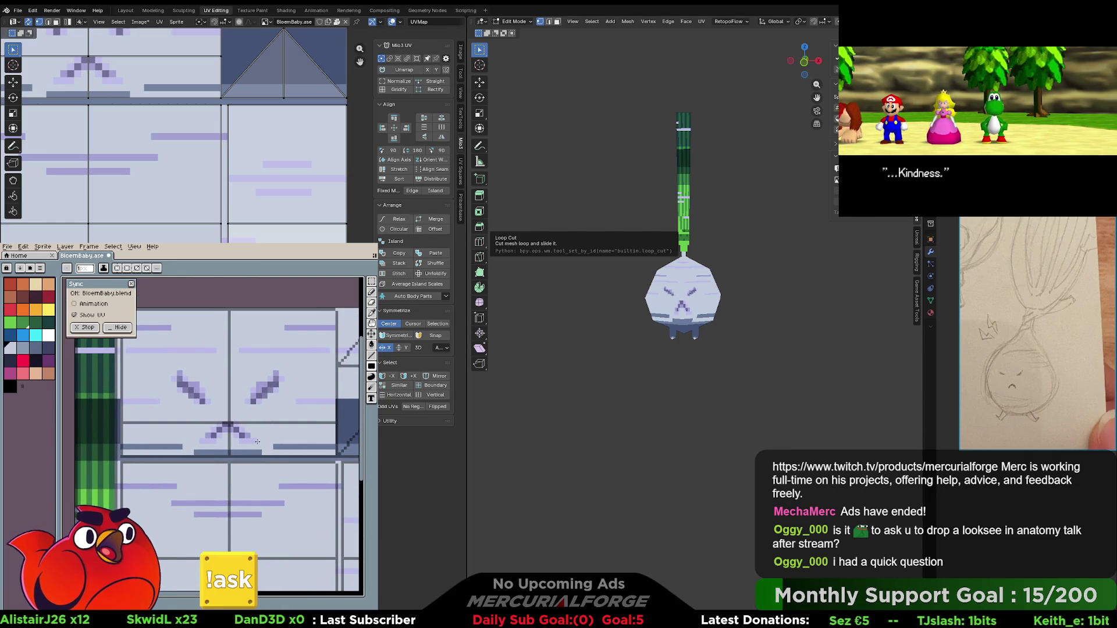
key("shift+s")
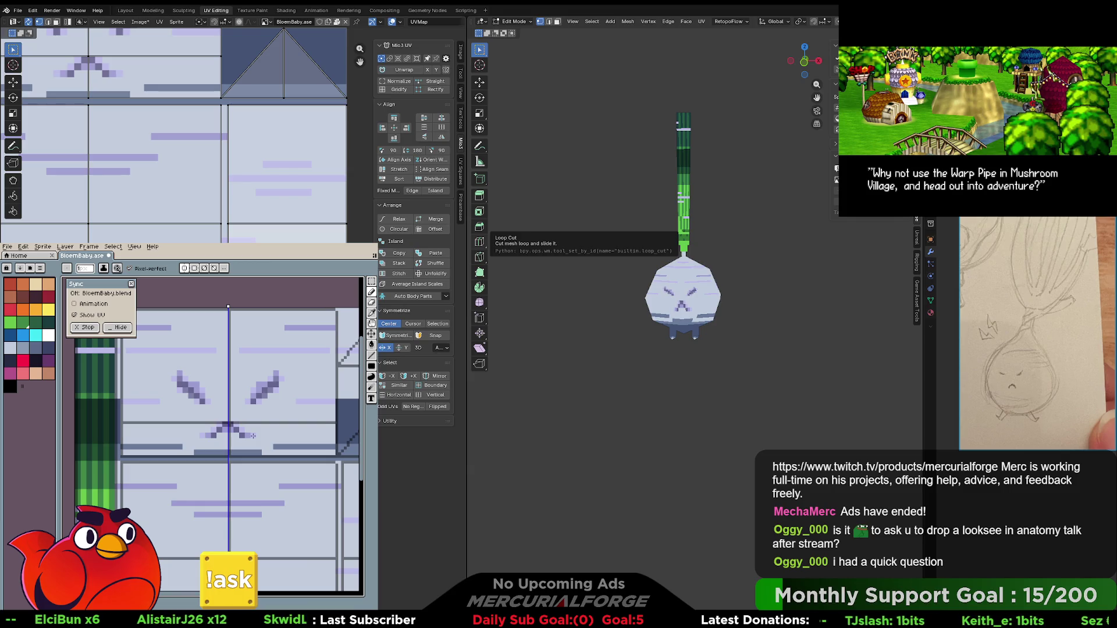
key("alt")
left_click(246, 430, "alt")
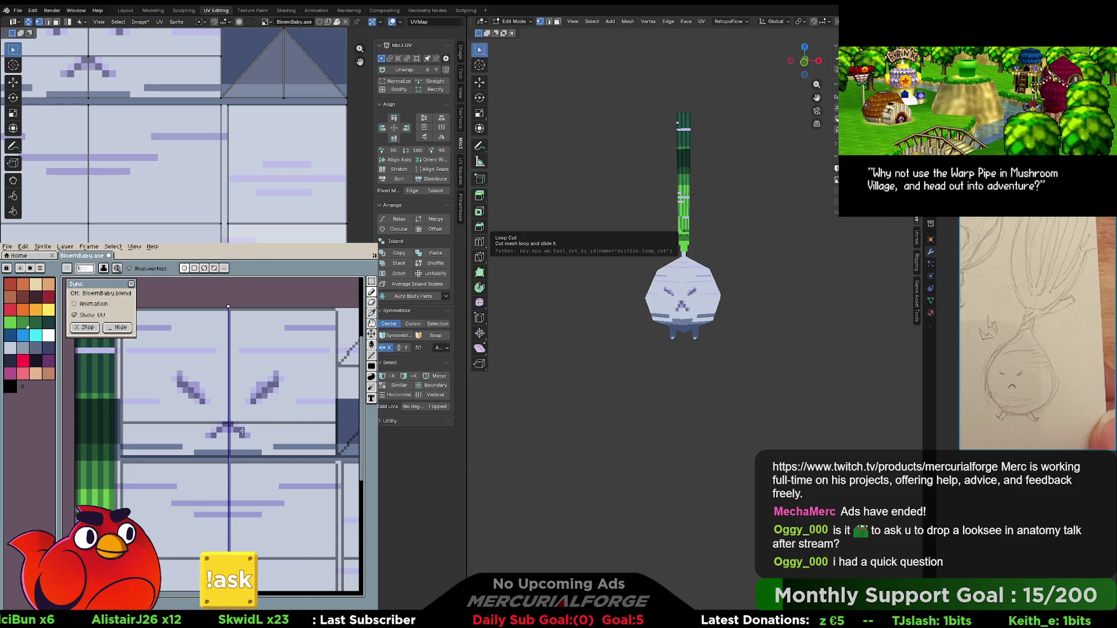
left_click(234, 431, "alt")
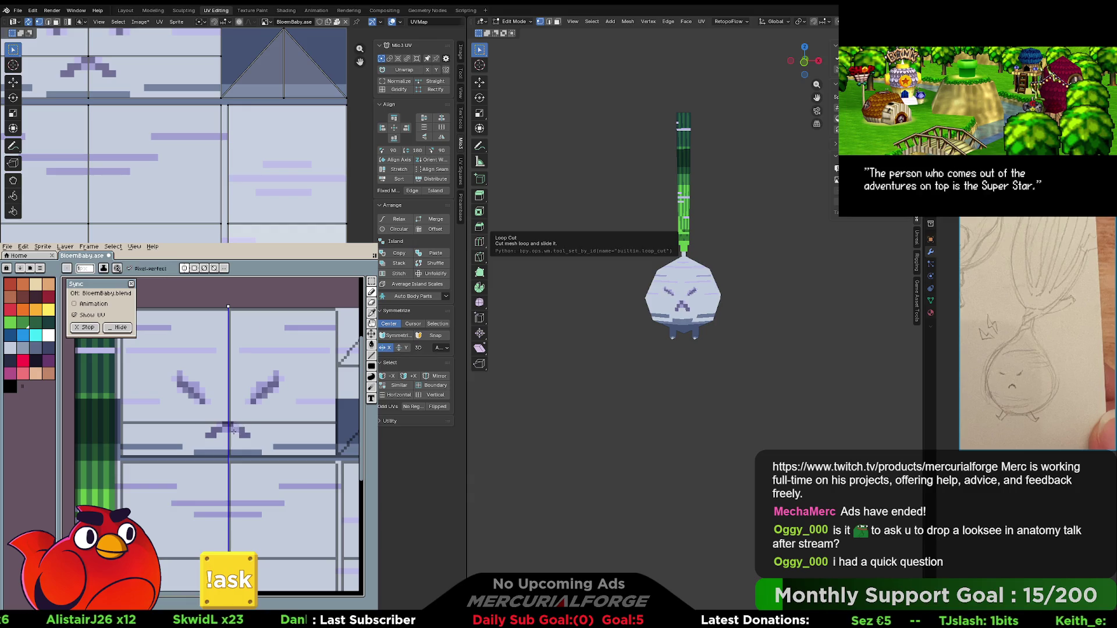
left_click(245, 431, "alt")
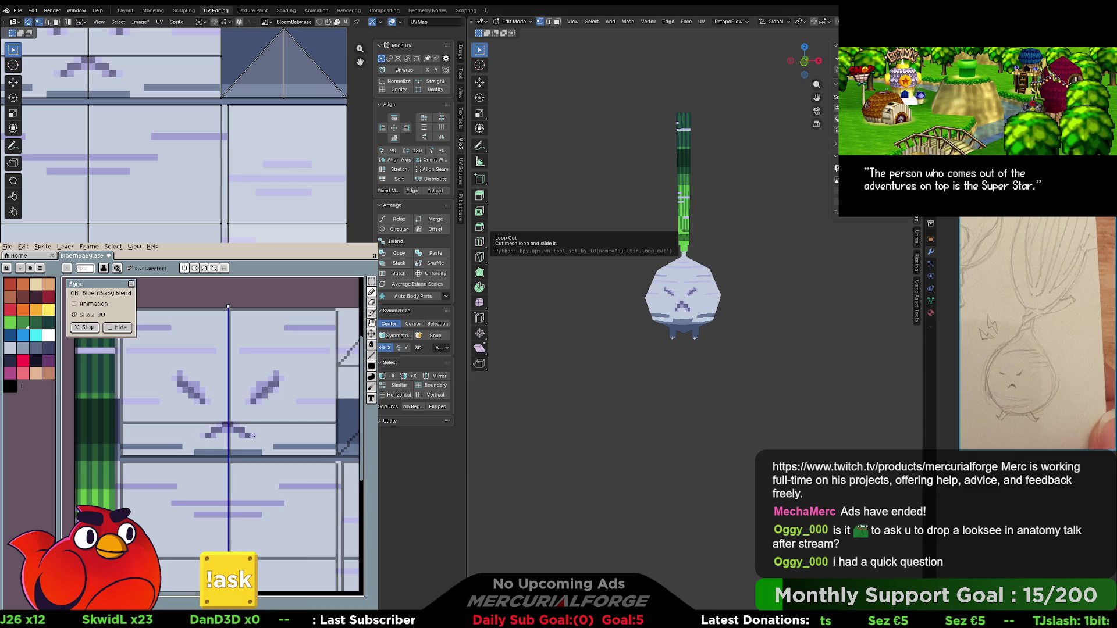
left_click(257, 436, "alt")
left_click_drag(247, 435, 209, 435)
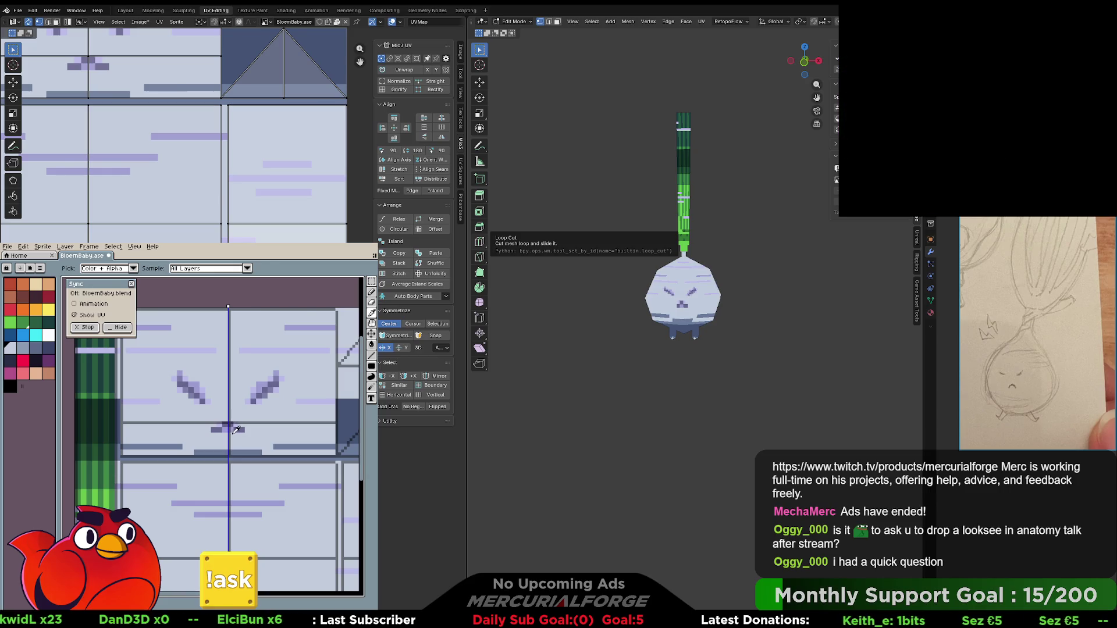
key("alt")
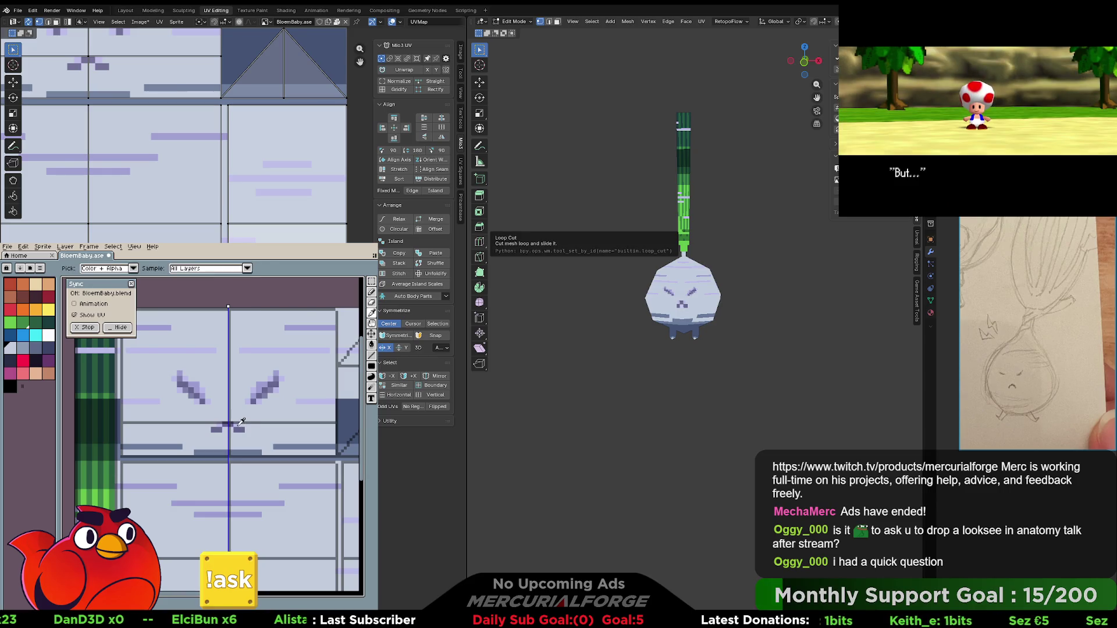
left_click(241, 421, "alt")
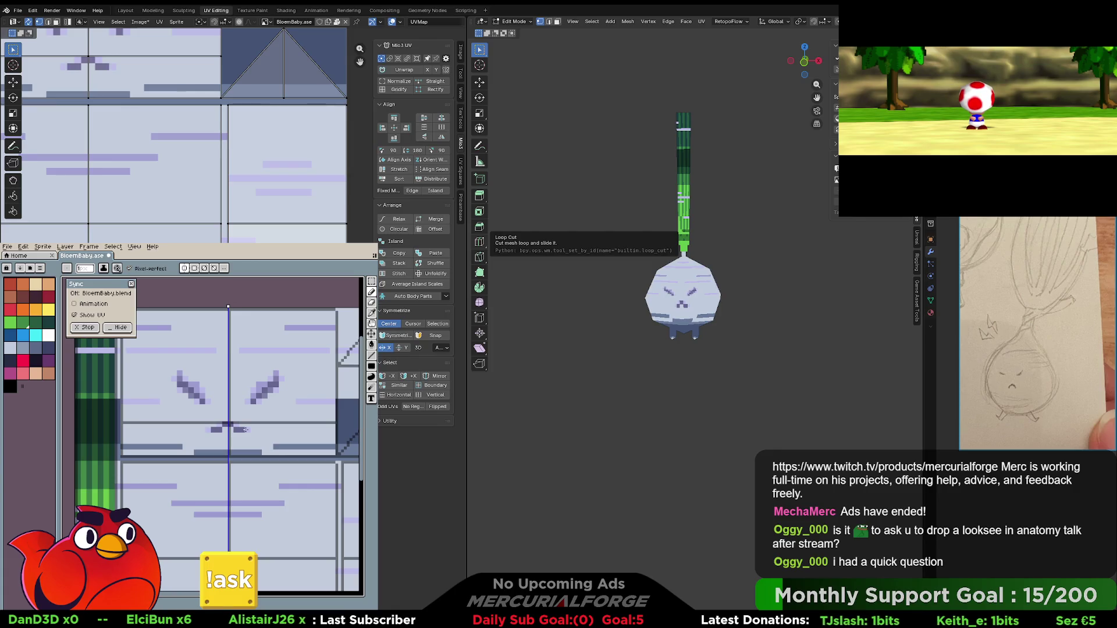
scroll(681, 290, "up", 3)
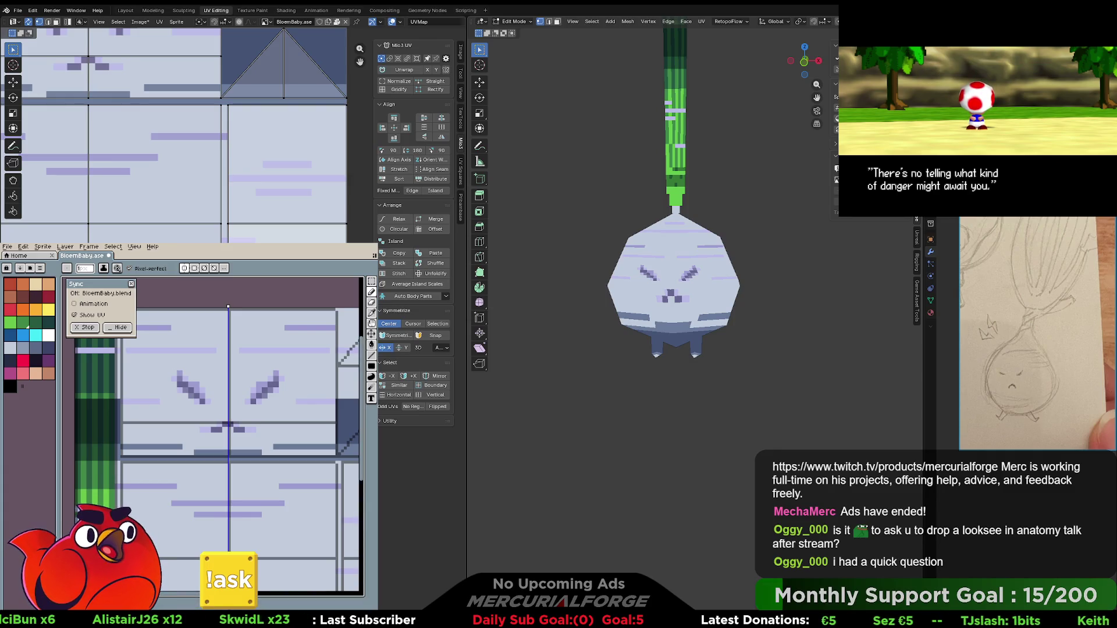
- In face select, select all body faces, run Triangulate Faces, and return to Object Mode
scroll(727, 299, "up", 3)
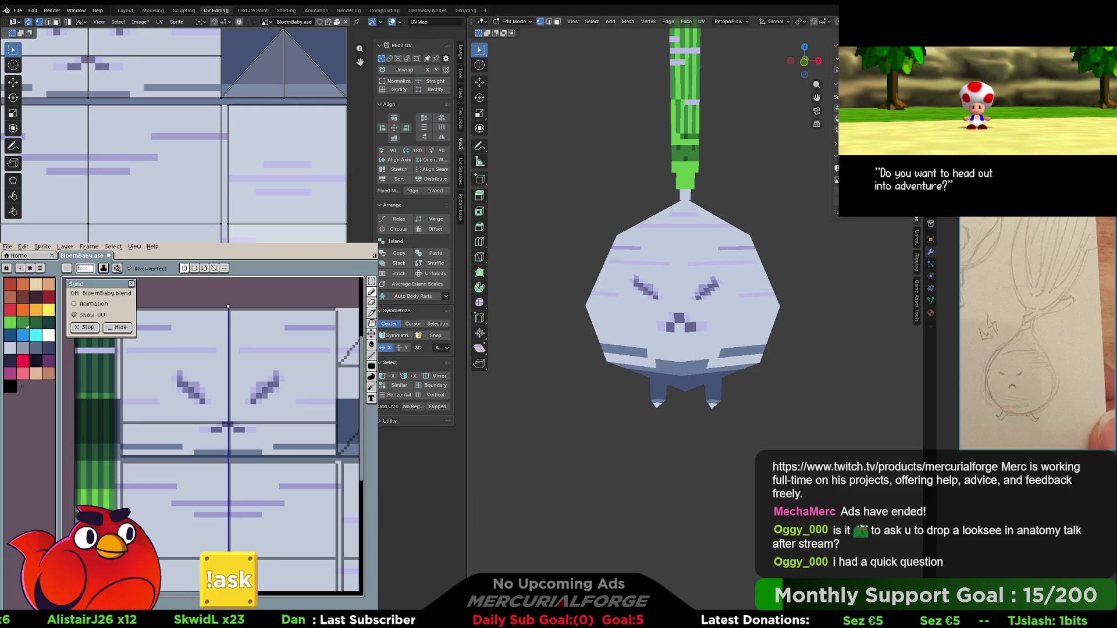
key("shift+alt+z")
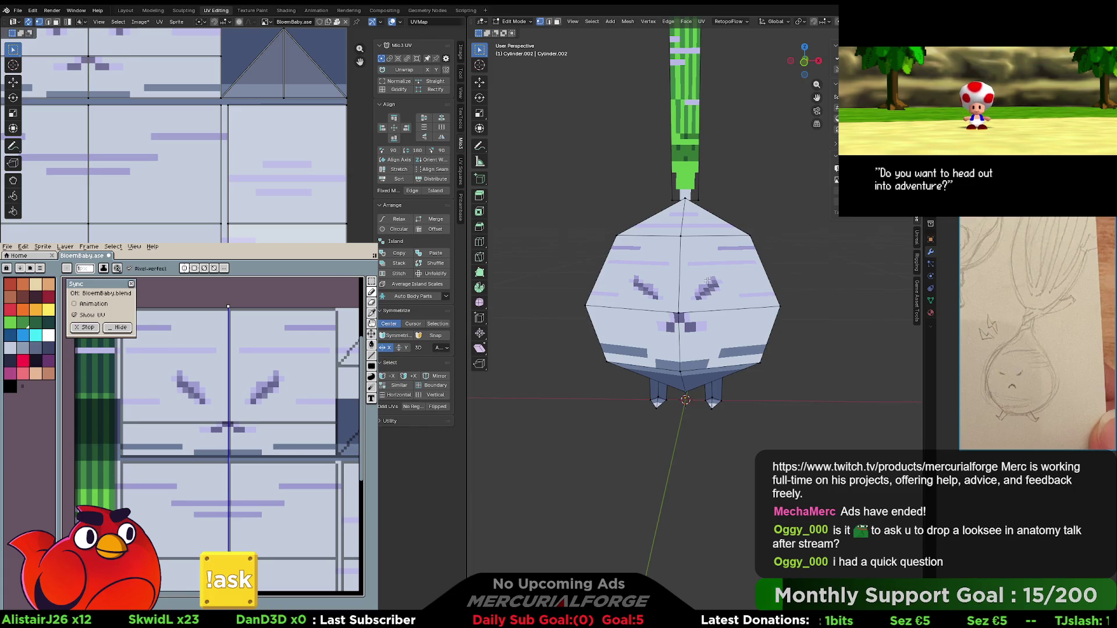
key("3")
left_click(708, 281)
left_click(640, 274, "shift")
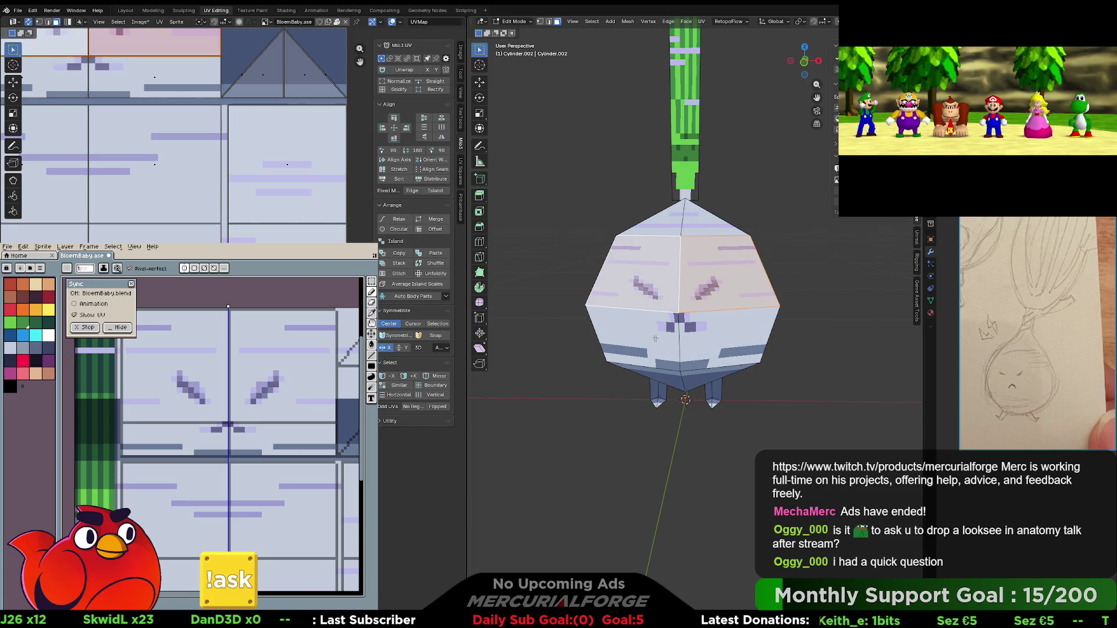
left_click(655, 338, "shift")
key("a")
right_click(708, 315)
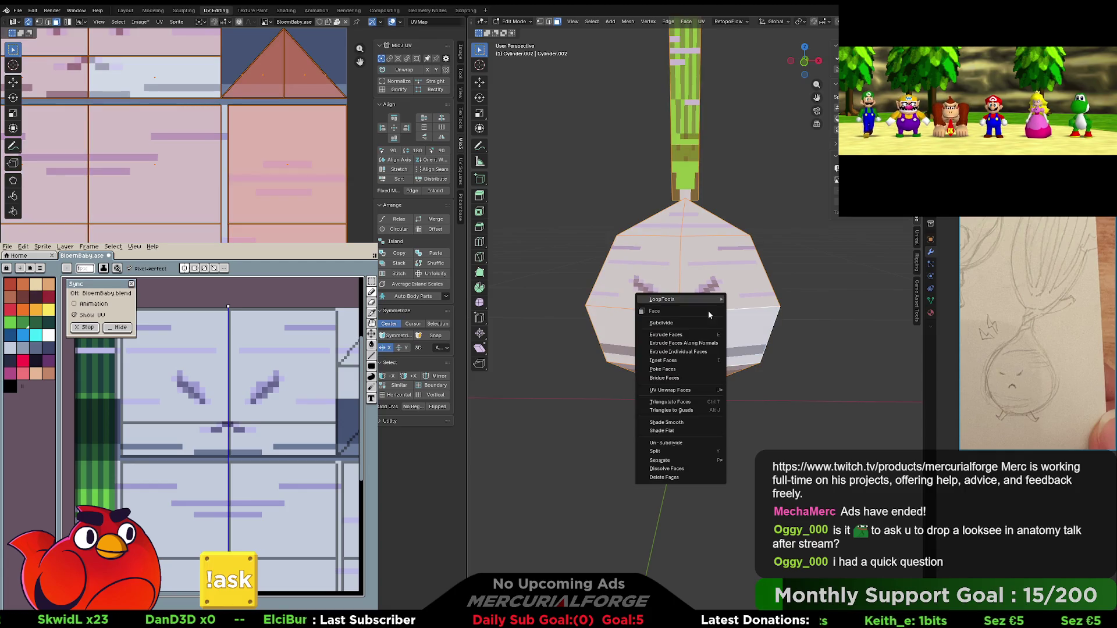
left_click(684, 403)
left_click(822, 334)
mouse_move(727, 326)
middle_mouse_down()
mouse_move(734, 307)
mouse_move(546, 315)
mouse_move(732, 317)
middle_mouse_up()
key("Tab")
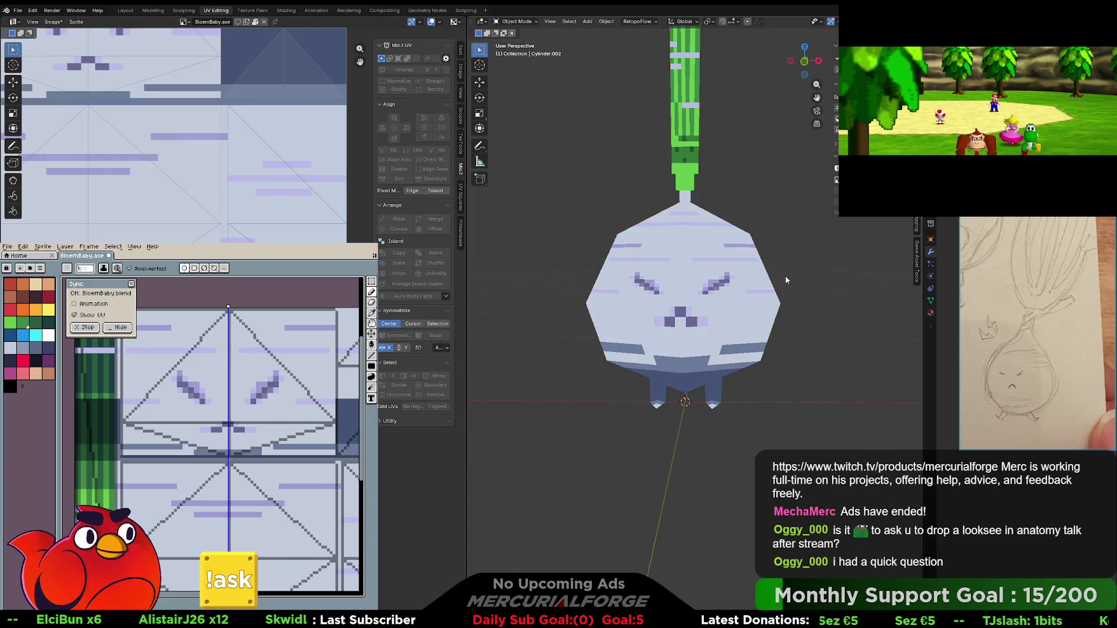
- Paint darker shading pixels into both mirrored eyes, undoing the stray bottom pixels
scroll(773, 277, "down", 5)
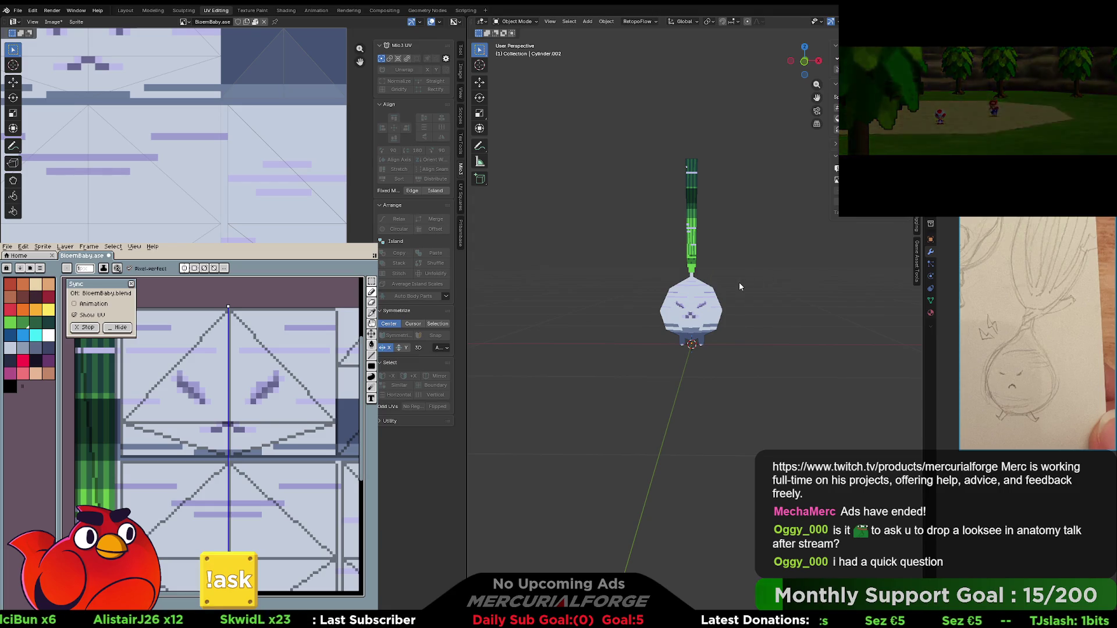
scroll(257, 396, "up", 2)
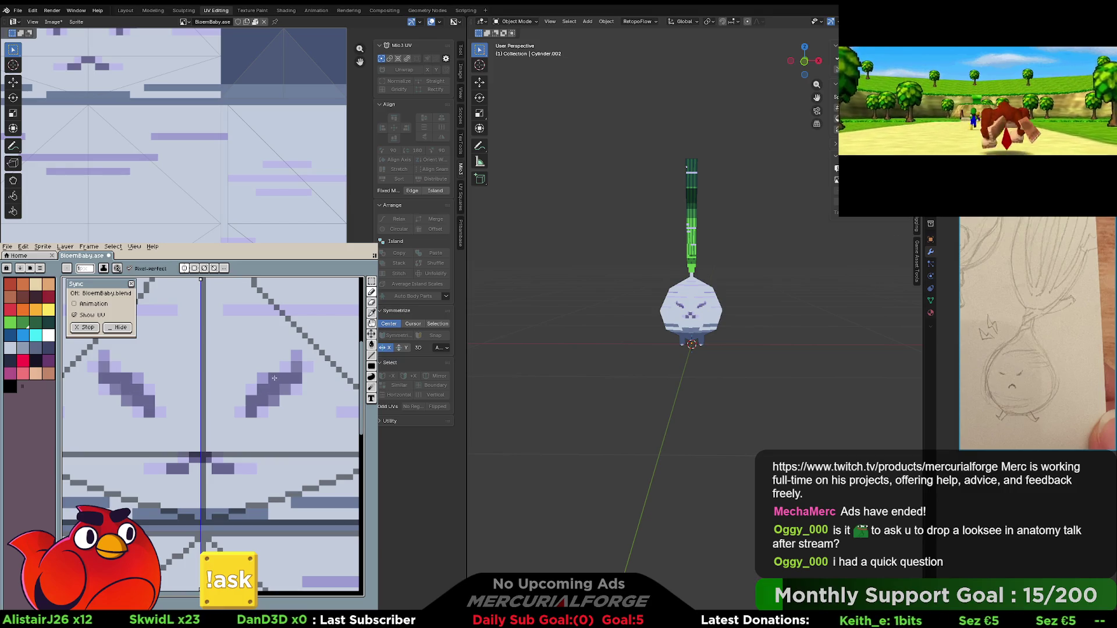
left_click(289, 366, "alt")
left_click_drag(286, 358, 299, 353)
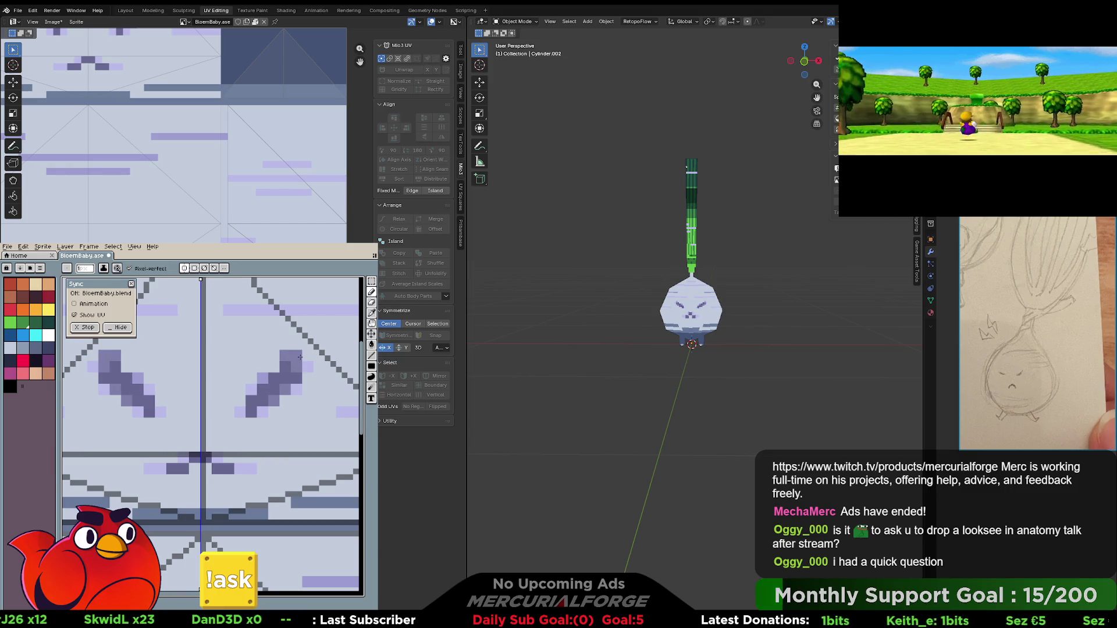
left_click(285, 346)
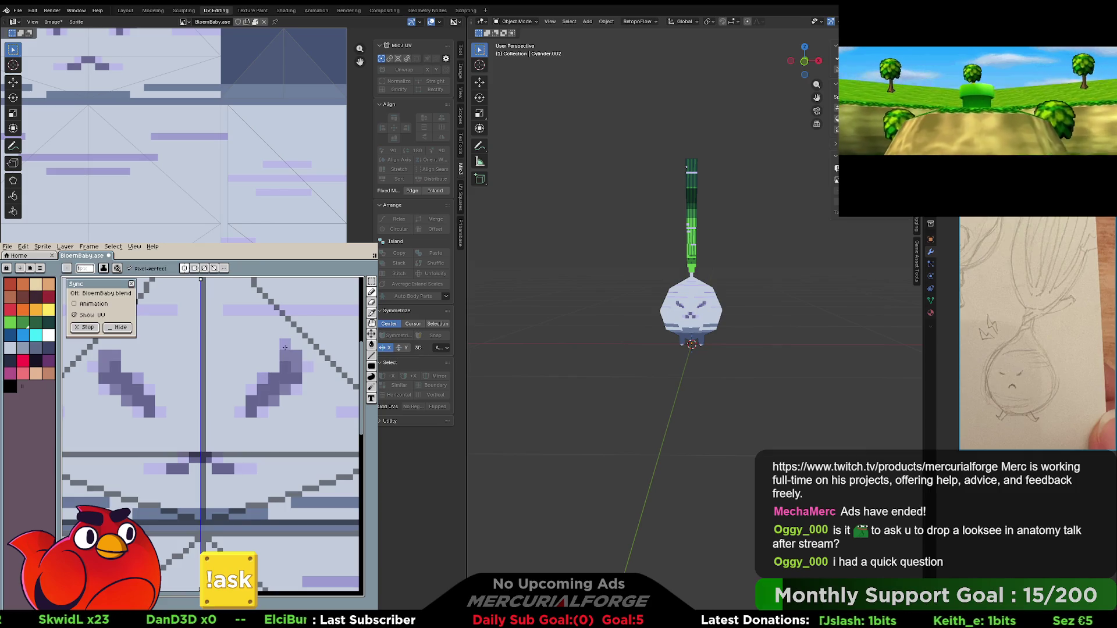
left_click(267, 370)
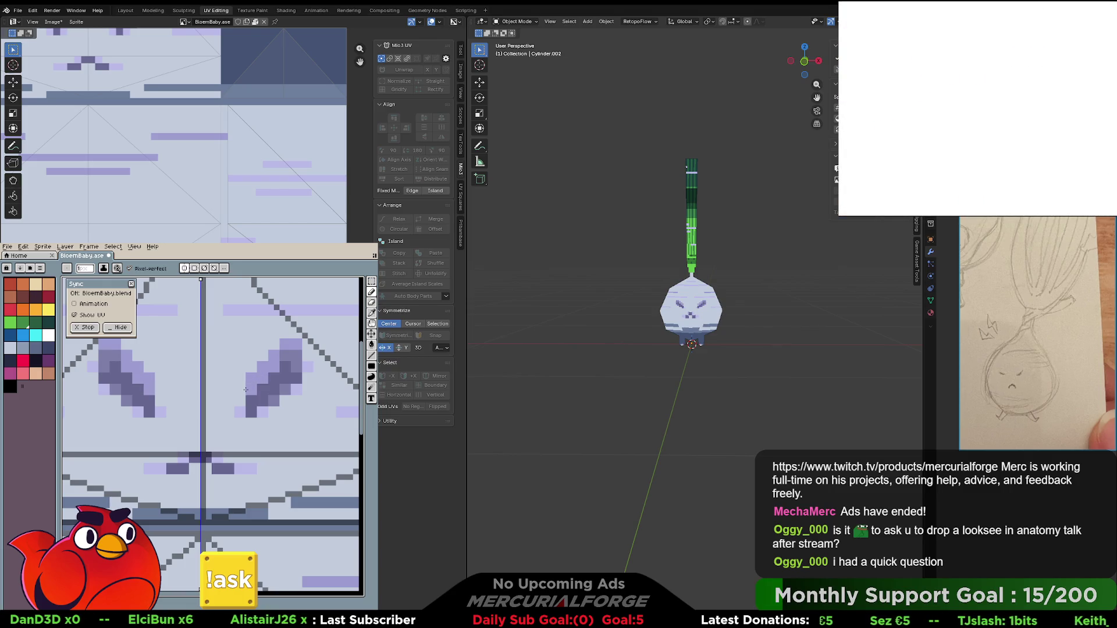
left_click(232, 407)
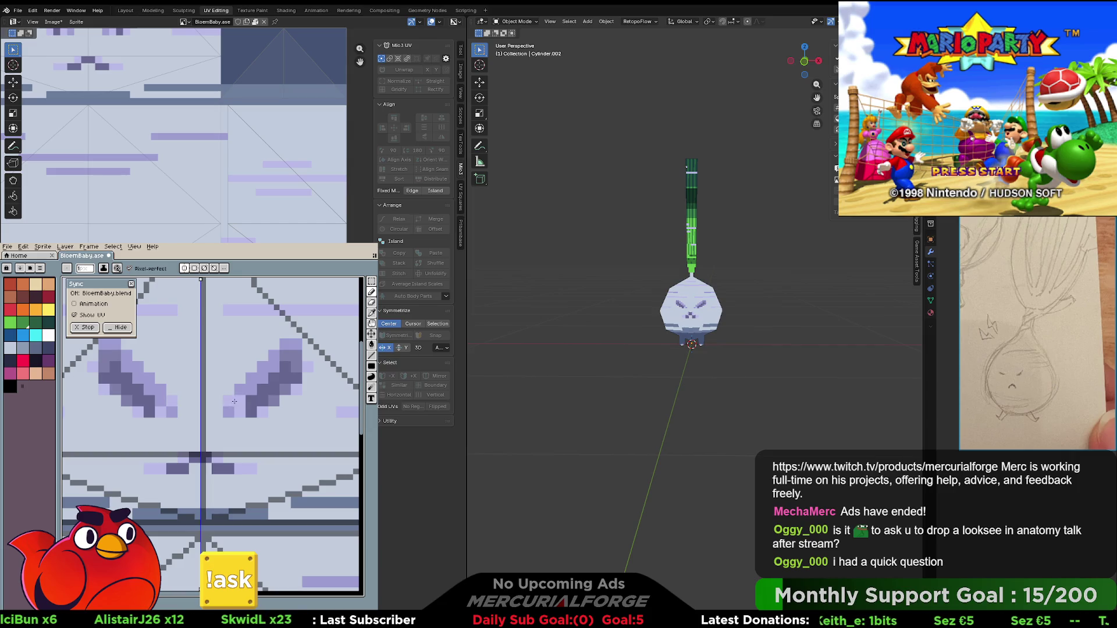
left_click(239, 412)
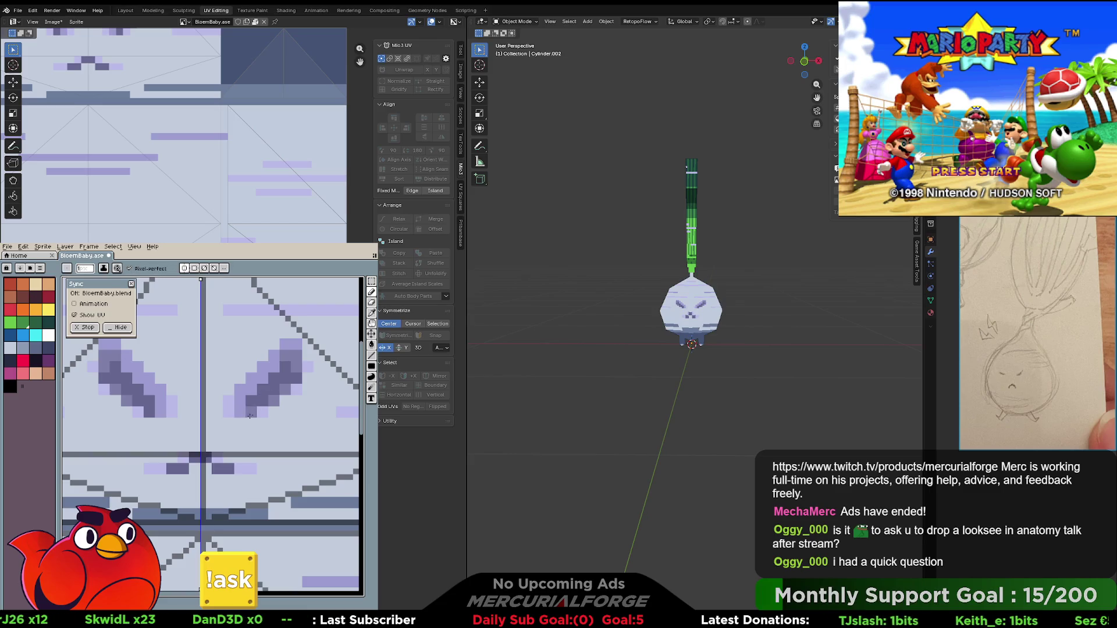
key("ctrl+z")
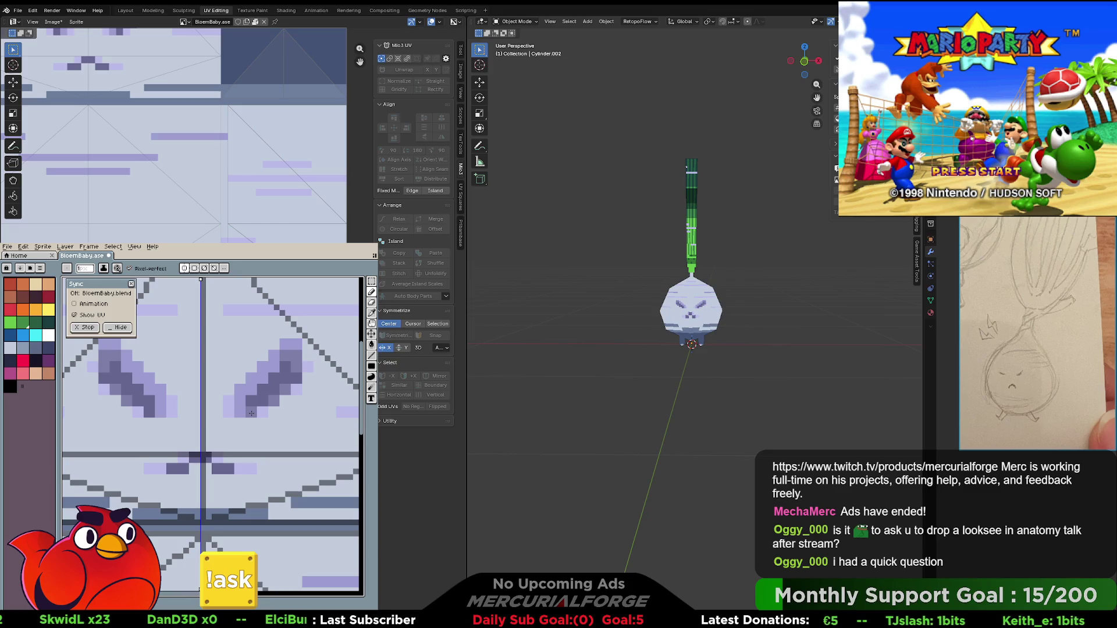
- Zoom out to show the whole face texture and green leaf strip, orbiting the 3D creature
key("alt")
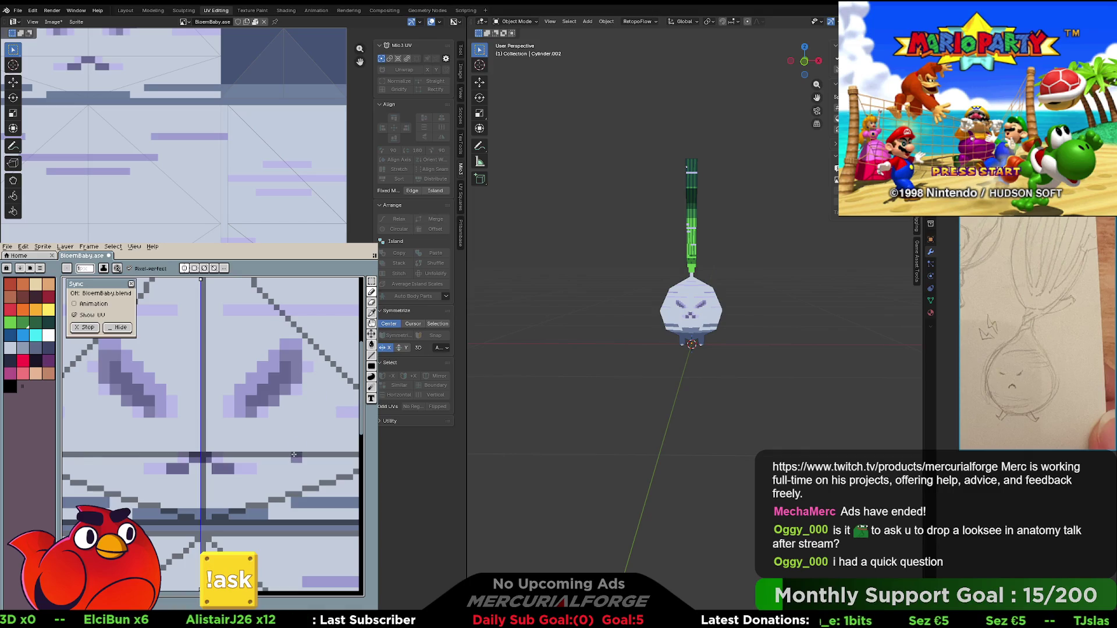
scroll(293, 454, "down", 3)
left_click_drag(297, 460, 285, 376)
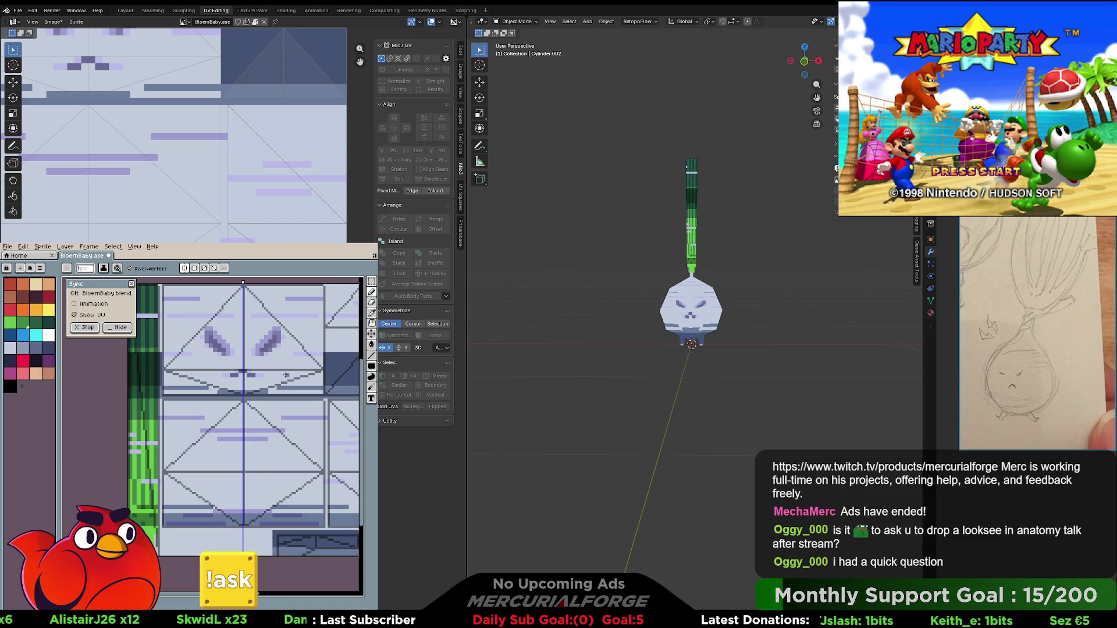
mouse_move(582, 294)
middle_mouse_down()
mouse_move(696, 297)
mouse_move(568, 307)
mouse_move(585, 305)
middle_mouse_up()
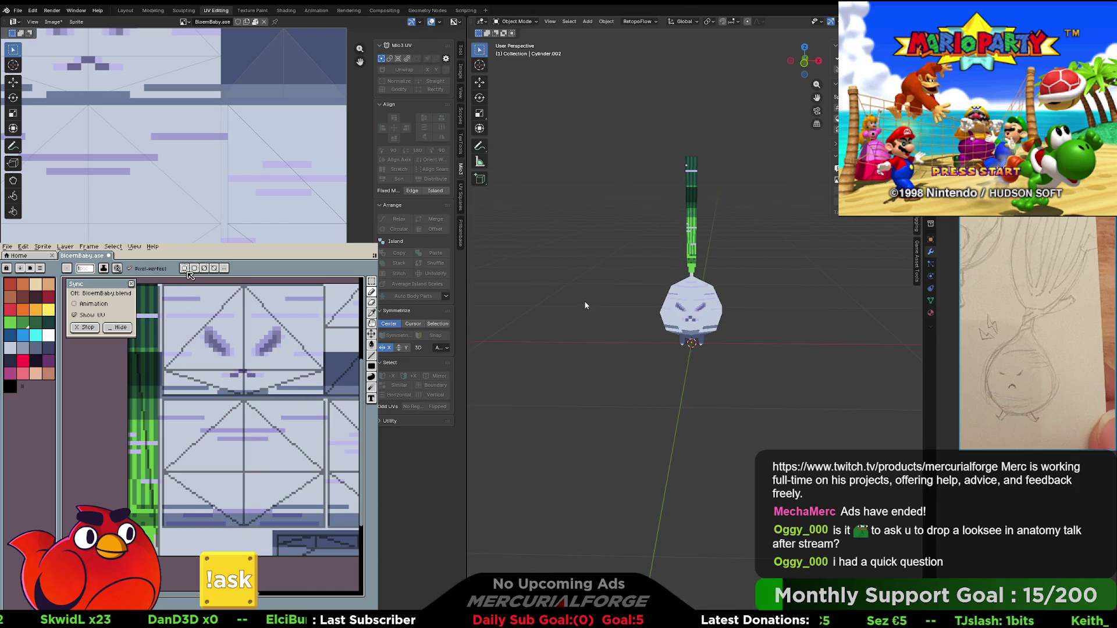
left_click_drag(181, 444, 263, 437)
- Sample the leaf green and paint the stray lavender pixels on the leaf strip green
scroll(264, 437, "up", 2)
key("alt")
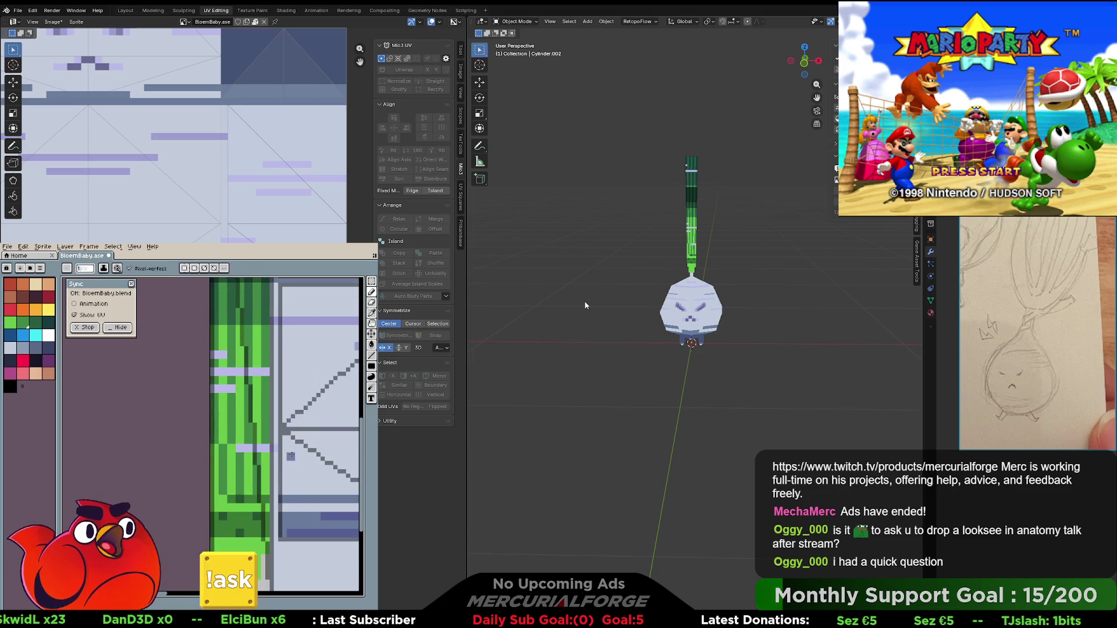
left_click(266, 449, "alt")
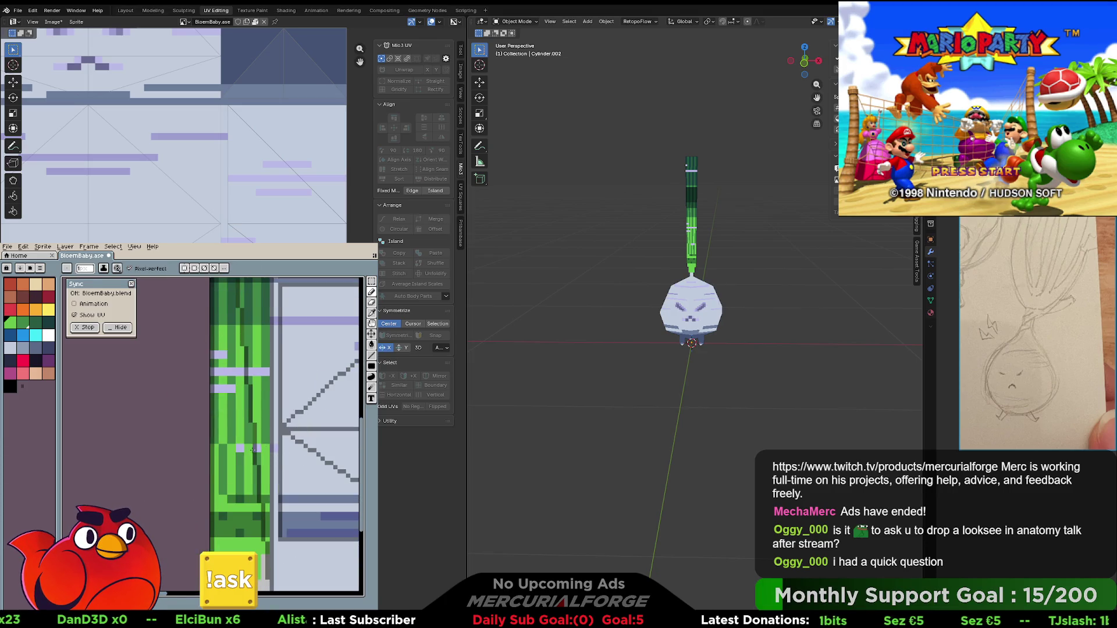
left_click(242, 450, "alt")
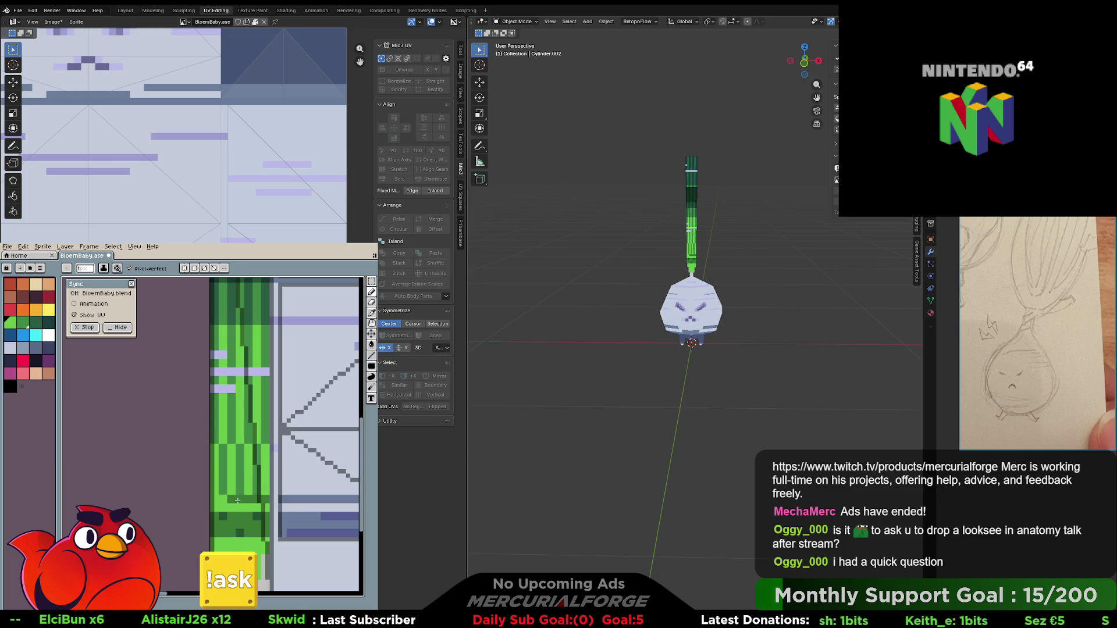
scroll(273, 463, "up", 3)
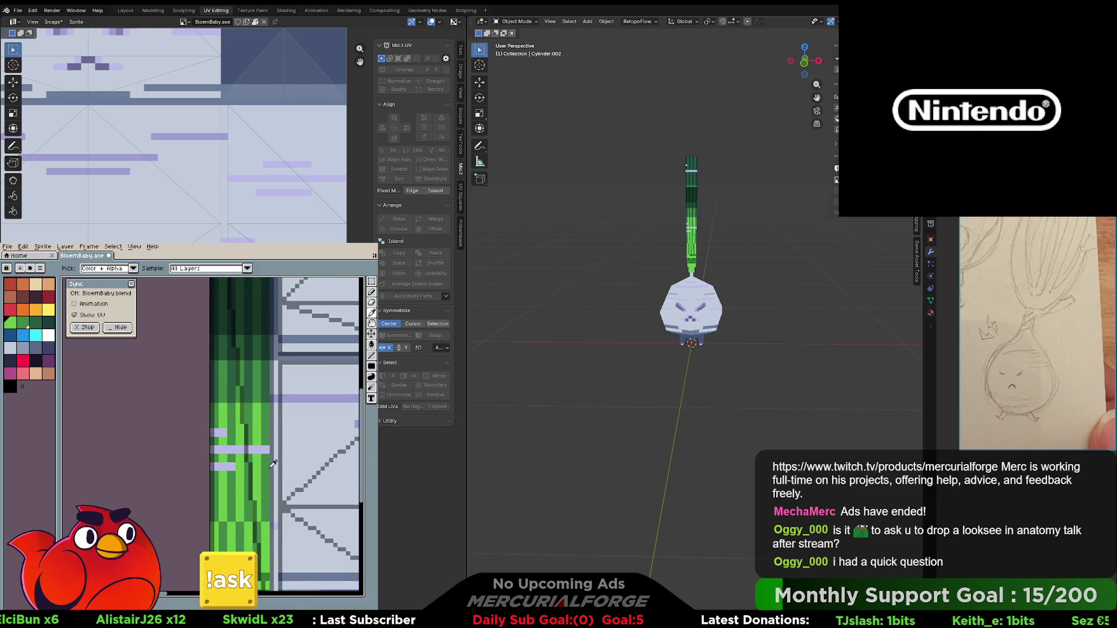
key("alt")
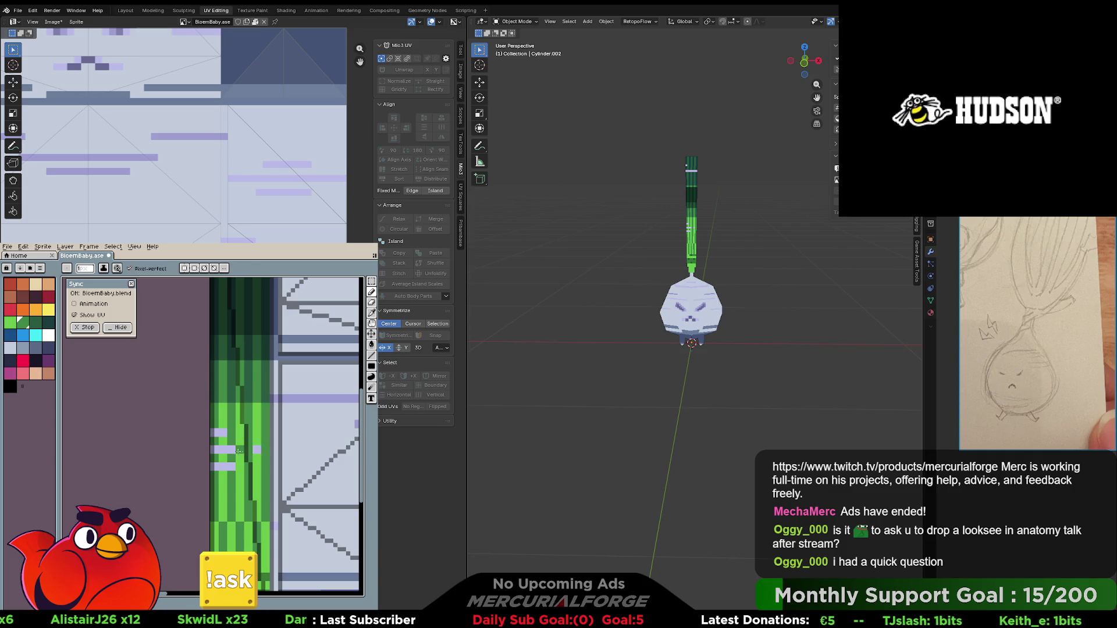
left_click(214, 434)
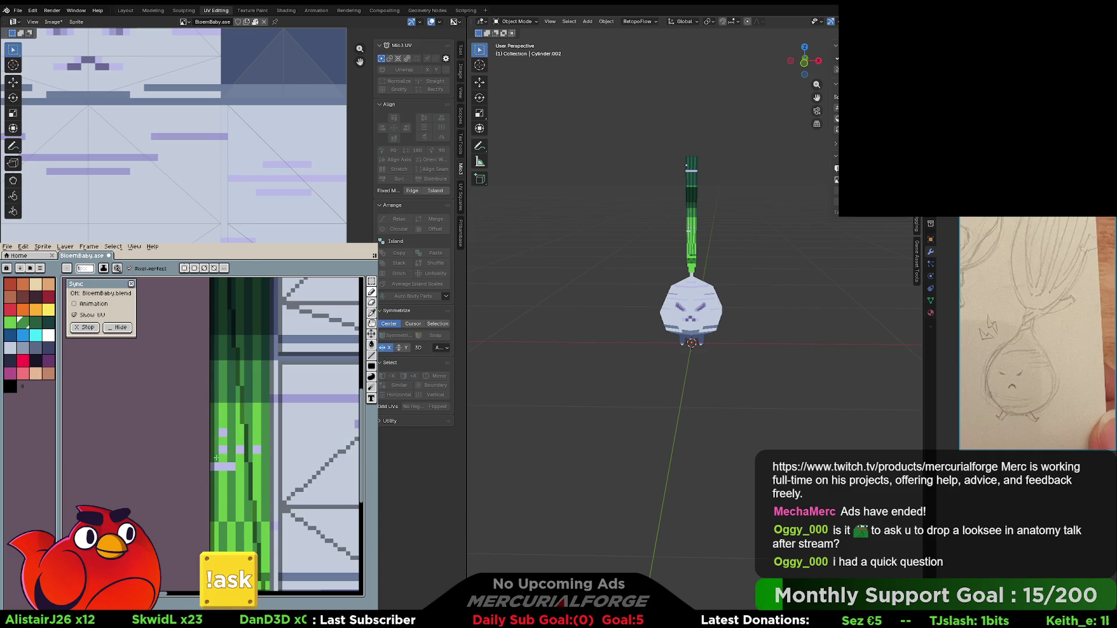
left_click(223, 434)
left_click(223, 449)
left_click(227, 465)
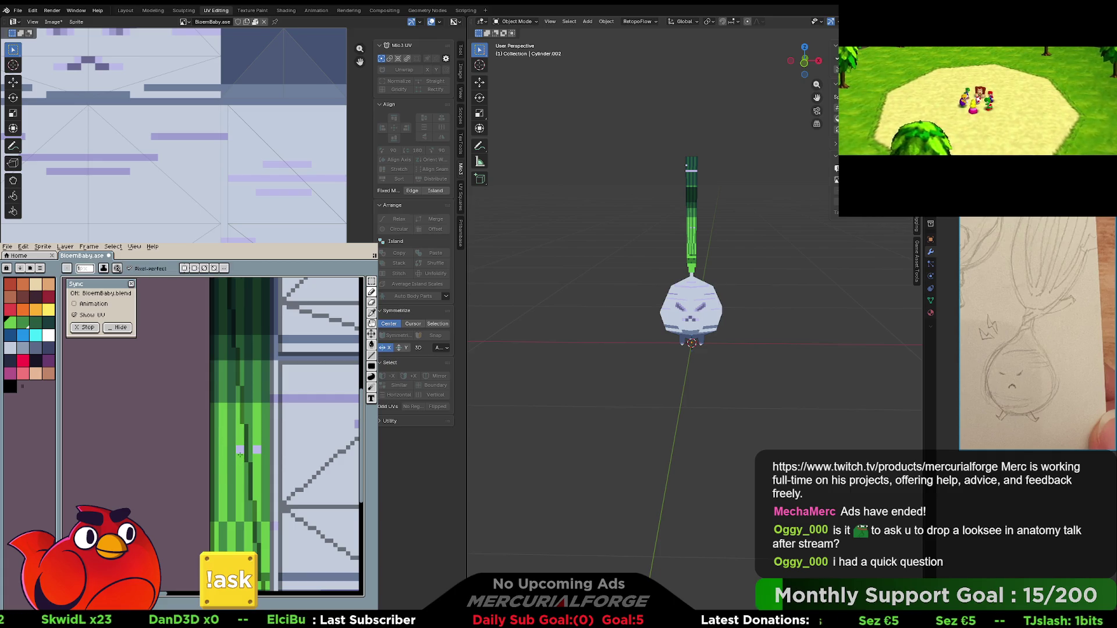
left_click(238, 449)
left_click(256, 449)
middle_click_drag(254, 447, 260, 563)
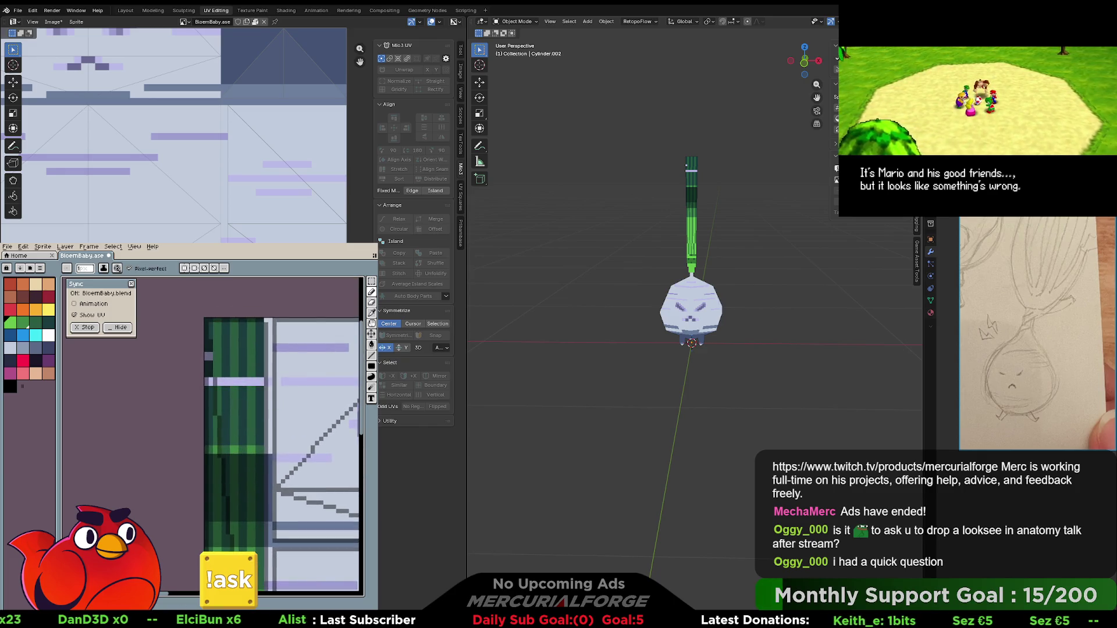
- Pick the stalk's dark green and paint over the stray grey and light stalk pixels
key("i")
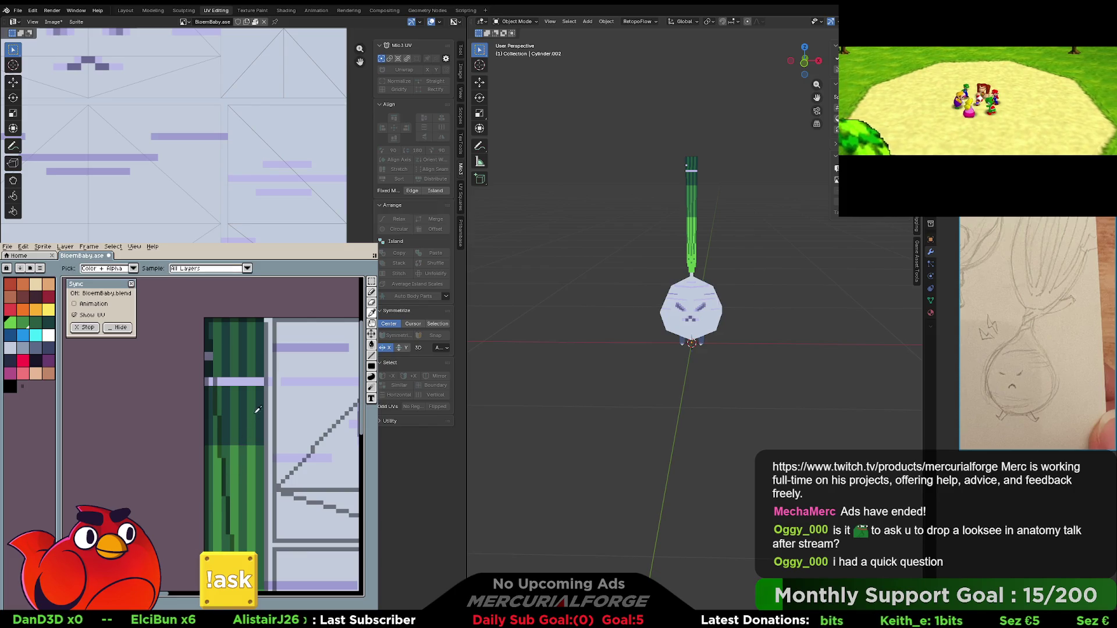
left_click(261, 397, "alt")
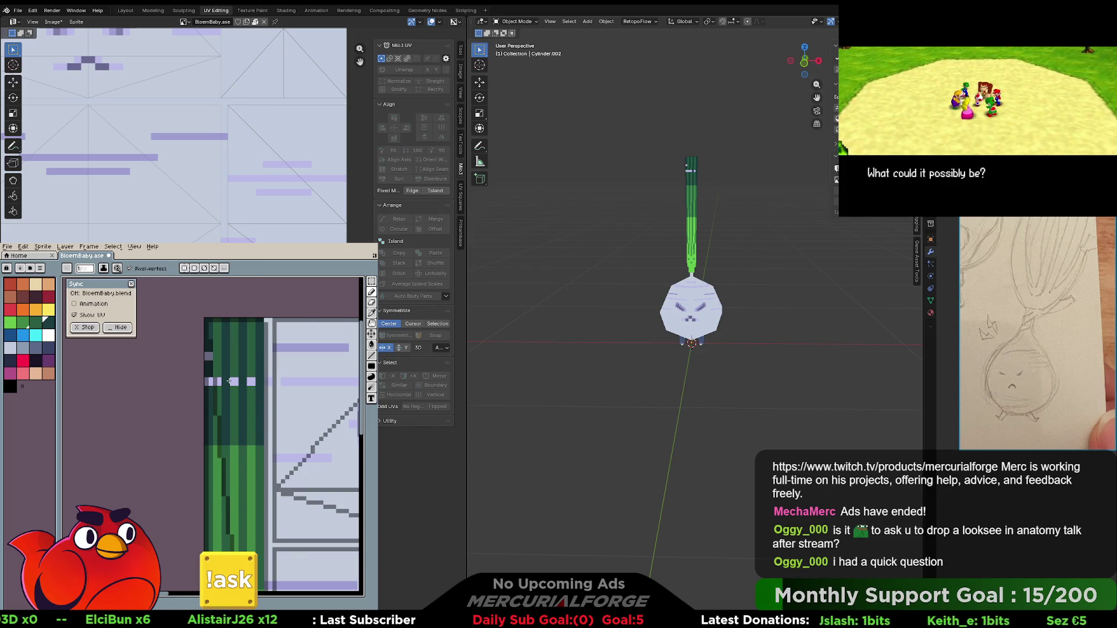
left_click(209, 356)
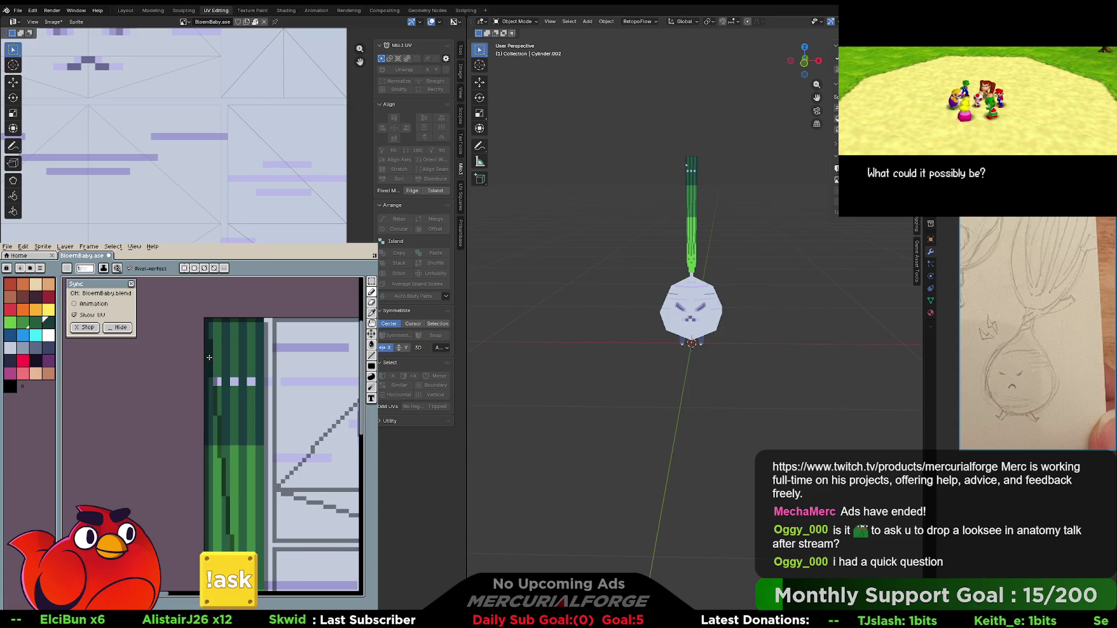
key("alt")
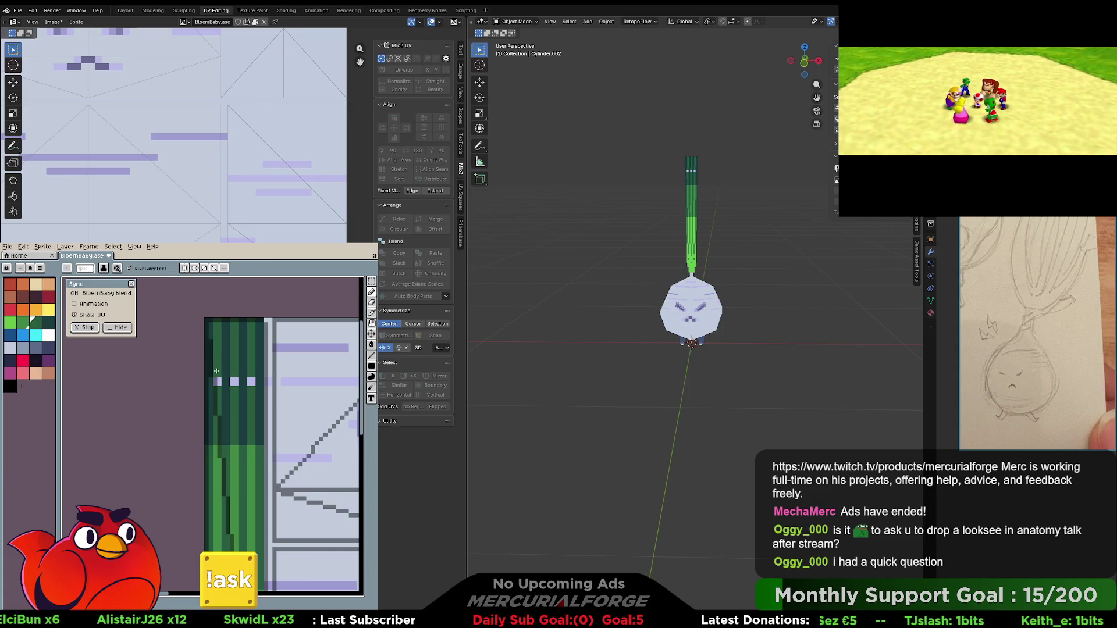
left_click(218, 382)
middle_click_drag(250, 454, 232, 389)
scroll(233, 390, "down", 2)
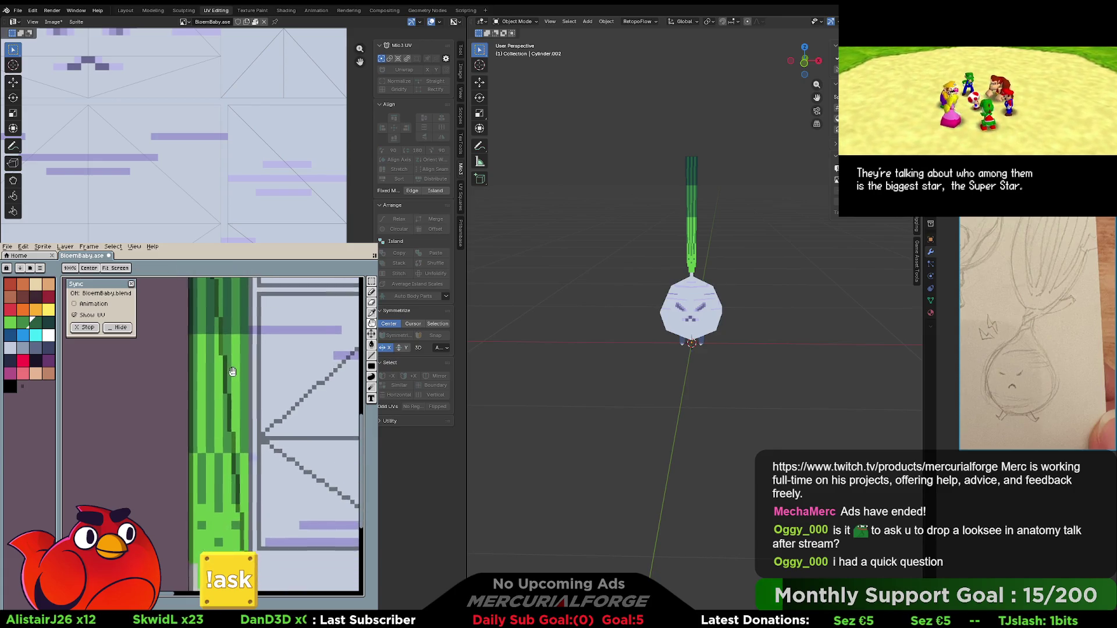
scroll(229, 372, "down", 1)
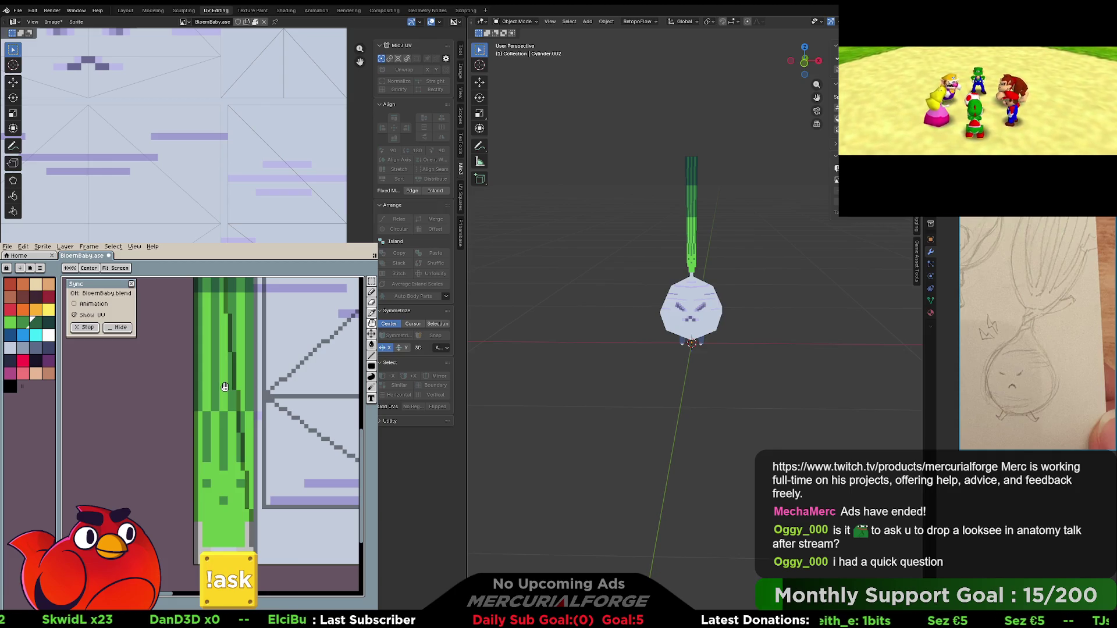
scroll(225, 387, "down", 2)
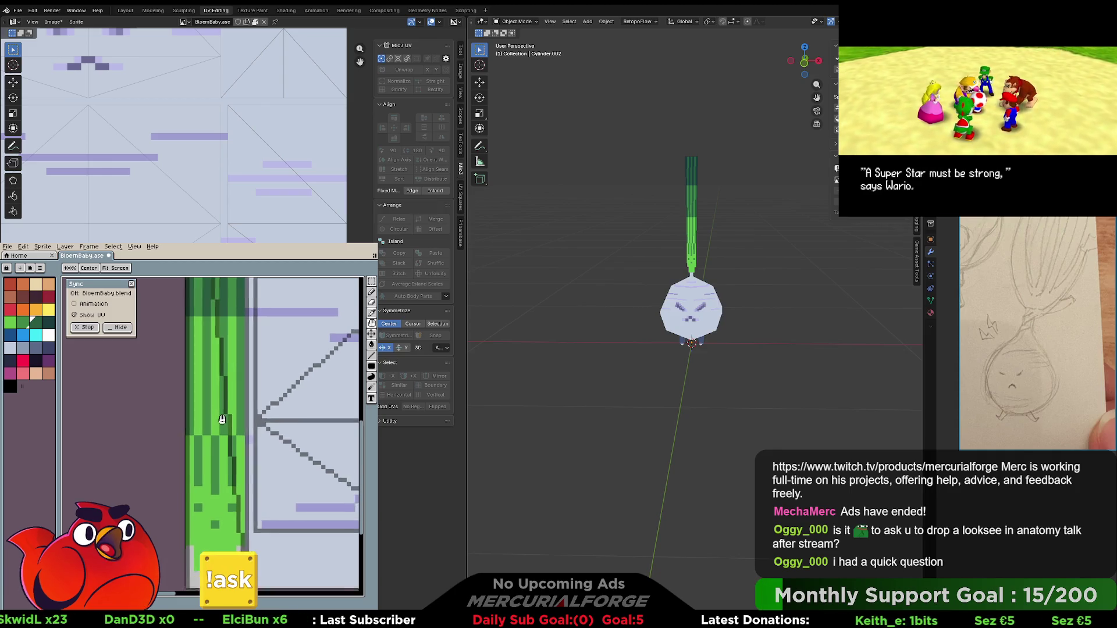
scroll(225, 423, "down", 1)
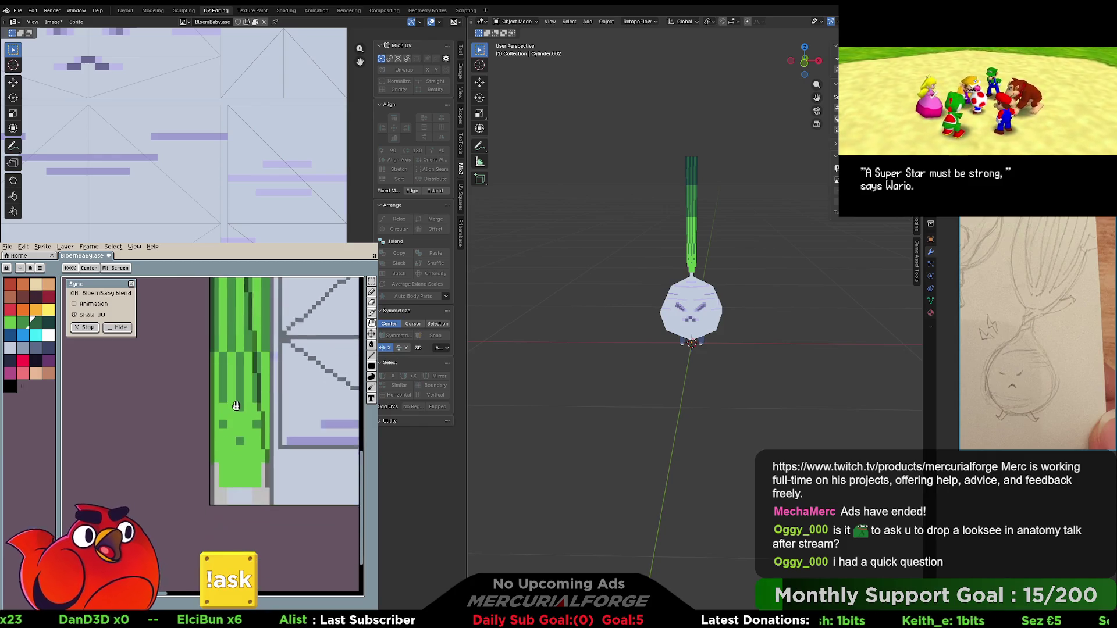
scroll(208, 515, "up", 1)
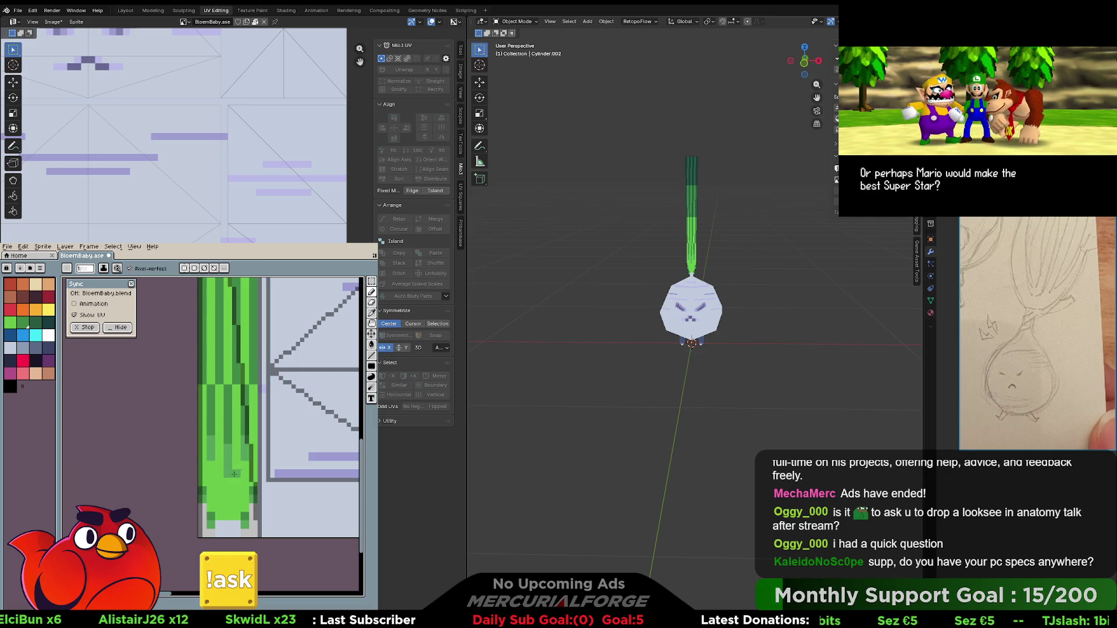
middle_click_drag(237, 476, 231, 500)
middle_click_drag(232, 441, 224, 391)
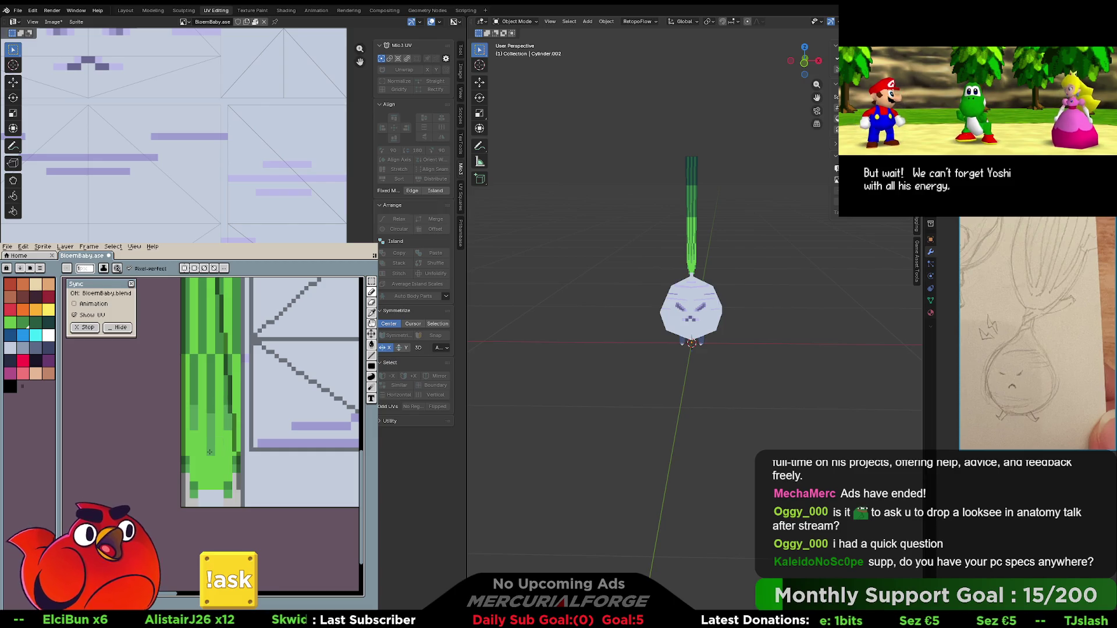
scroll(224, 452, "down", 3)
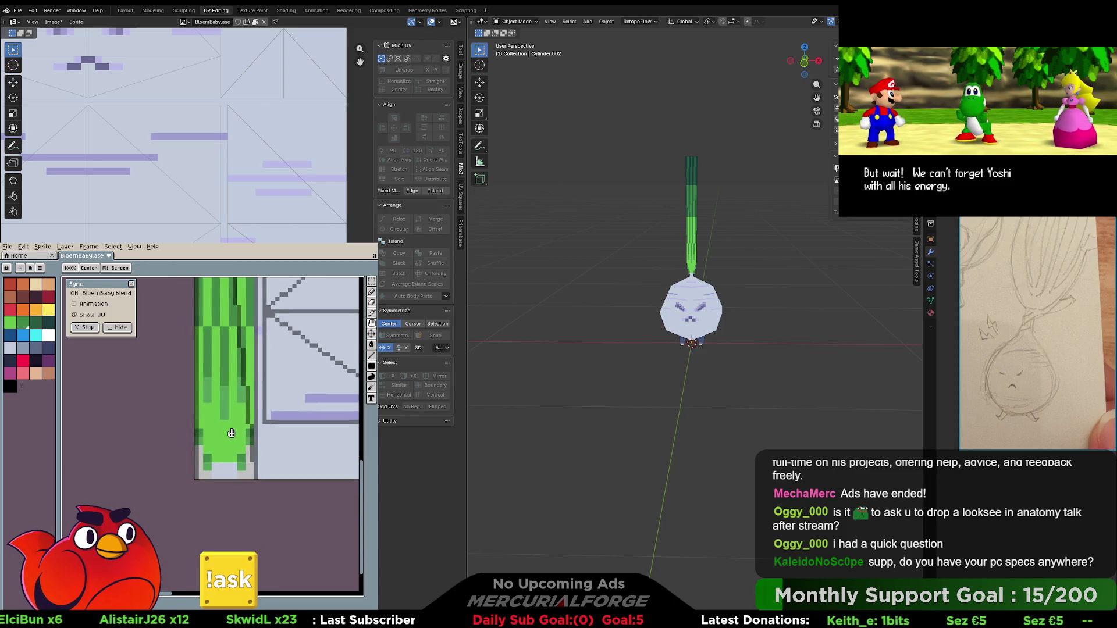
key("alt")
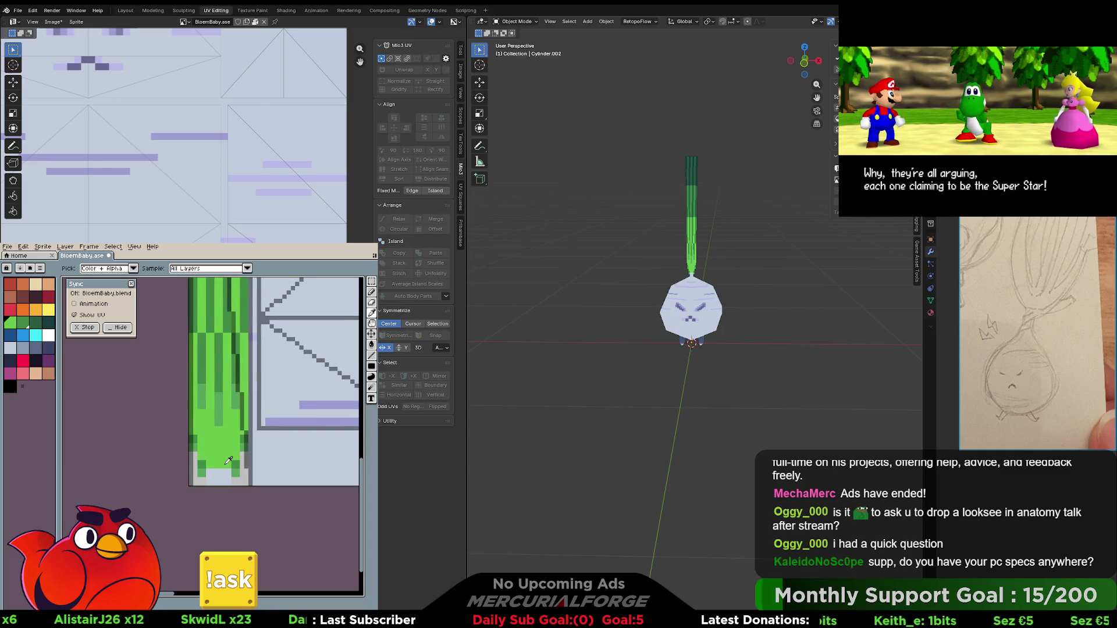
left_click(229, 461, "alt")
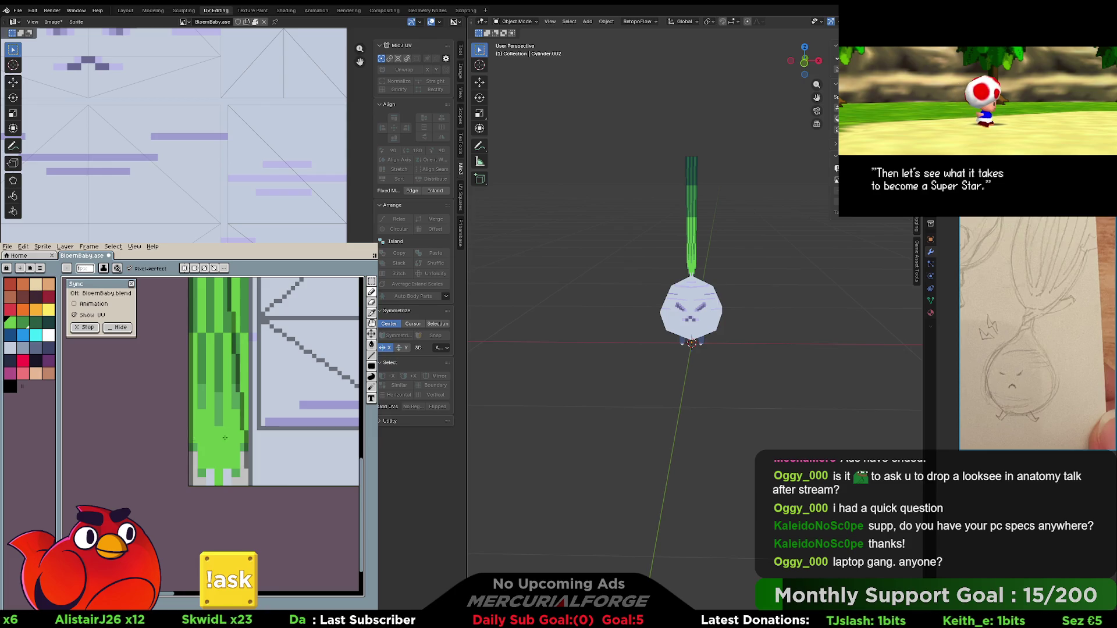
scroll(221, 451, "up", 2)
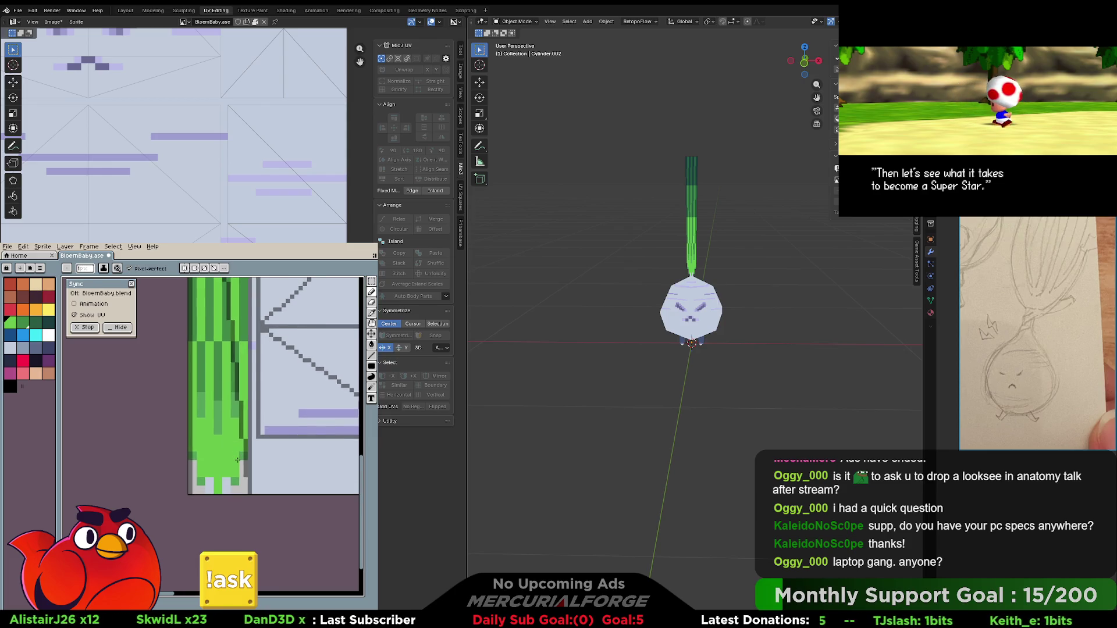
scroll(692, 317, "up", 4)
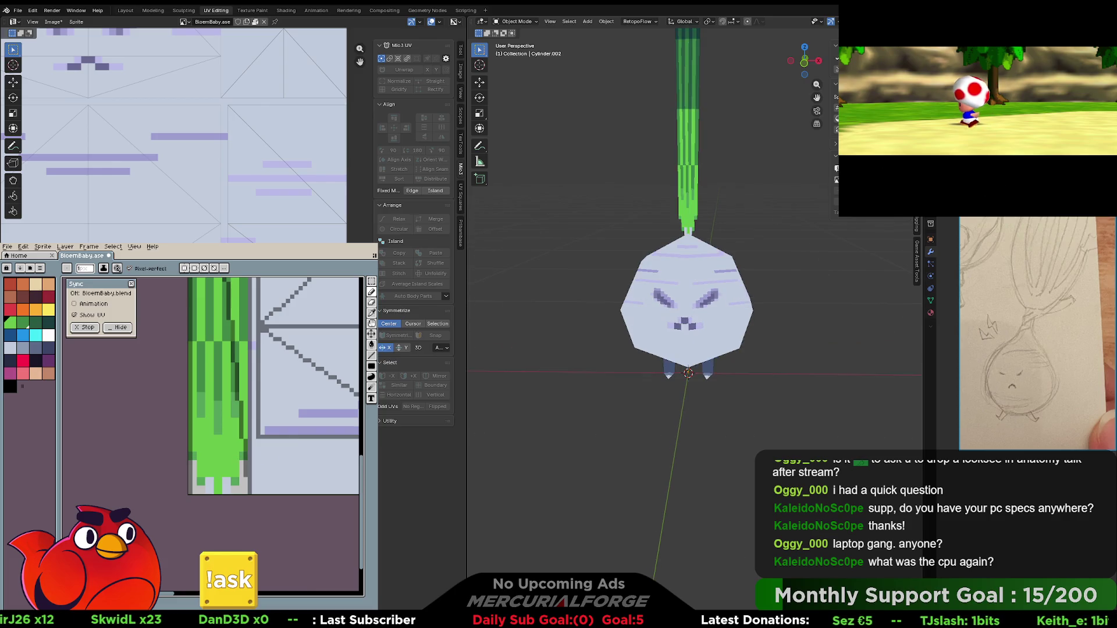
- Orbit around the onion model, select the green stem, and zoom the canvas out to the full texture
mouse_move(711, 299)
middle_mouse_down()
mouse_move(711, 145)
mouse_move(710, 308)
mouse_move(706, 330)
mouse_move(685, 332)
mouse_move(687, 322)
middle_mouse_up()
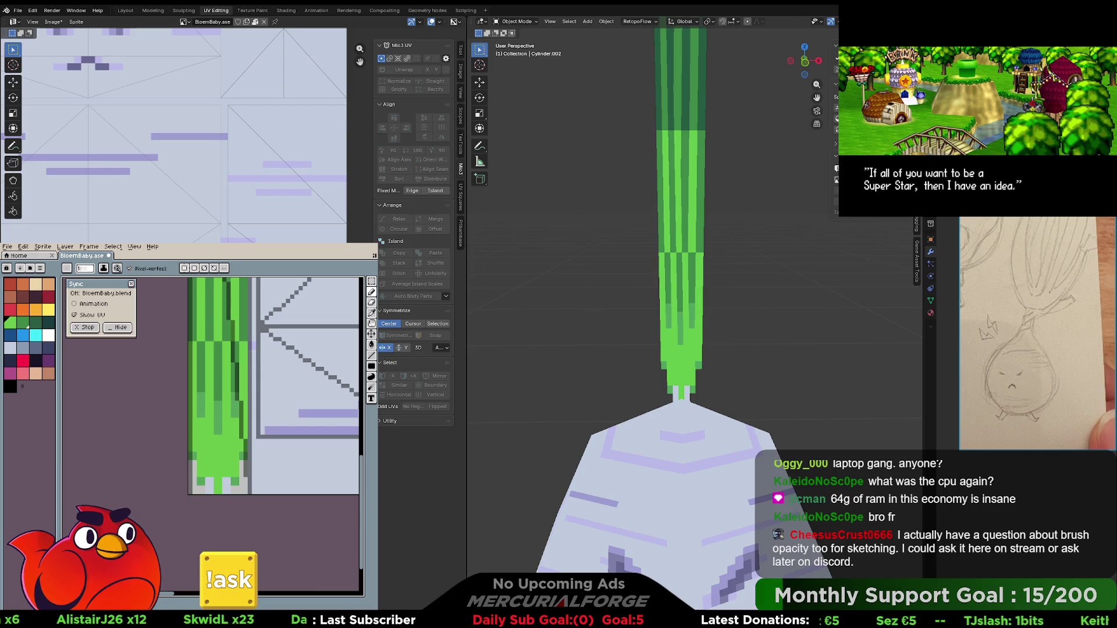
scroll(728, 373, "down", 5)
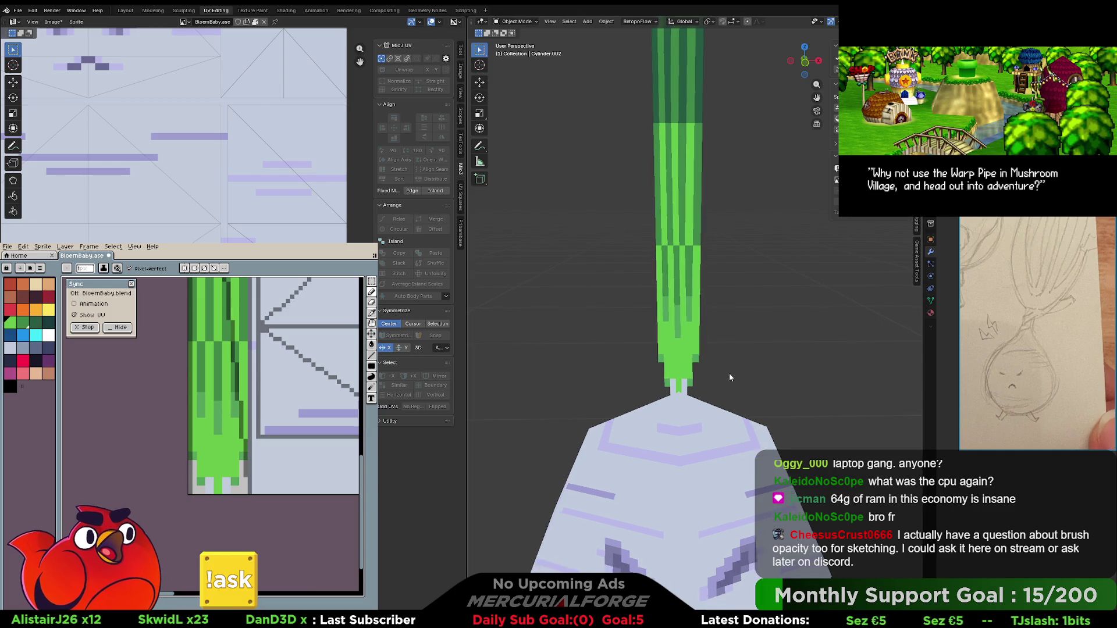
middle_click_drag(685, 303, 673, 271)
left_click(673, 270)
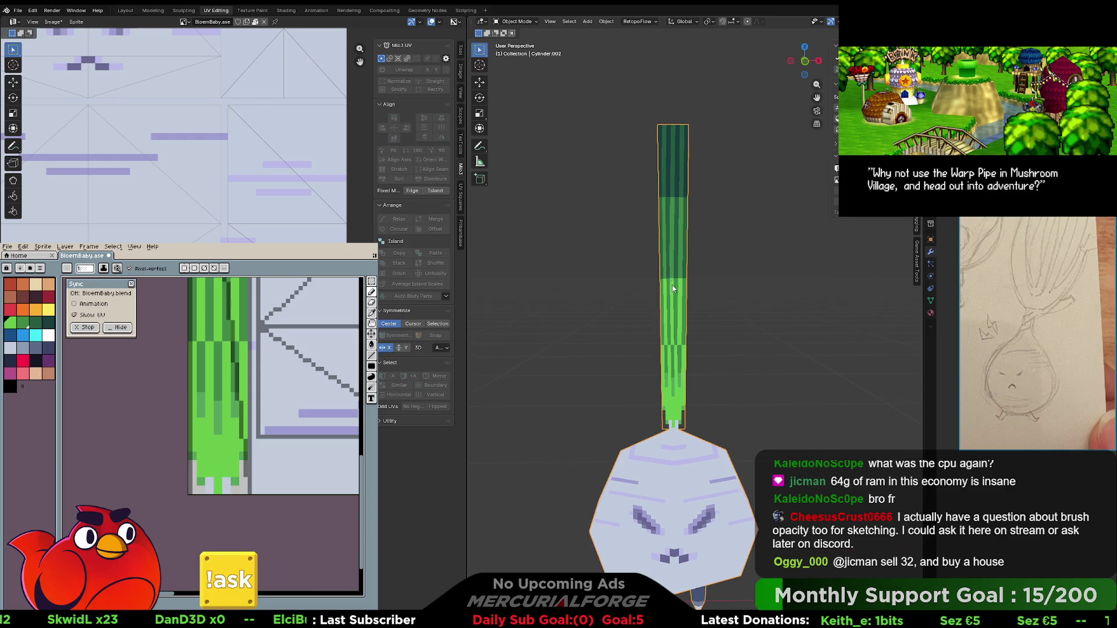
scroll(669, 276, "down", 3)
mouse_move(662, 281)
middle_mouse_down()
mouse_move(814, 280)
mouse_move(500, 281)
mouse_move(854, 281)
mouse_move(906, 260)
mouse_move(528, 257)
mouse_move(582, 264)
mouse_move(654, 240)
mouse_move(631, 275)
middle_mouse_up()
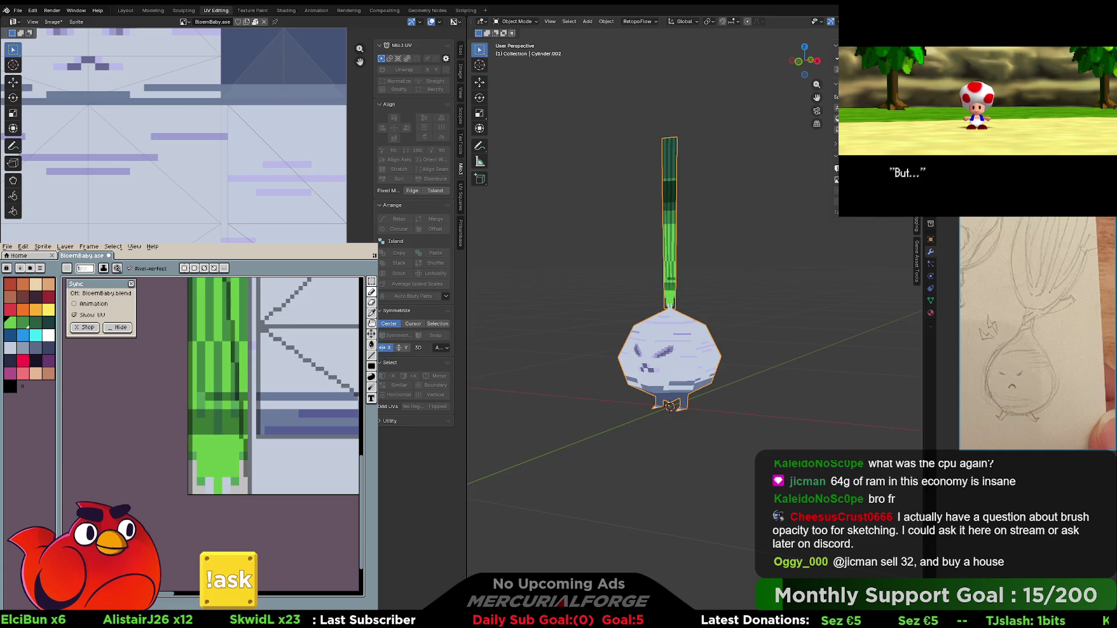
scroll(284, 426, "down", 2)
middle_click_drag(283, 426, 237, 509)
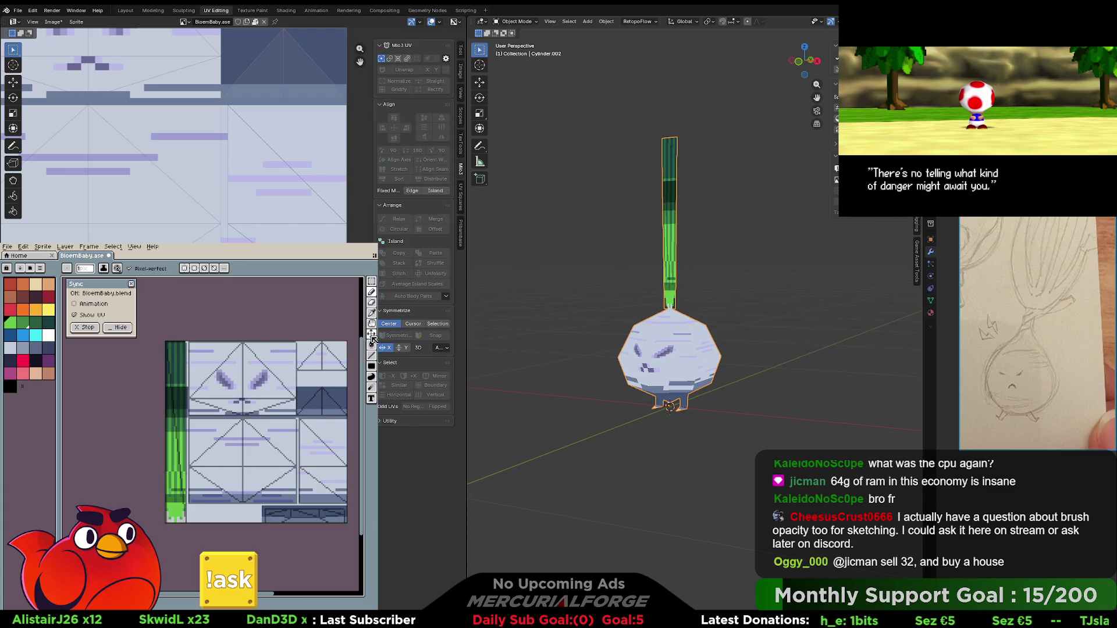
- With a round 7px brush, paint lighter green up the lower stem strip
left_click(373, 367)
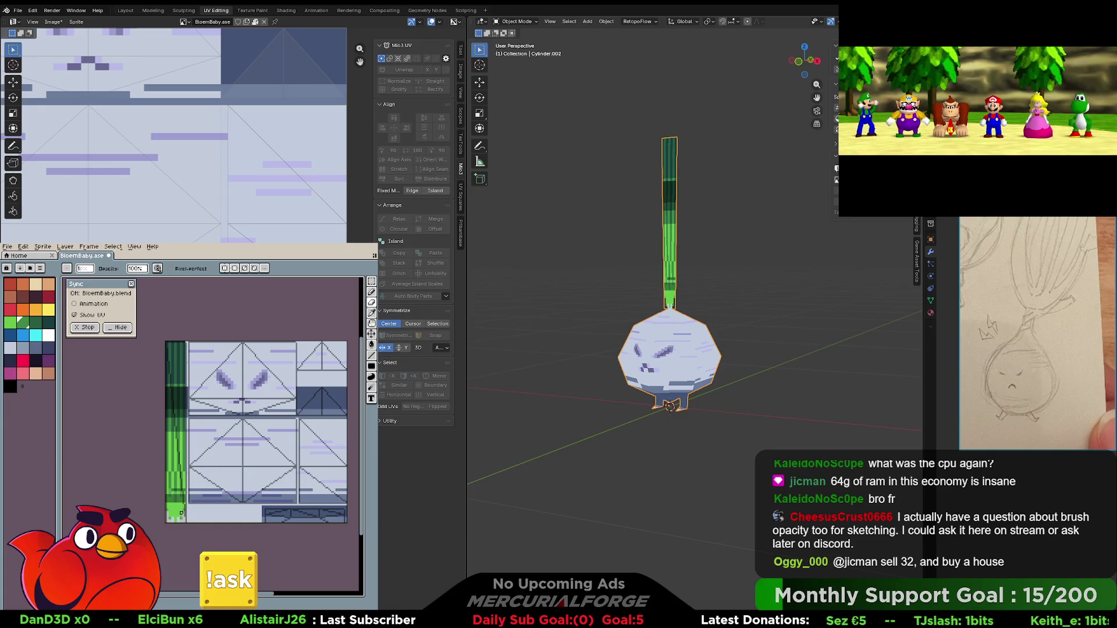
key("b")
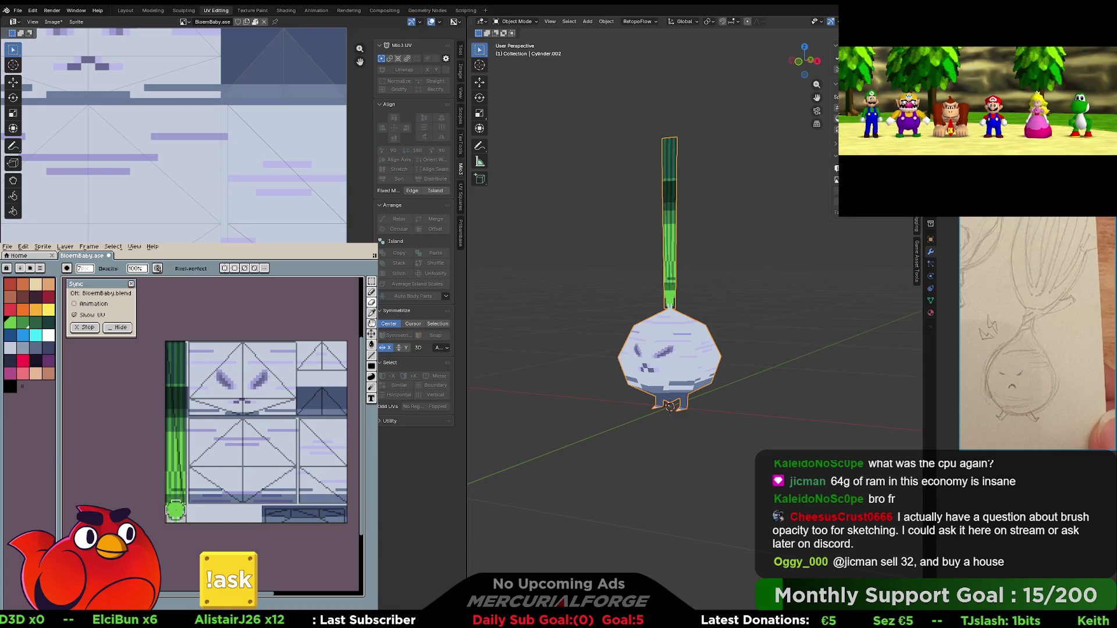
left_click_drag(175, 510, 178, 343)
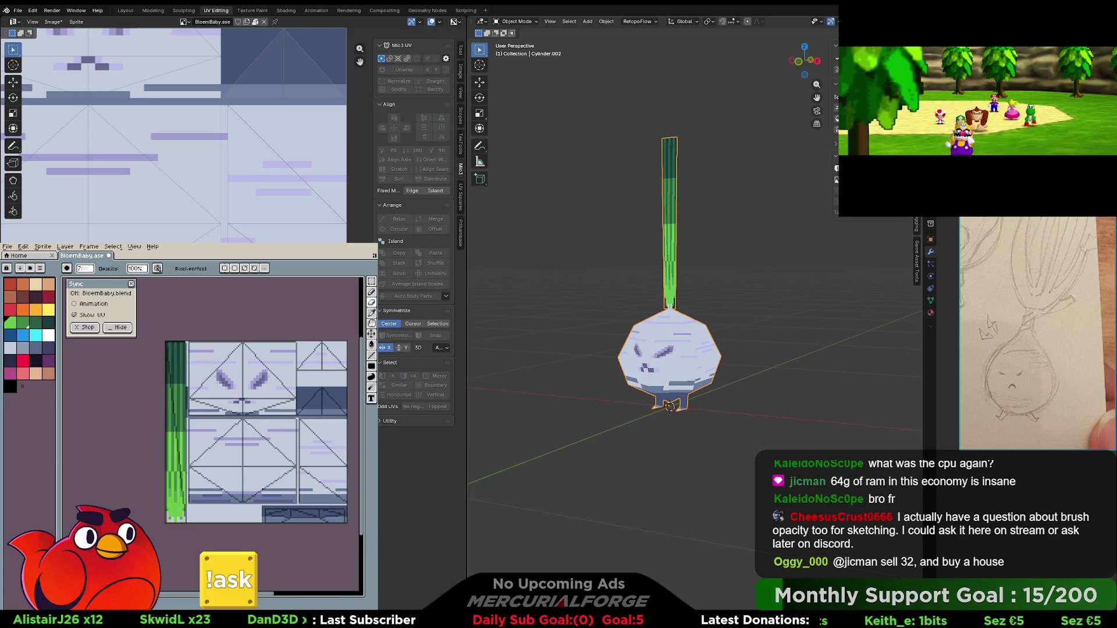
- In Blender, select the stem object and switch it into Edit Mode from the mode menu
left_click(698, 274)
middle_click_drag(698, 274, 738, 270)
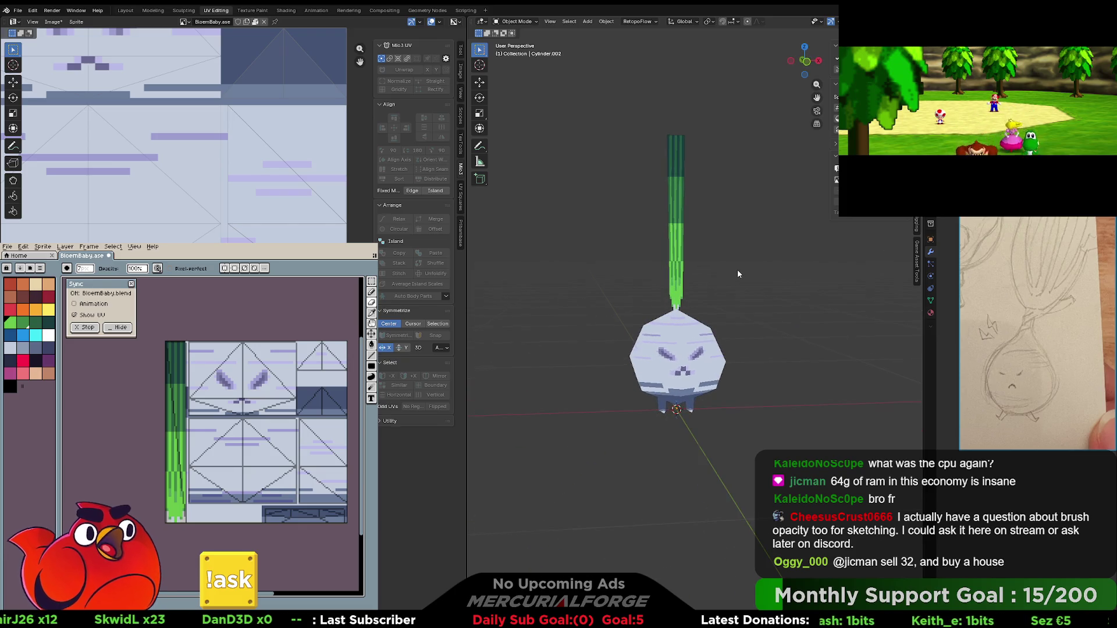
scroll(737, 273, "up", 3)
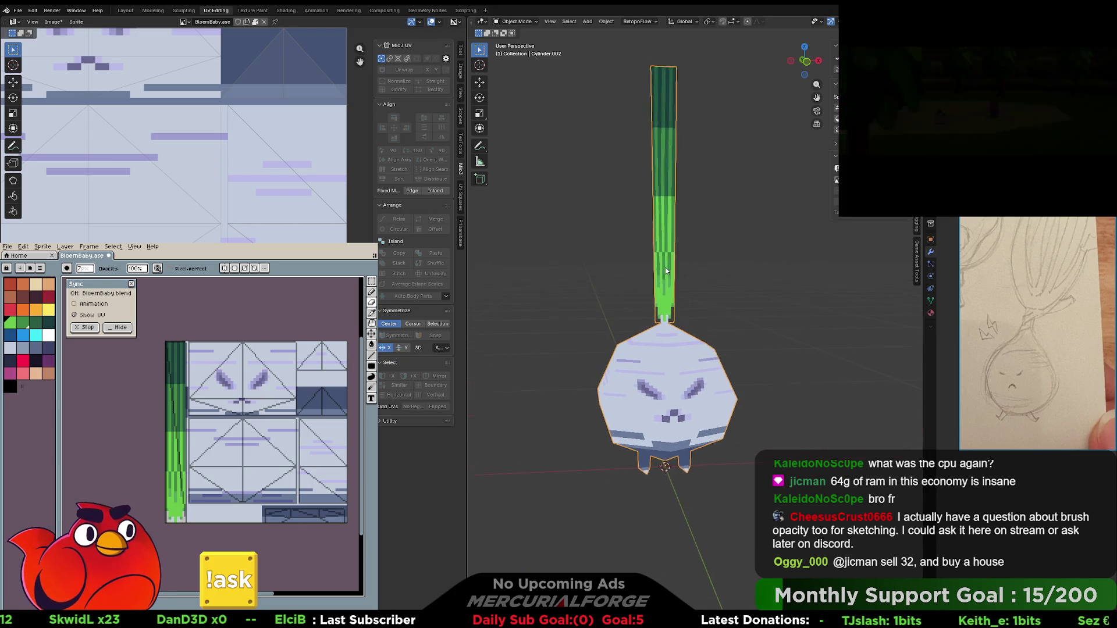
left_click(664, 312)
key("z")
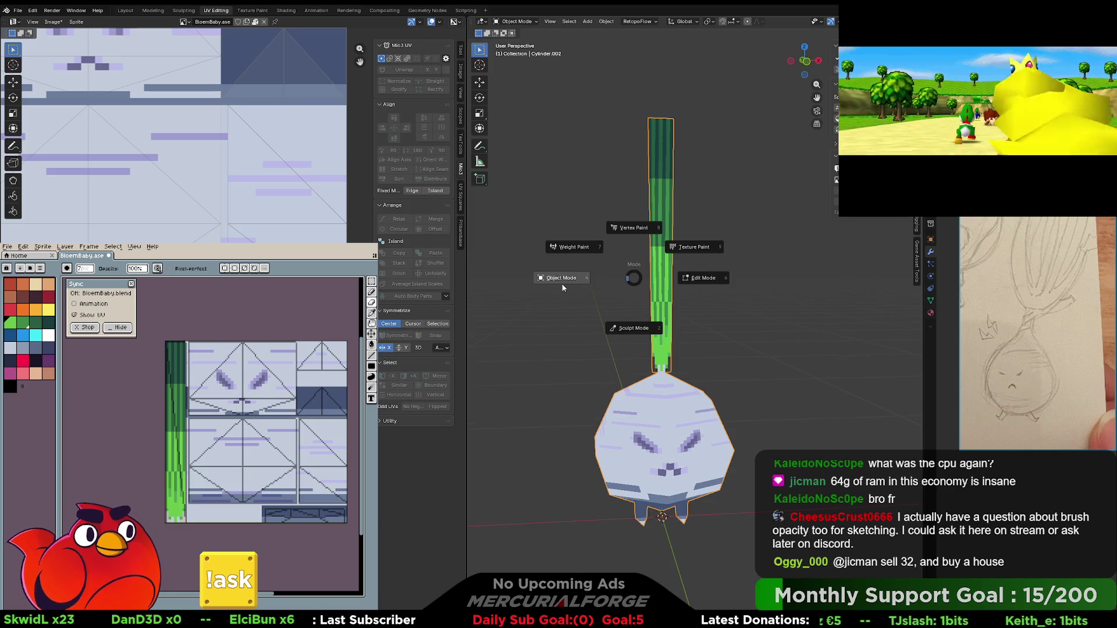
middle_click_drag(667, 266, 657, 265)
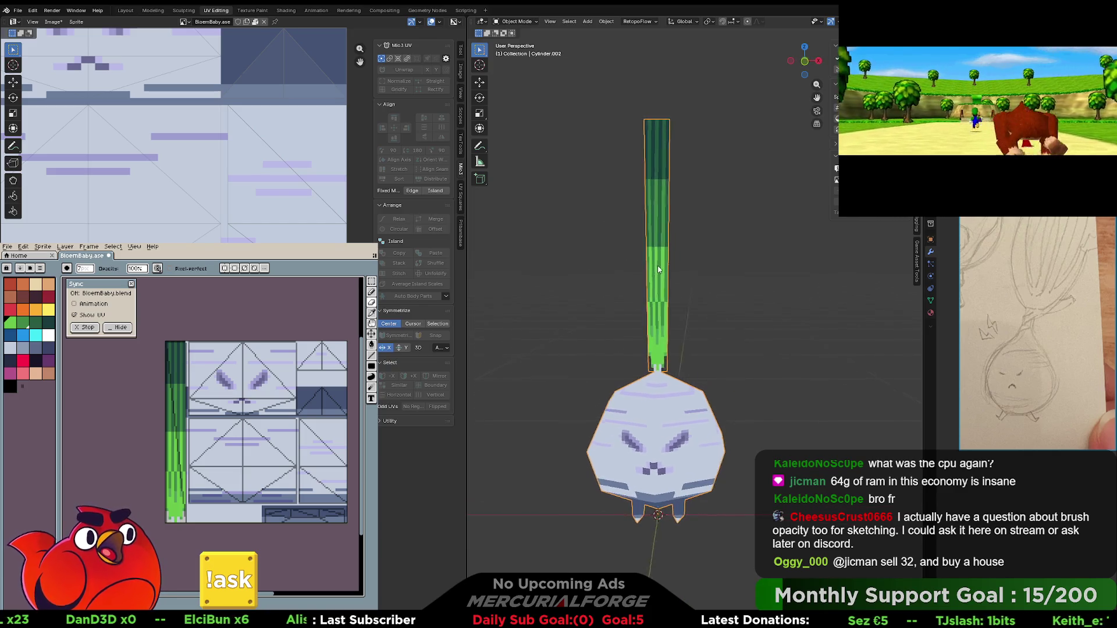
key("ctrl+Tab")
left_click(758, 285)
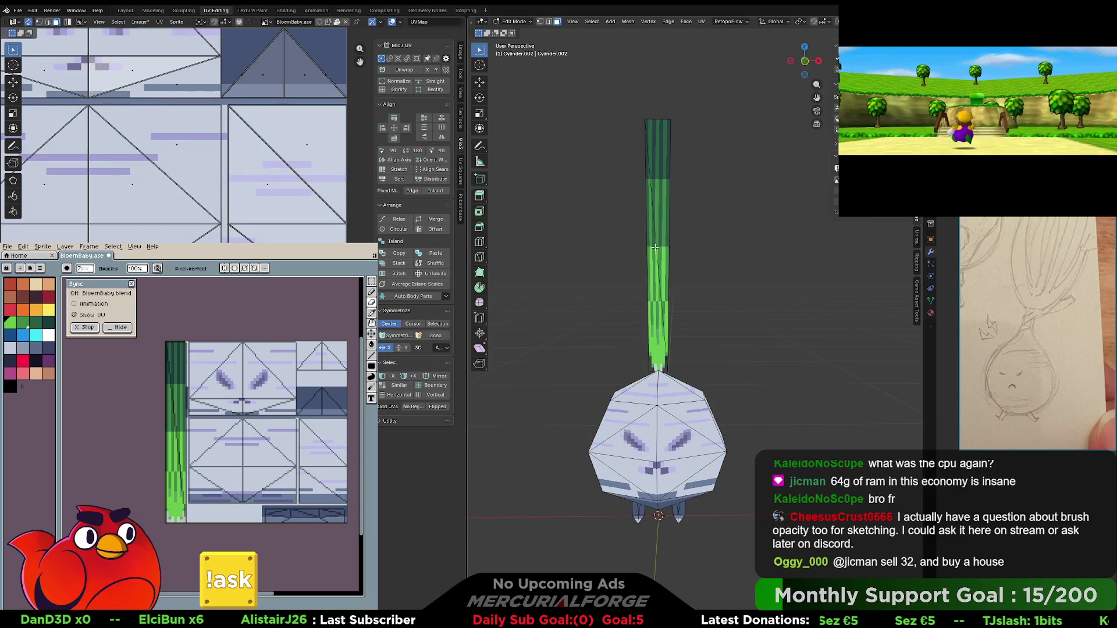
- Separate the stem geometry into its own object, Cylinder.001, and select it
key("l")
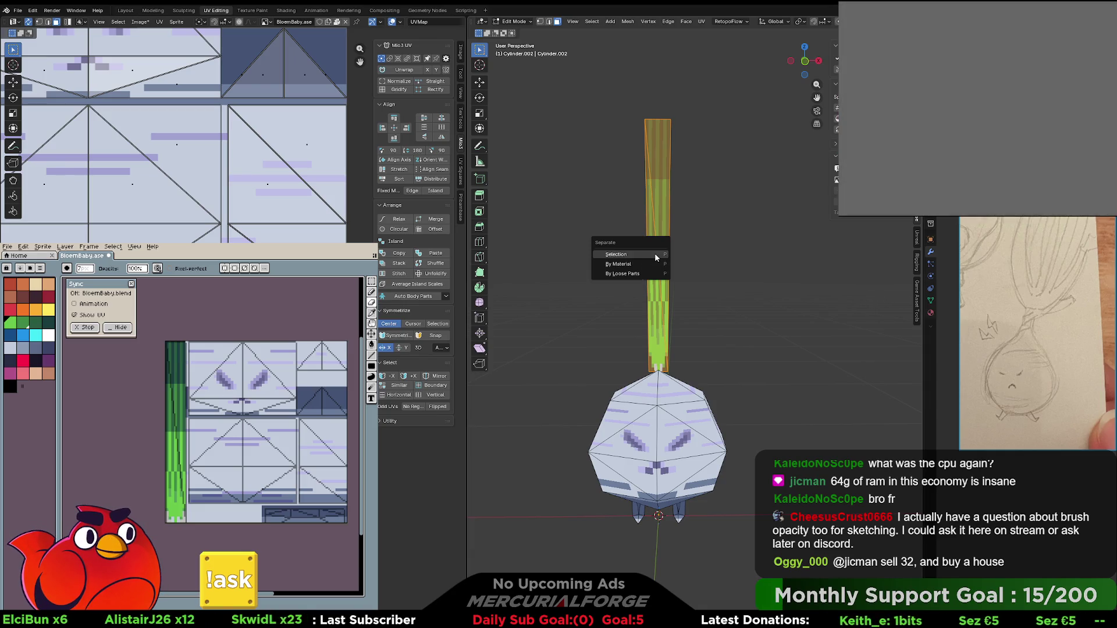
left_click(702, 258)
key("Tab")
left_click(663, 298)
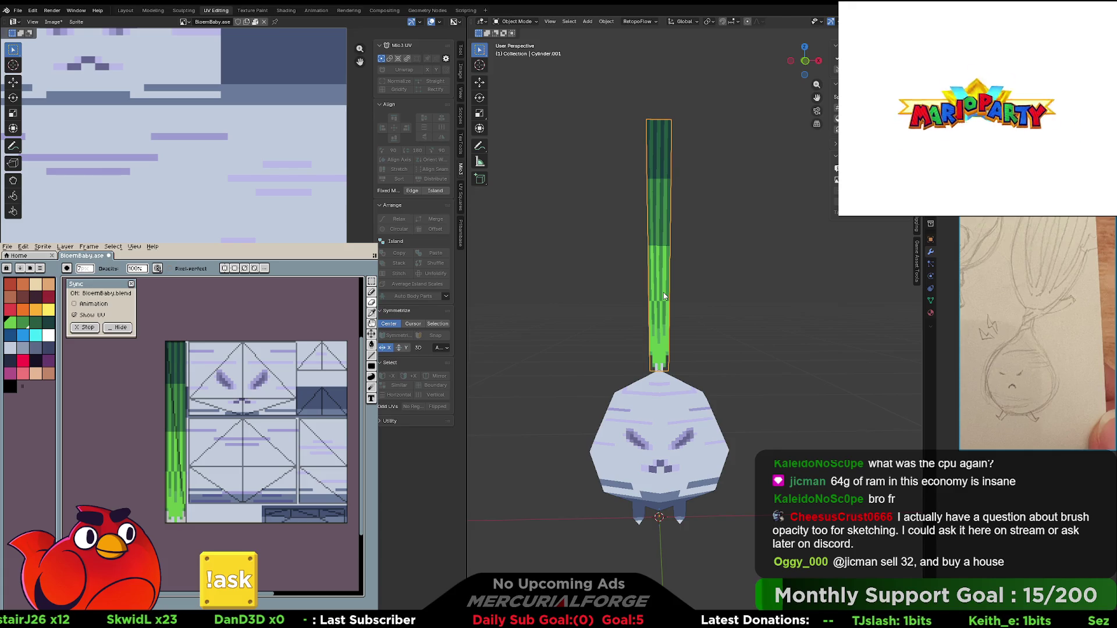
- Dissolve the stem's diagonal edge in edge select mode and return to Object Mode
key("Tab")
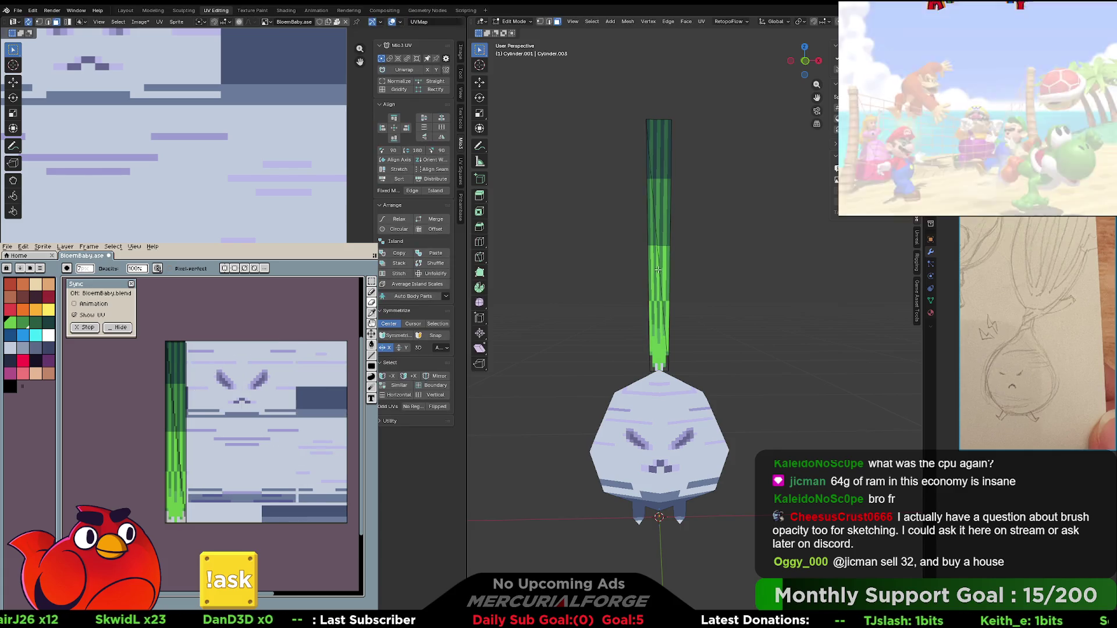
key("2")
left_click(657, 264)
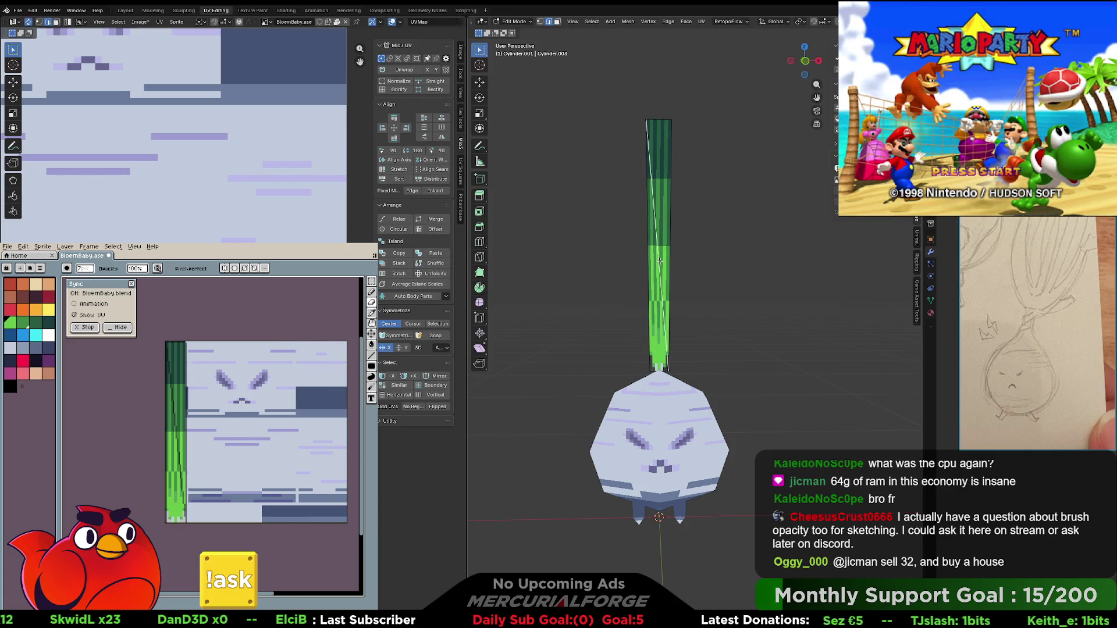
key("x")
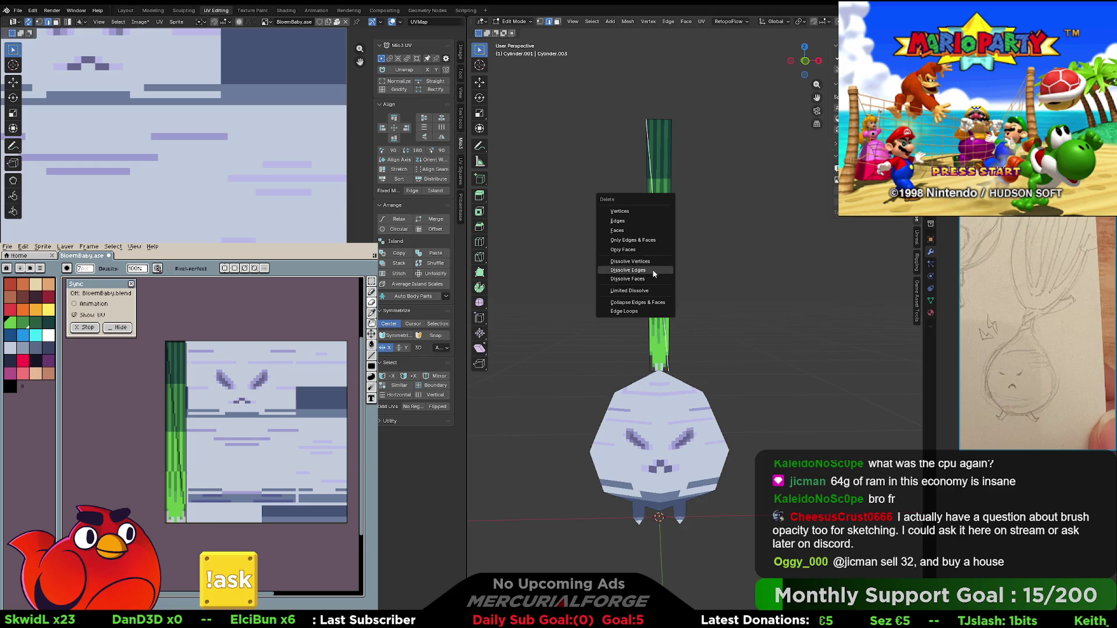
left_click(656, 271)
key("Tab")
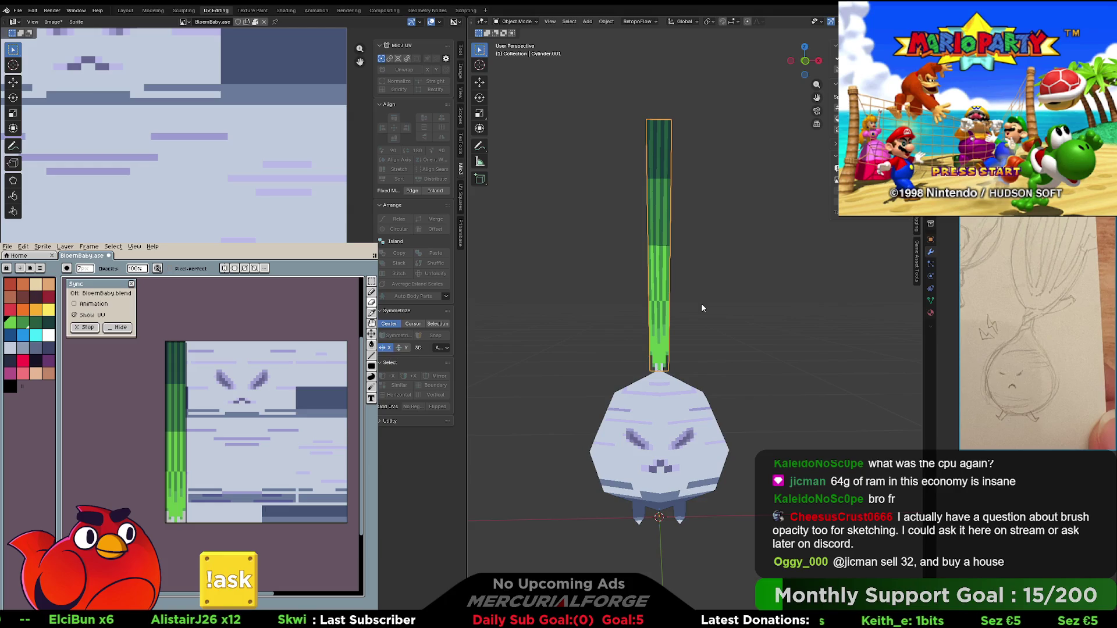
- Duplicate the leaf, rotate the copy around Z with a bounding-box pivot, and apply its transform
key("shift+d")
left_click(717, 318)
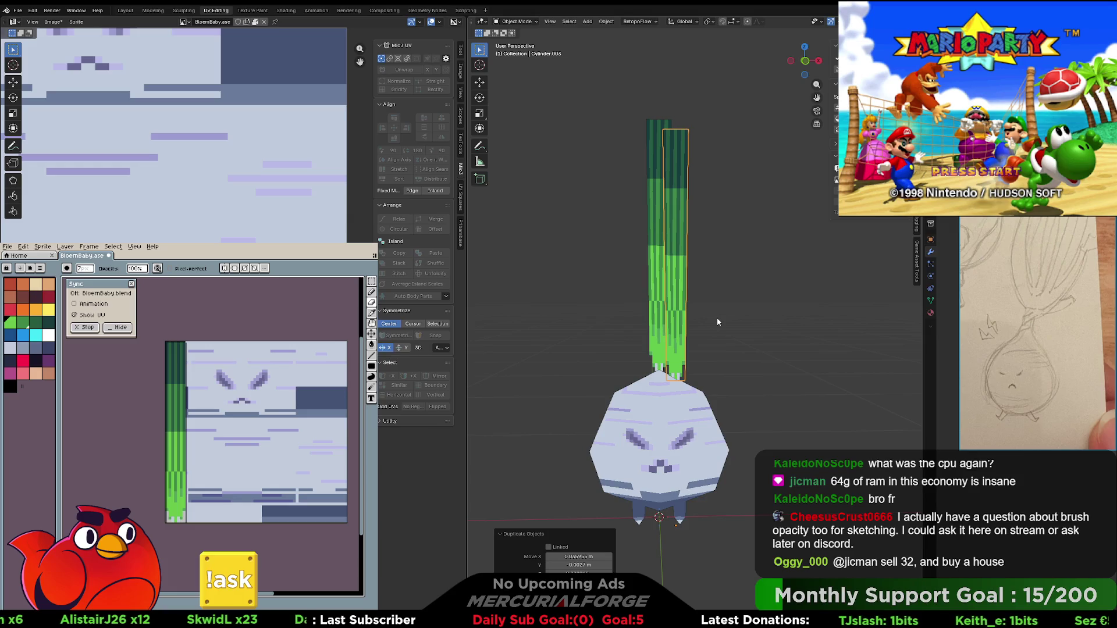
key("r")
key("z")
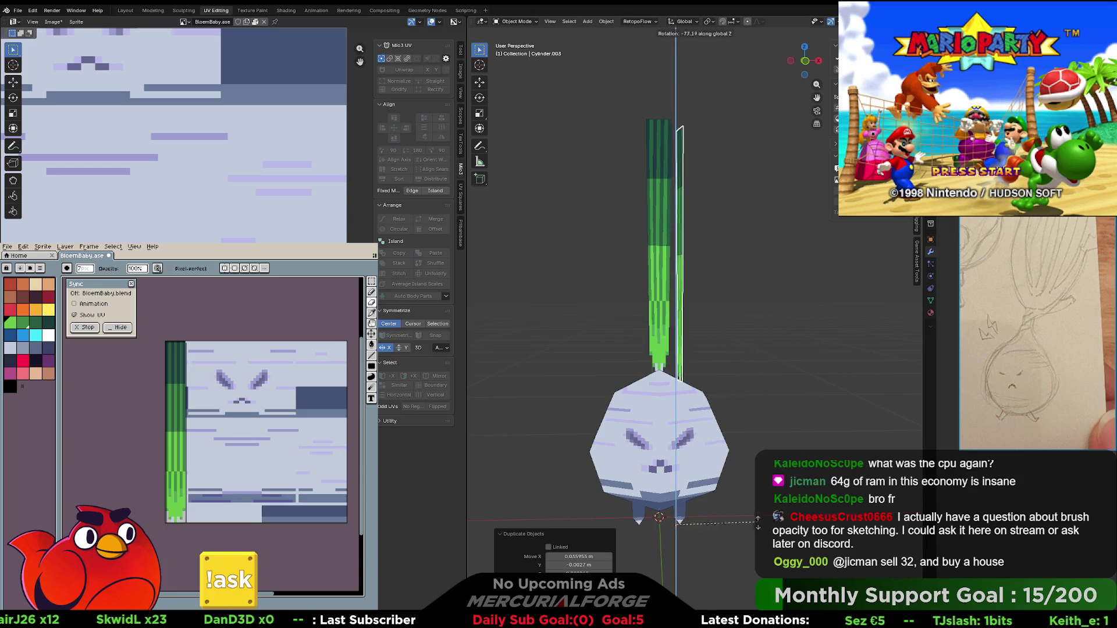
left_click(682, 538)
middle_click_drag(755, 436, 726, 324)
key("period")
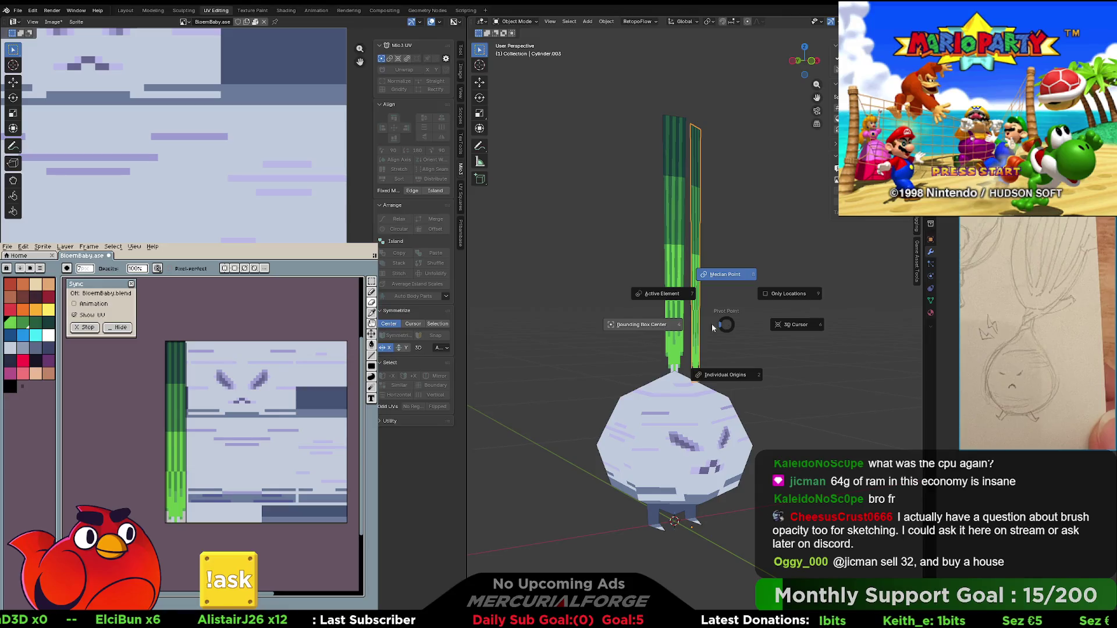
left_click(674, 329)
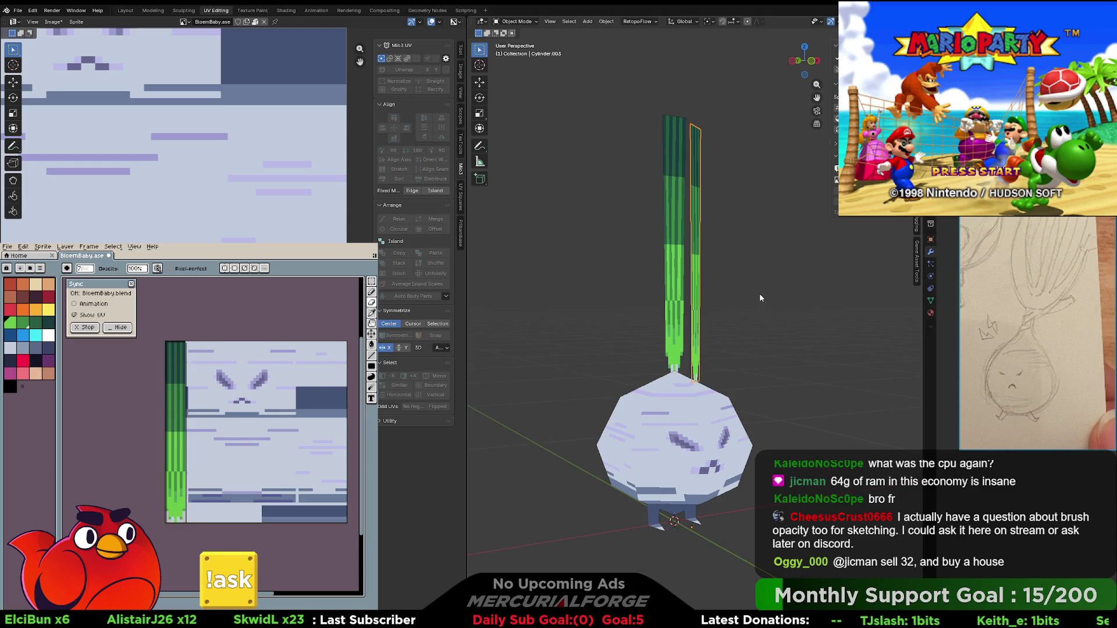
key("ctrl+a")
left_click(747, 300)
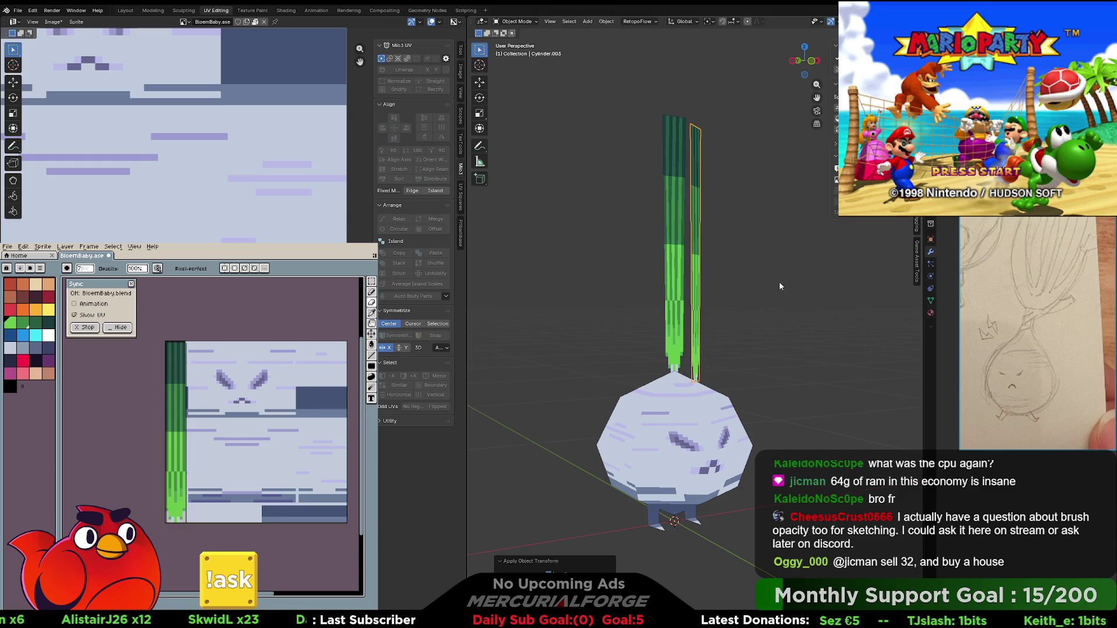
- Tilt the copied leaf slightly around its bounding box center and enter Edit Mode
key("r")
key("r")
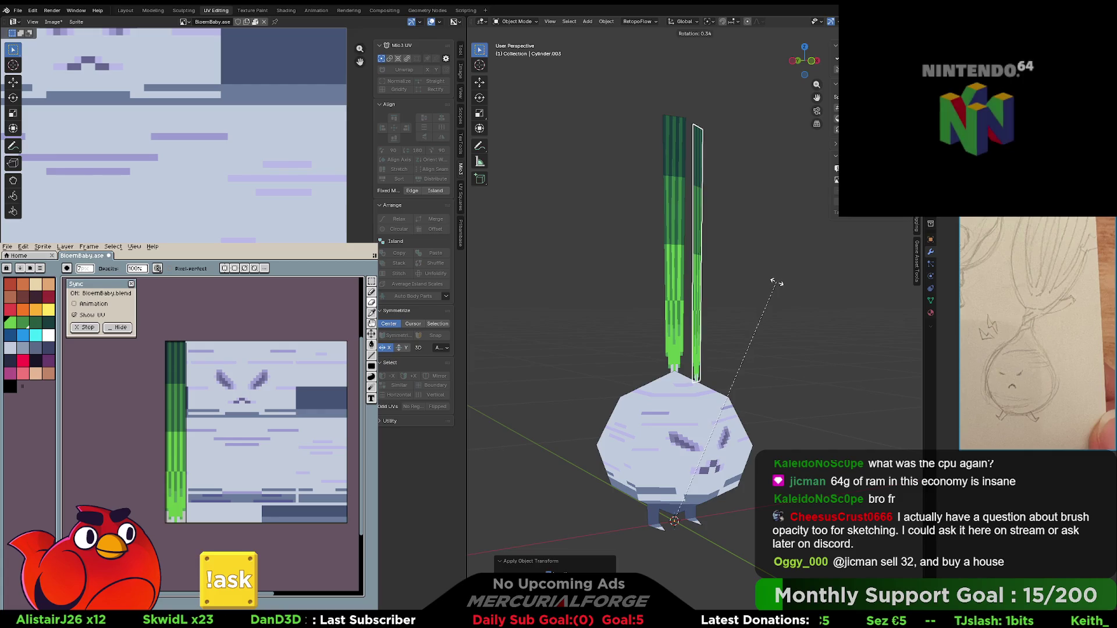
left_click(776, 282)
key("period")
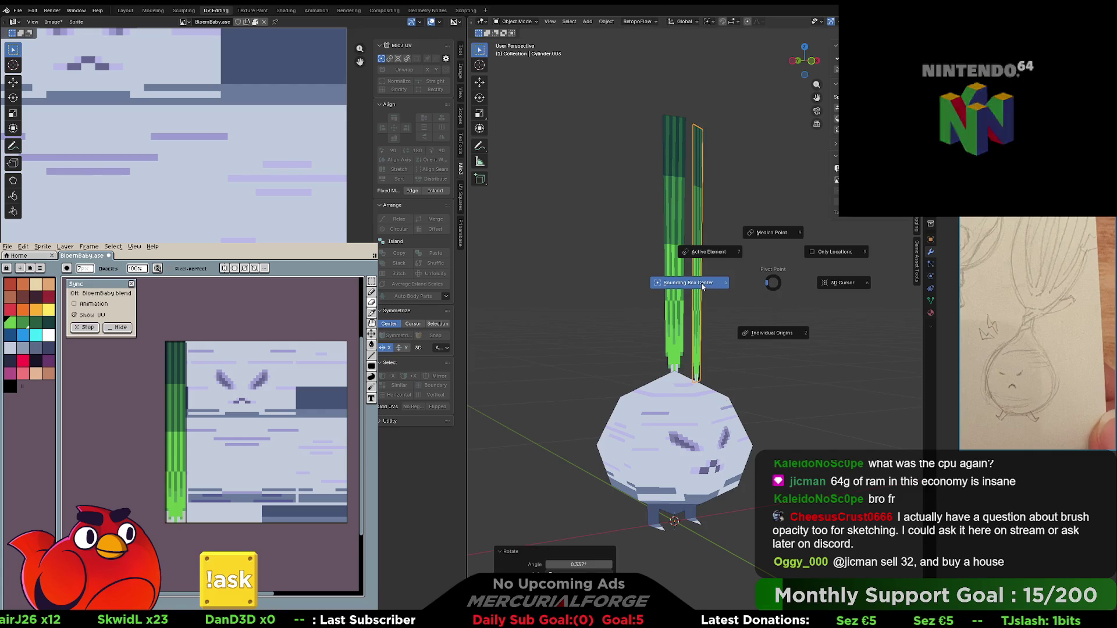
left_click(702, 288)
mouse_move(702, 287)
middle_mouse_down()
mouse_move(684, 284)
mouse_move(695, 288)
middle_mouse_up()
key("Tab")
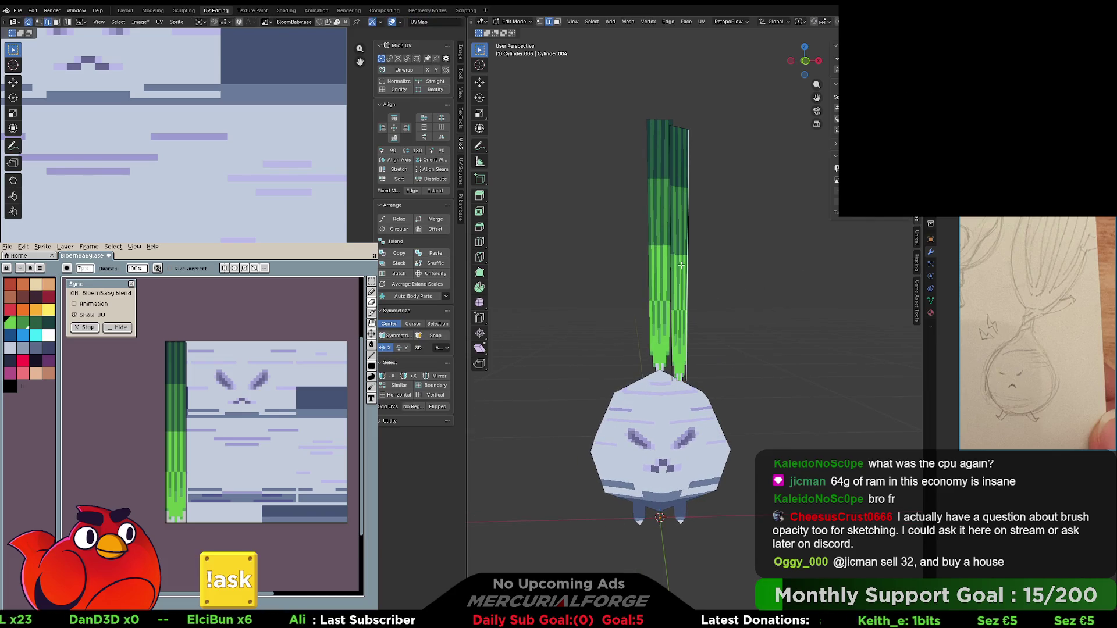
- Tilt the right-hand leaf 6.7° away from the first and nudge it into place
key("z")
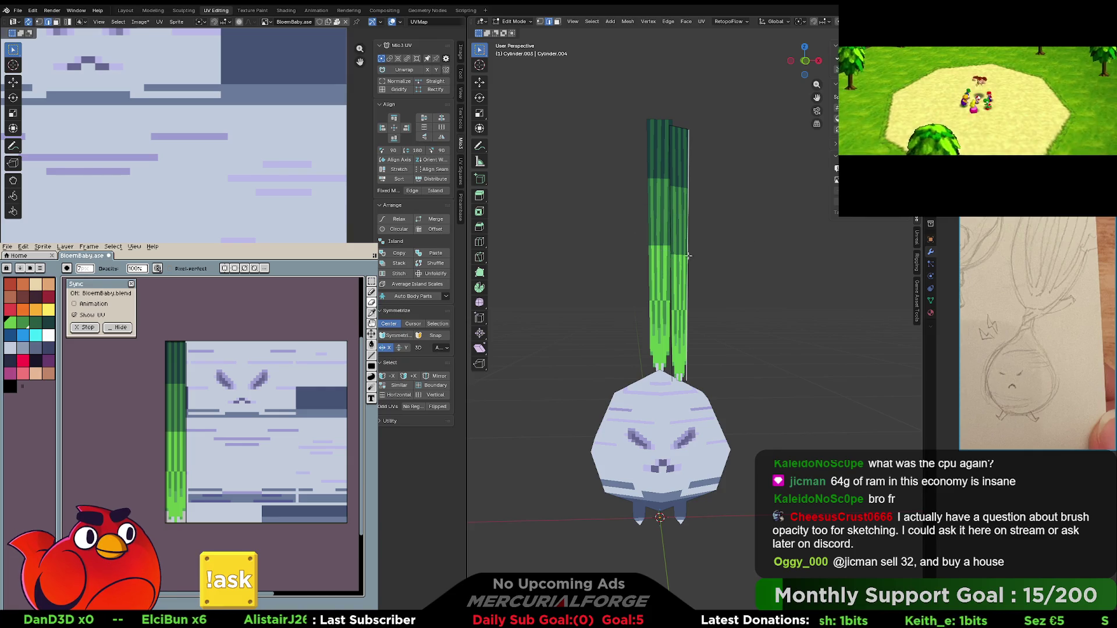
left_click(679, 252)
key("r")
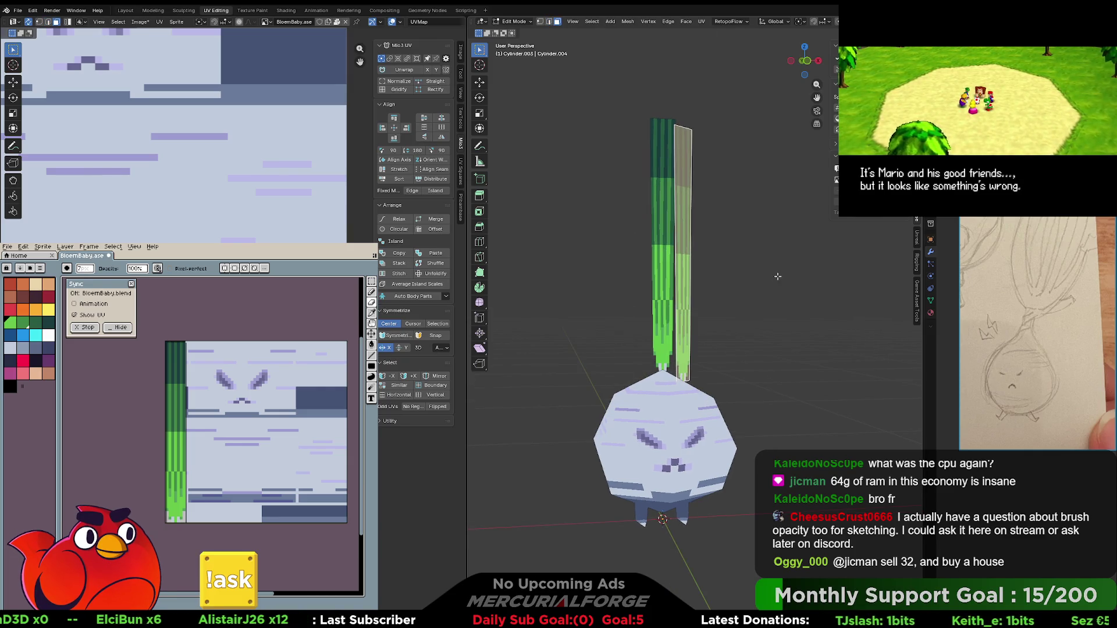
left_click(778, 287)
middle_click_drag(778, 286, 687, 289)
key("g")
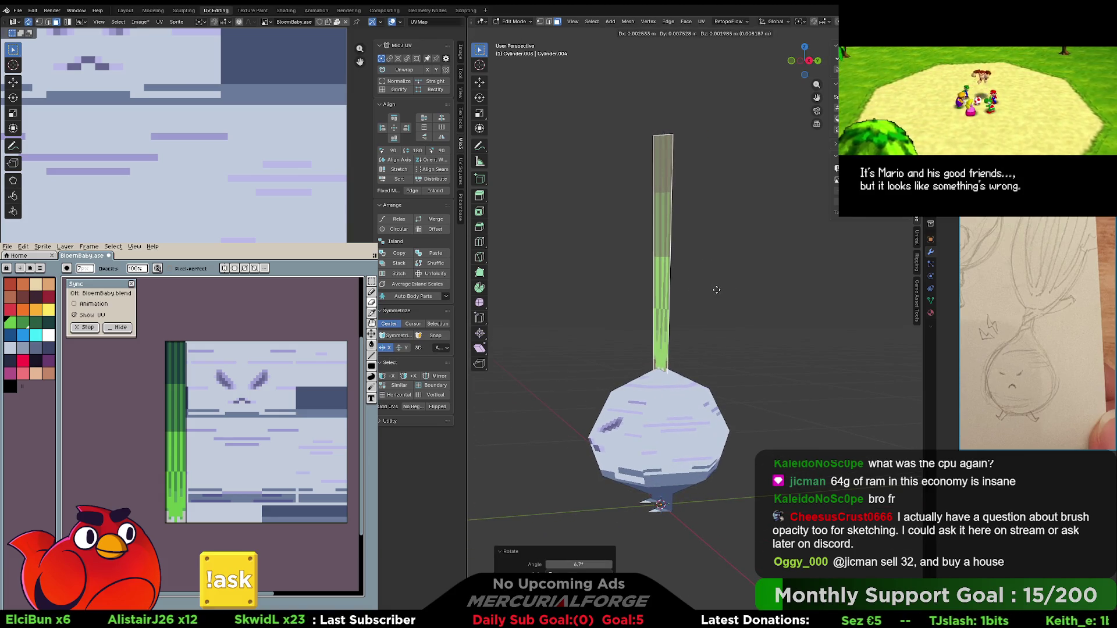
left_click(716, 290)
mouse_move(716, 290)
middle_mouse_down()
mouse_move(776, 297)
mouse_move(747, 297)
mouse_move(693, 265)
mouse_move(707, 272)
middle_mouse_up()
- Duplicate the right-hand leaf, place the copy, and begin rotating it around the stem
left_click(747, 297)
left_click(688, 258)
key("g")
left_click(697, 271)
key("r")
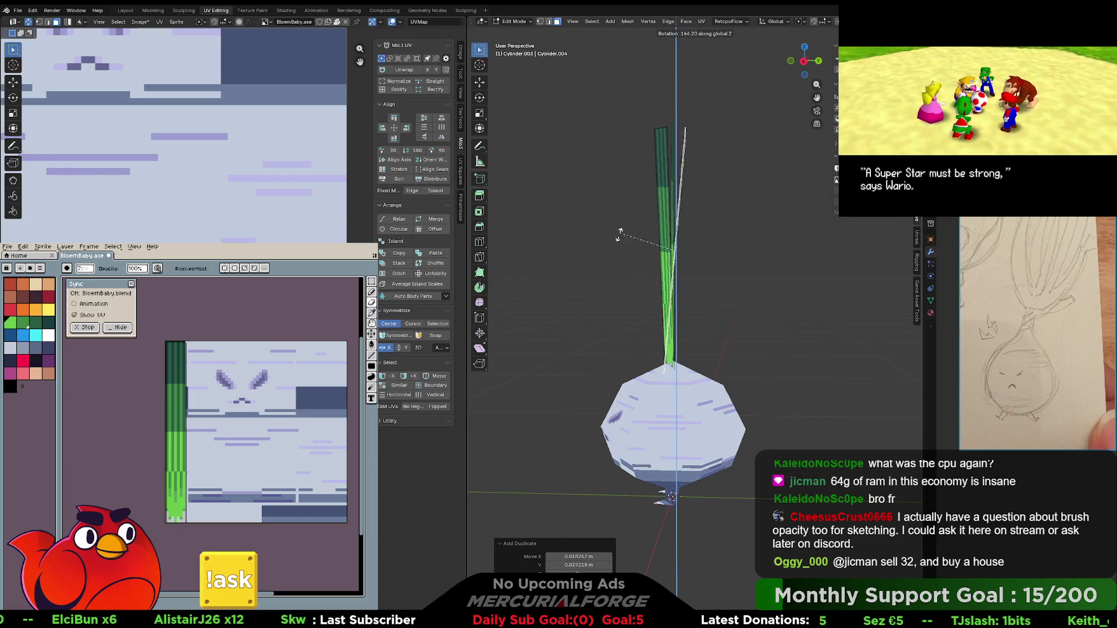
- Place the rotated new leaf and another duplicate beside the stem, stretching one taller
left_click(600, 320)
mouse_move(599, 320)
middle_mouse_down()
mouse_move(710, 309)
mouse_move(609, 304)
mouse_move(798, 306)
mouse_move(747, 295)
middle_mouse_up()
key("g")
left_click(714, 313)
key("g")
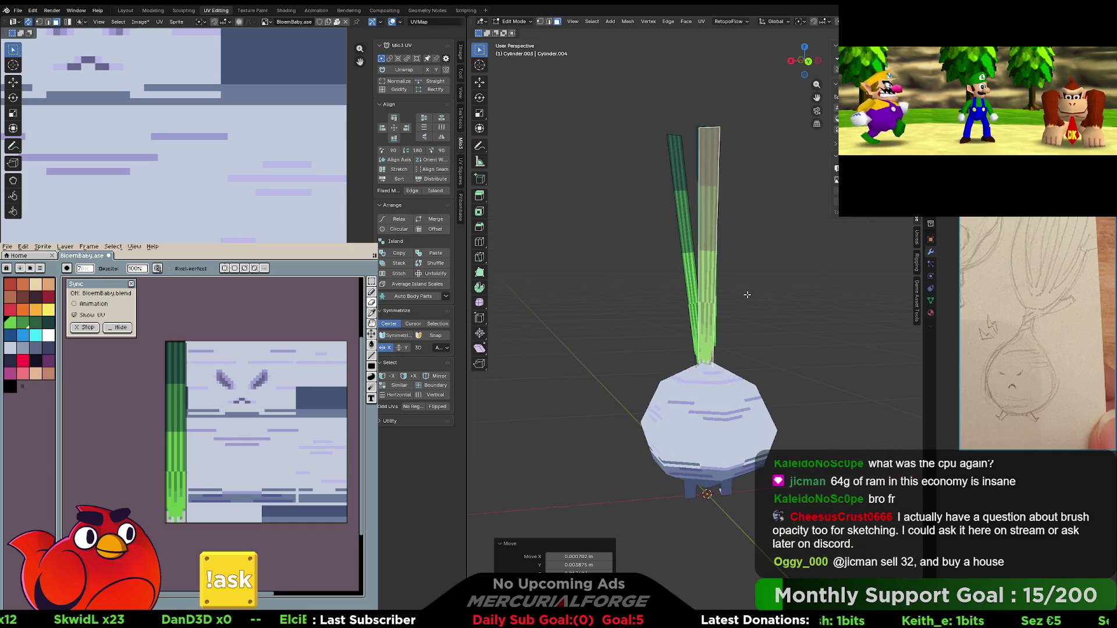
left_click(752, 291)
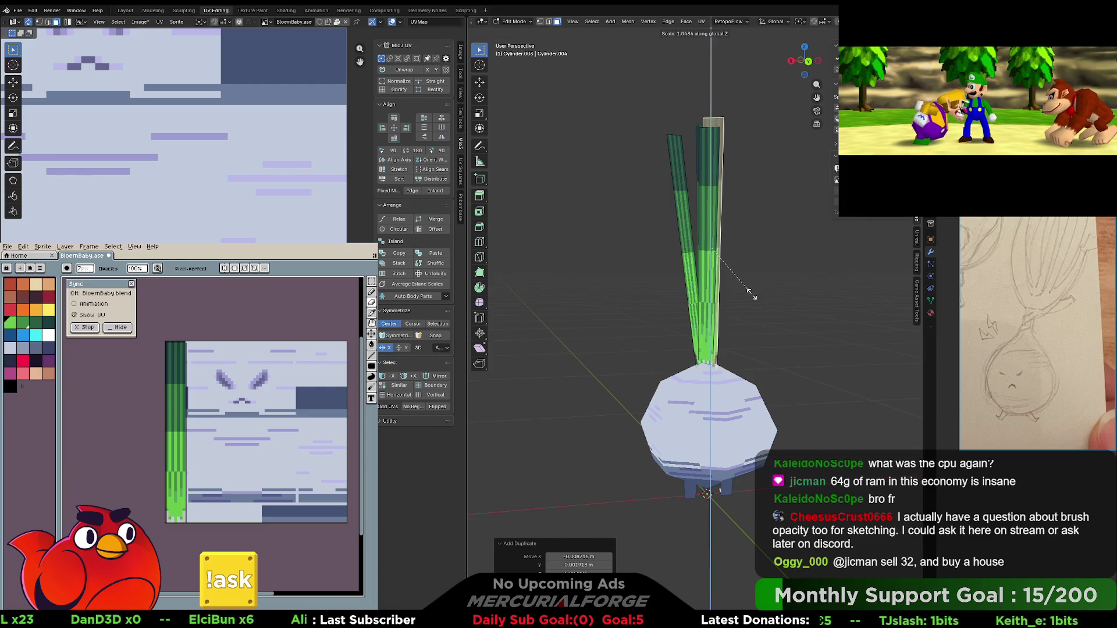
left_click(751, 306)
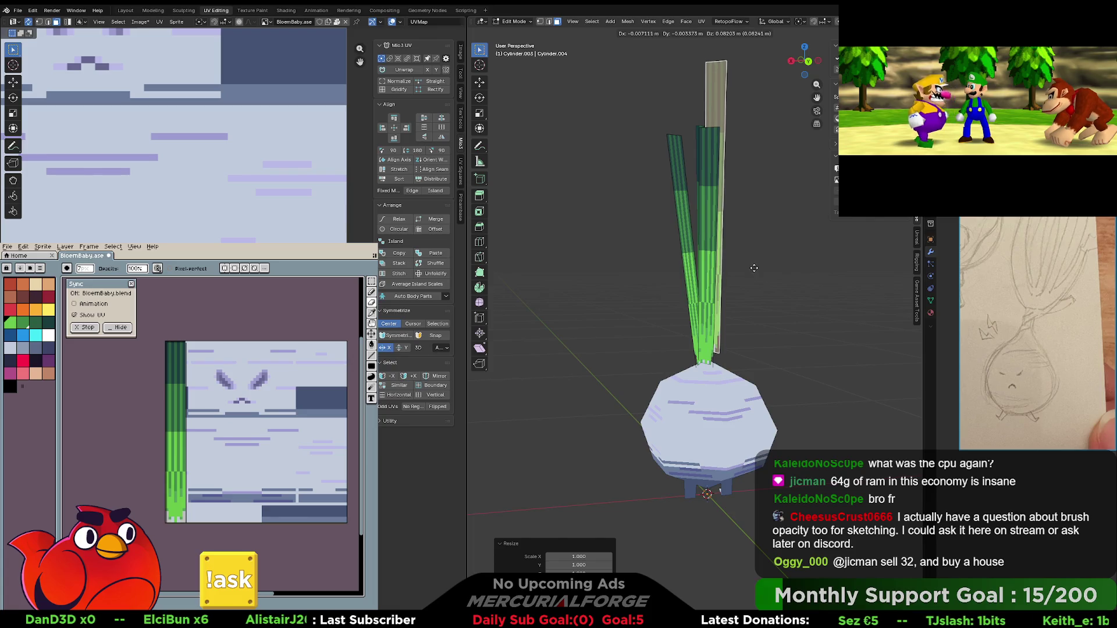
left_click(754, 286)
- Turn the leaf by -37.6° and shift the selected leaves slightly
middle_click_drag(754, 286, 698, 283)
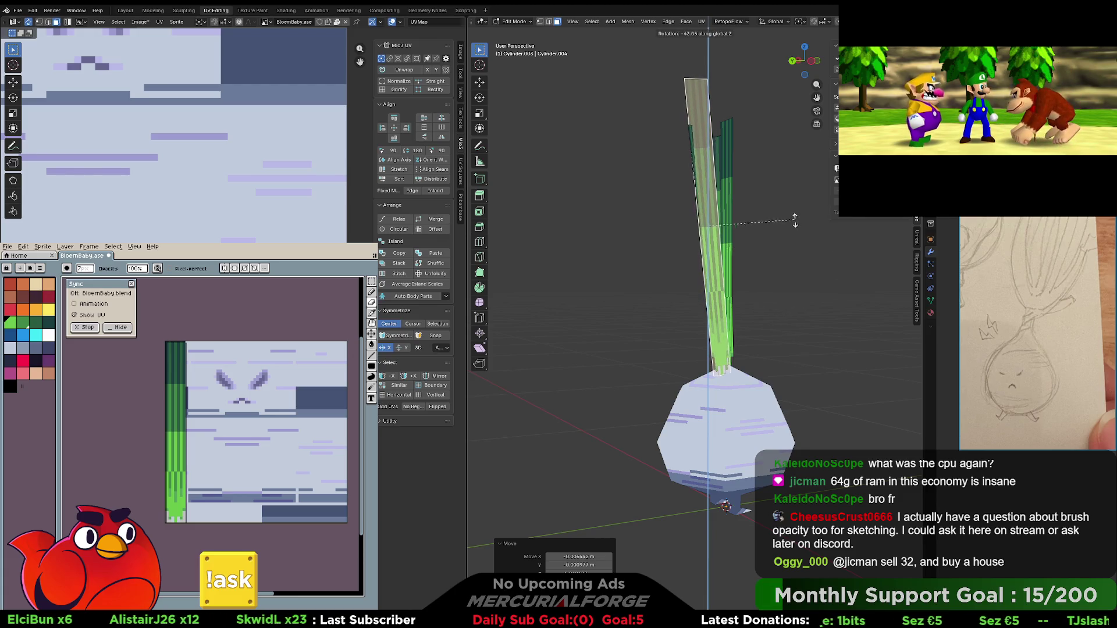
left_click(795, 226)
middle_click_drag(766, 256, 721, 256)
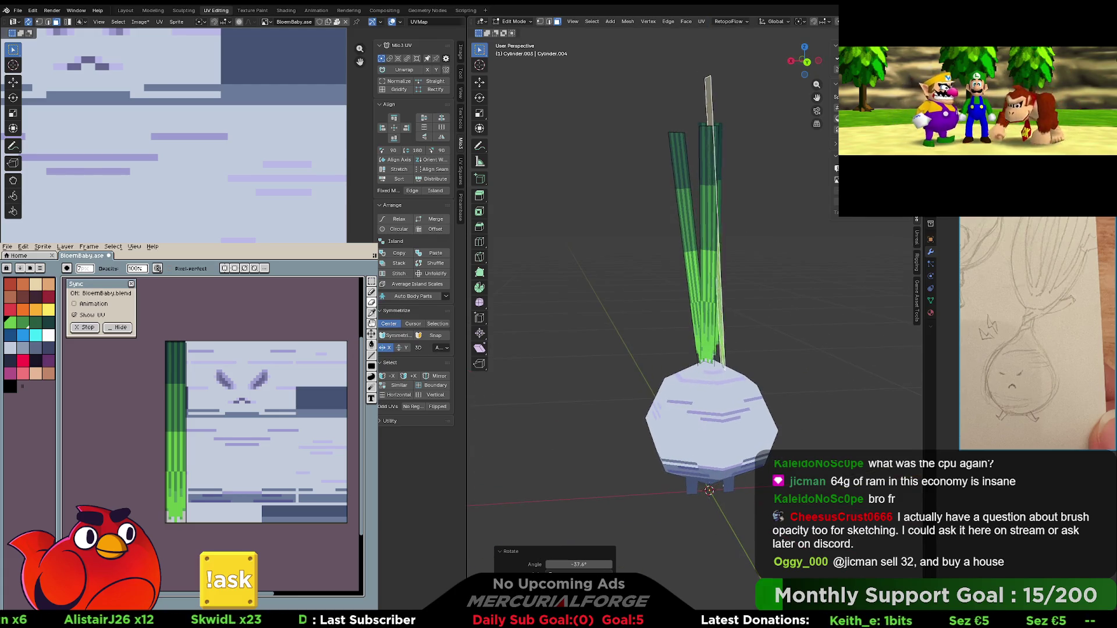
mouse_move(845, 274)
middle_mouse_down()
mouse_move(791, 266)
mouse_move(734, 291)
mouse_move(765, 293)
mouse_move(696, 276)
mouse_move(755, 286)
middle_mouse_up()
key("g")
left_click(786, 265)
- Narrow the right-hand leaf to 0.917 of its width
left_click(695, 275)
key("s")
key("x")
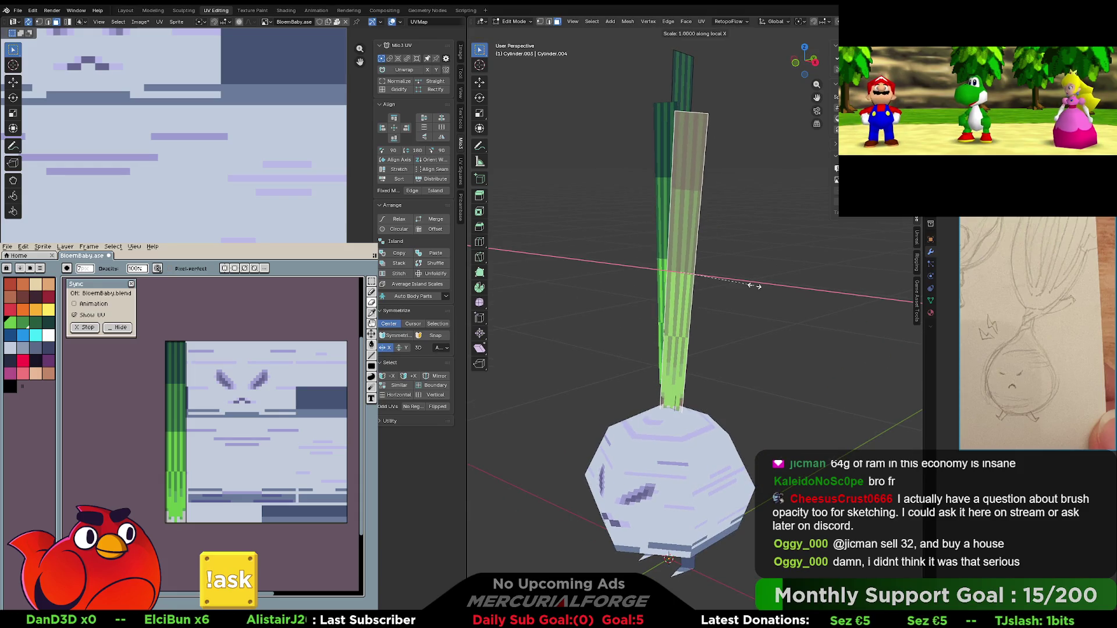
key("x")
key("x")
left_click(749, 285)
middle_click_drag(749, 285, 733, 292)
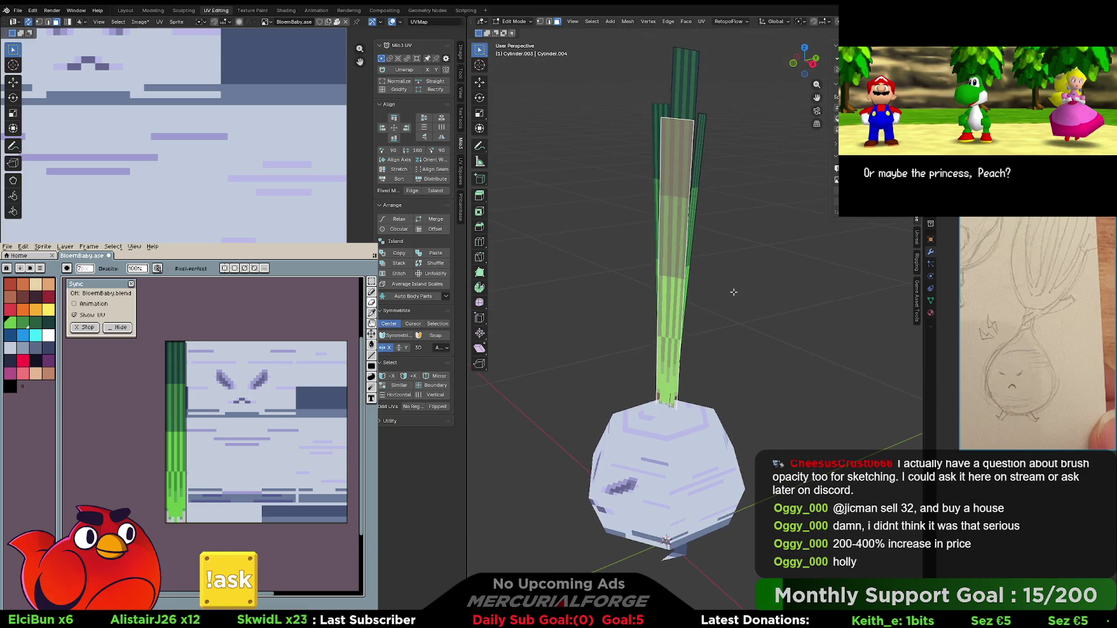
- Change the pivot point and narrow and fan the selected leaves along their local X axis
key("period")
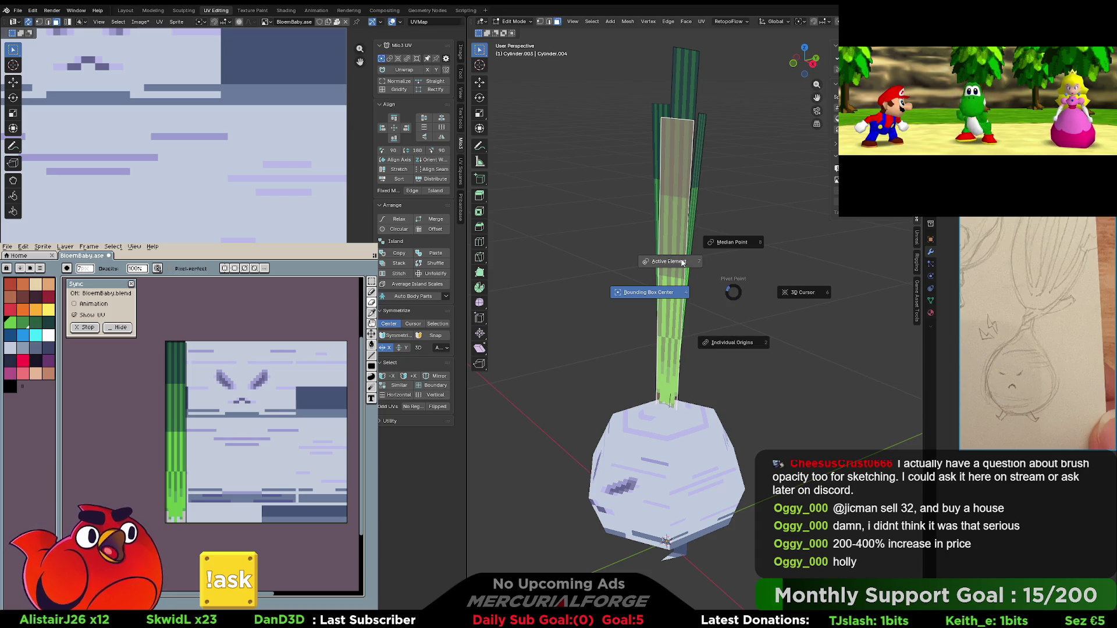
left_click(735, 338)
key("g")
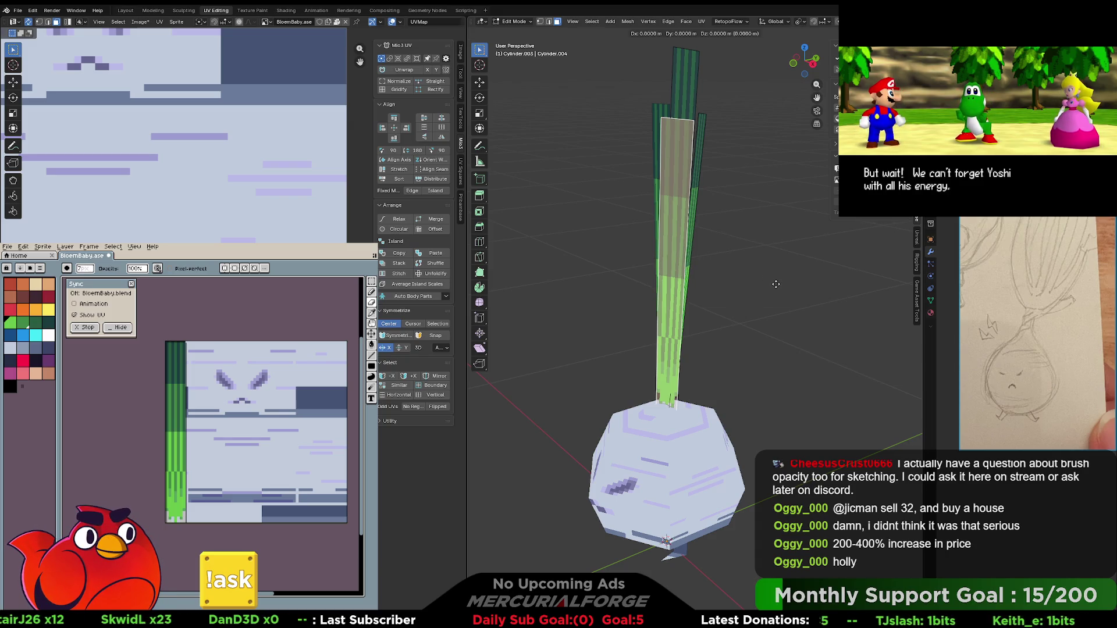
key("x")
key("x")
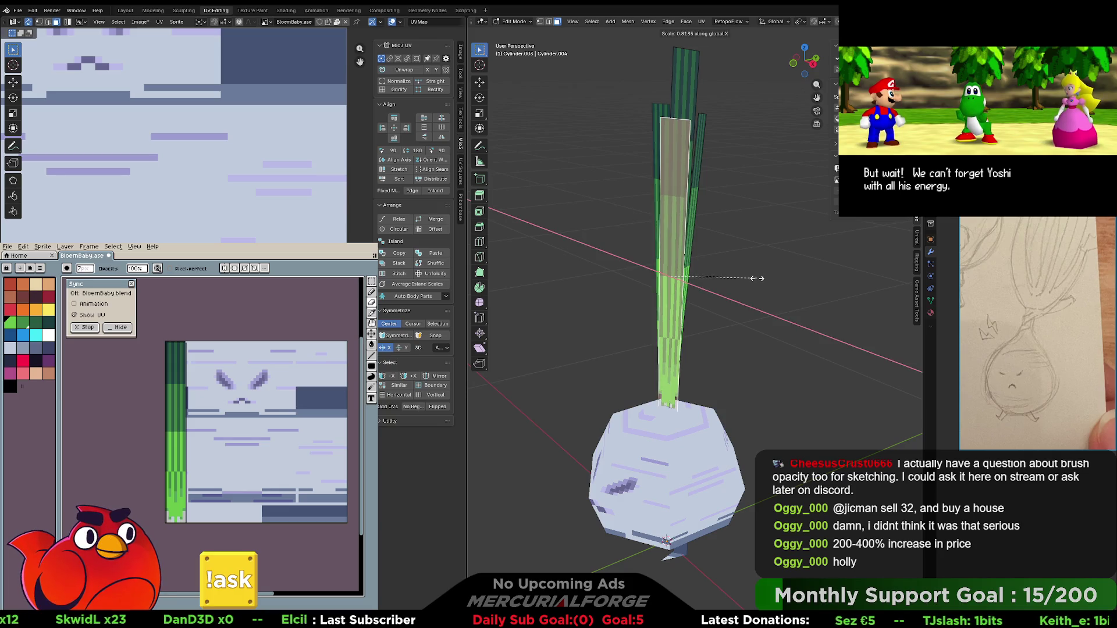
left_click(755, 278)
mouse_move(755, 278)
middle_mouse_down()
mouse_move(695, 350)
mouse_move(745, 257)
mouse_move(769, 270)
mouse_move(720, 269)
middle_mouse_up()
key("period")
left_click(762, 266)
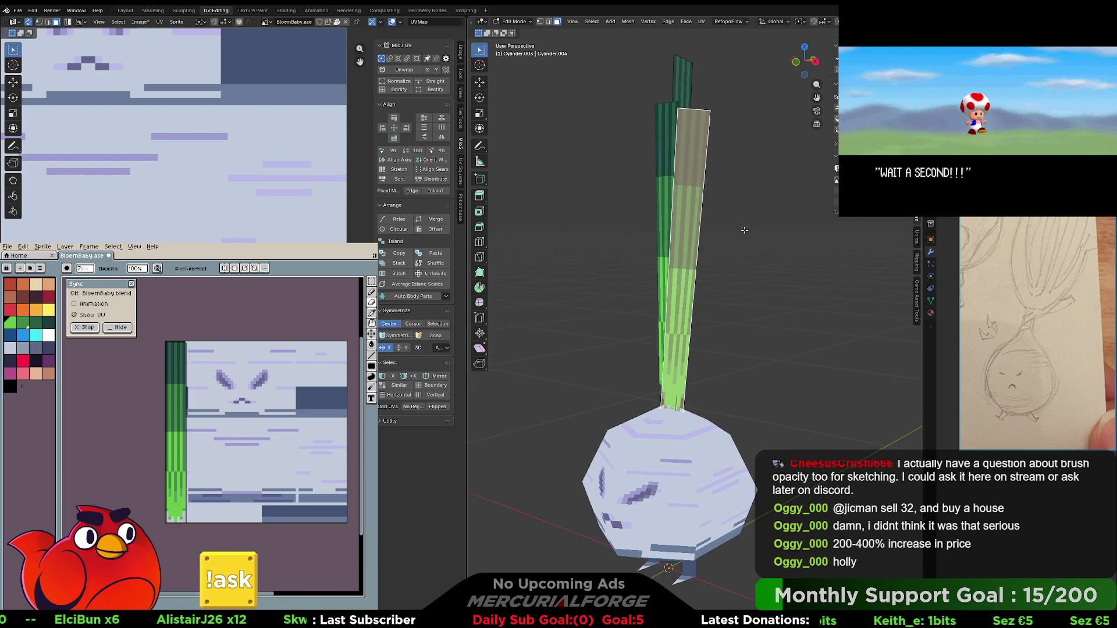
key("period")
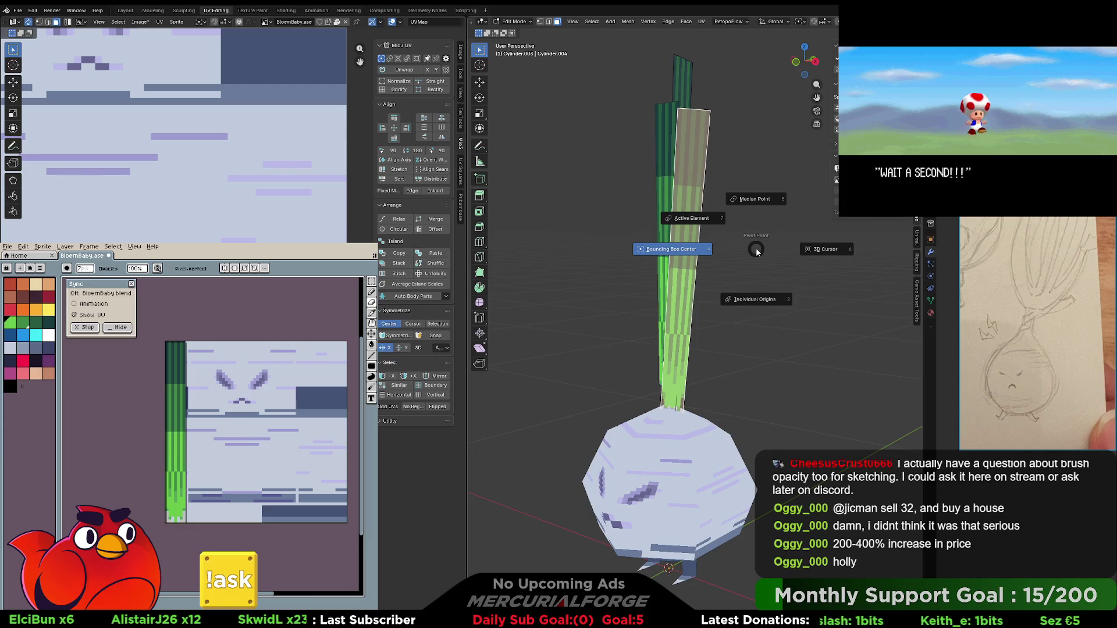
left_click(757, 251)
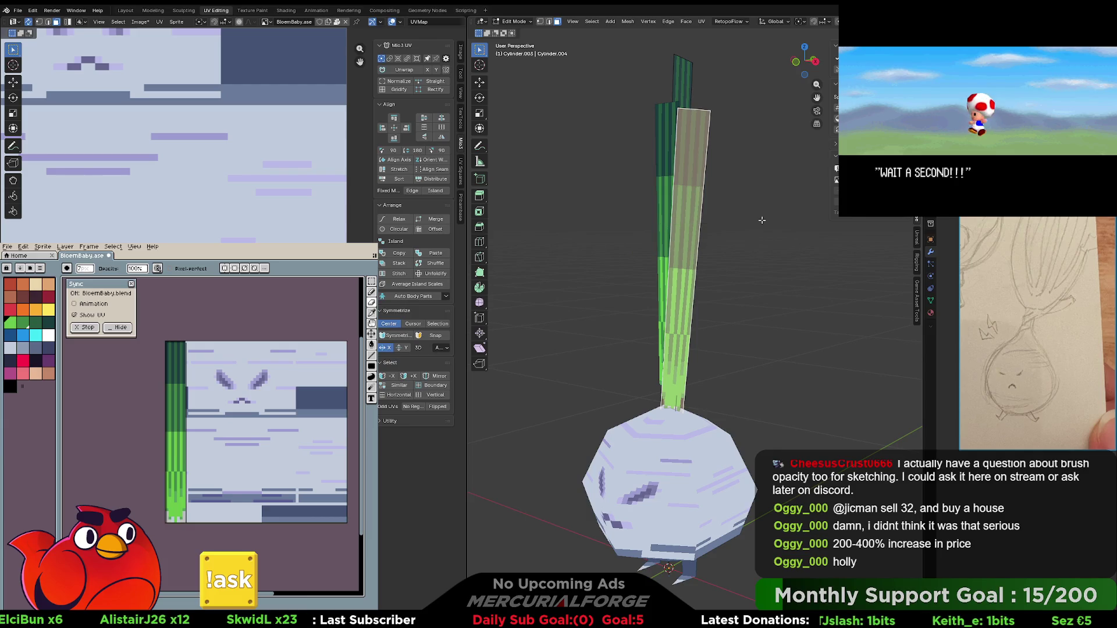
- Set the transform orientation to Normal and adjust the blade's width along X
left_click(783, 22)
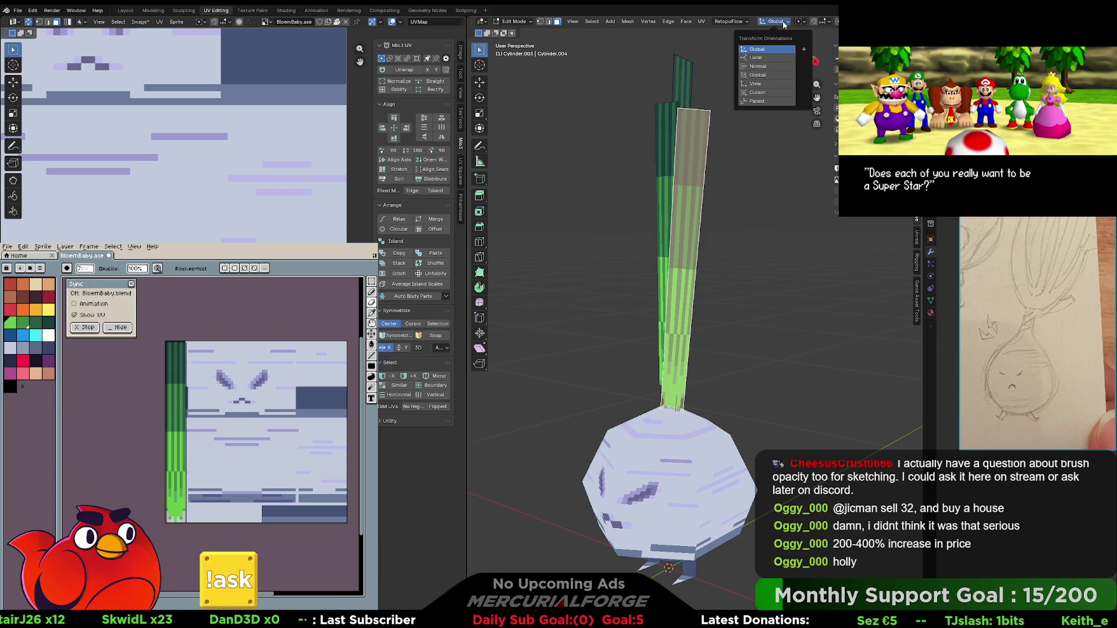
left_click(757, 66)
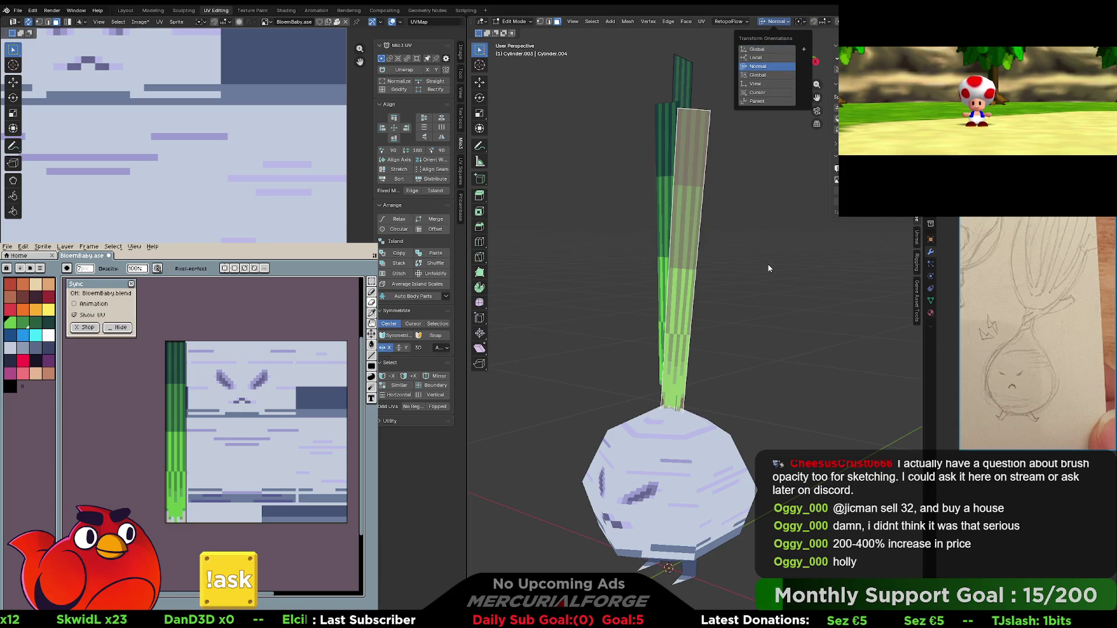
key("x")
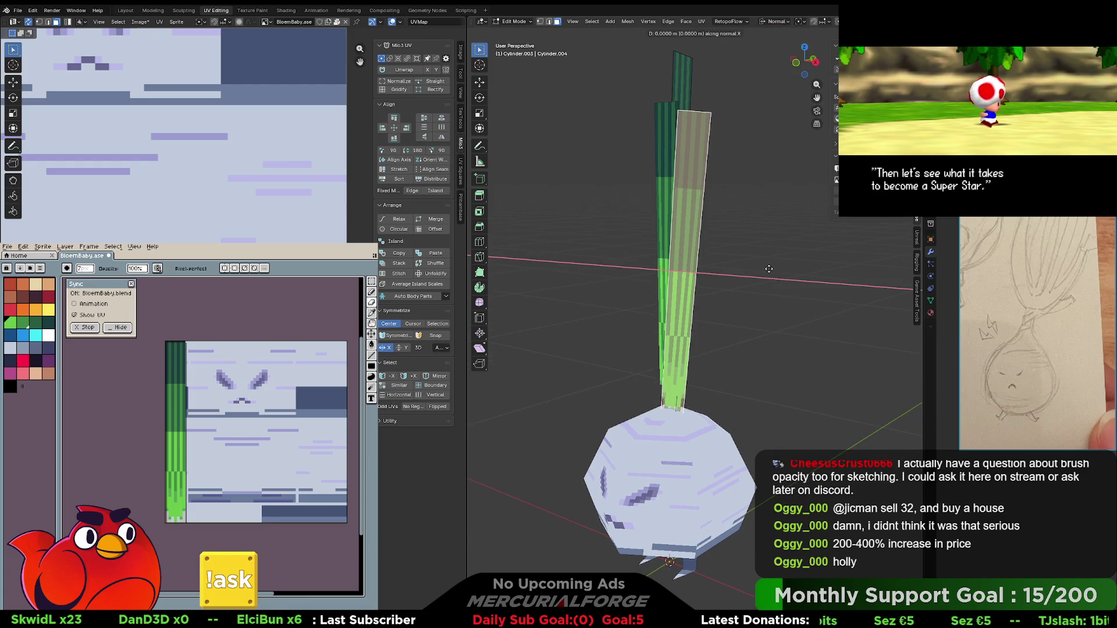
key("s")
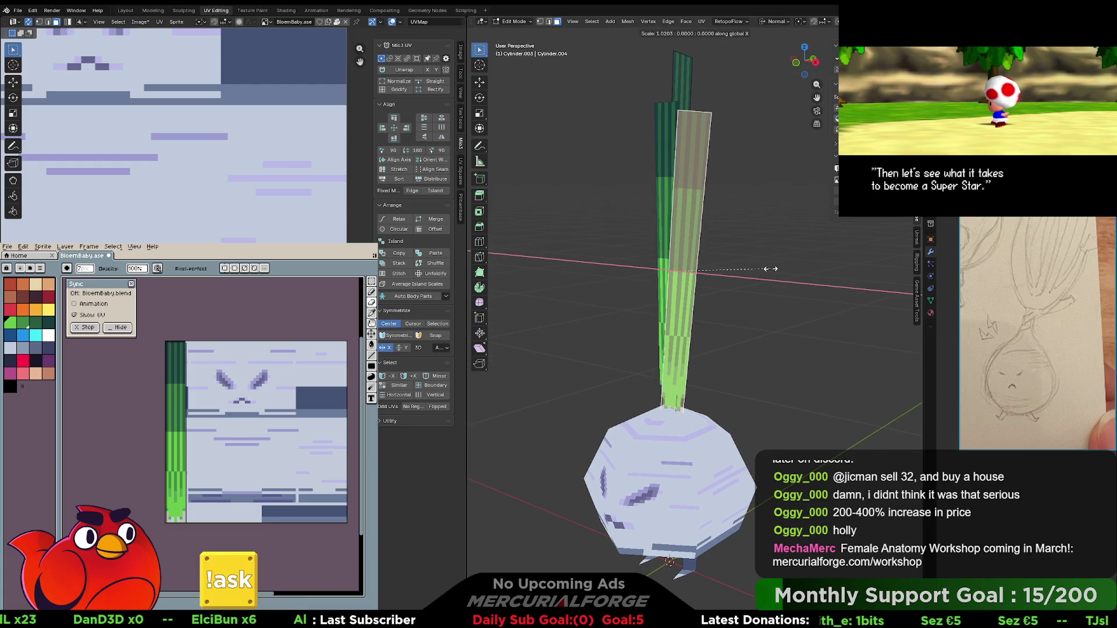
left_click(766, 269)
middle_click_drag(766, 270, 765, 288)
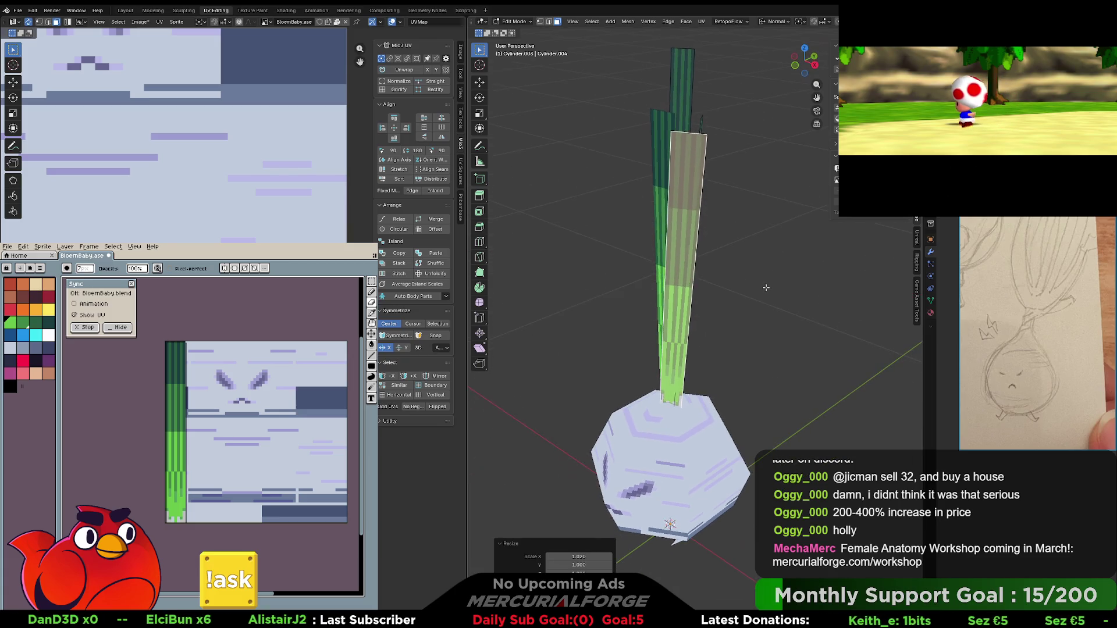
- Narrow the pale blade to 0.731 width, adjust its length along Z, and reposition it
key("s")
key("x")
key("x")
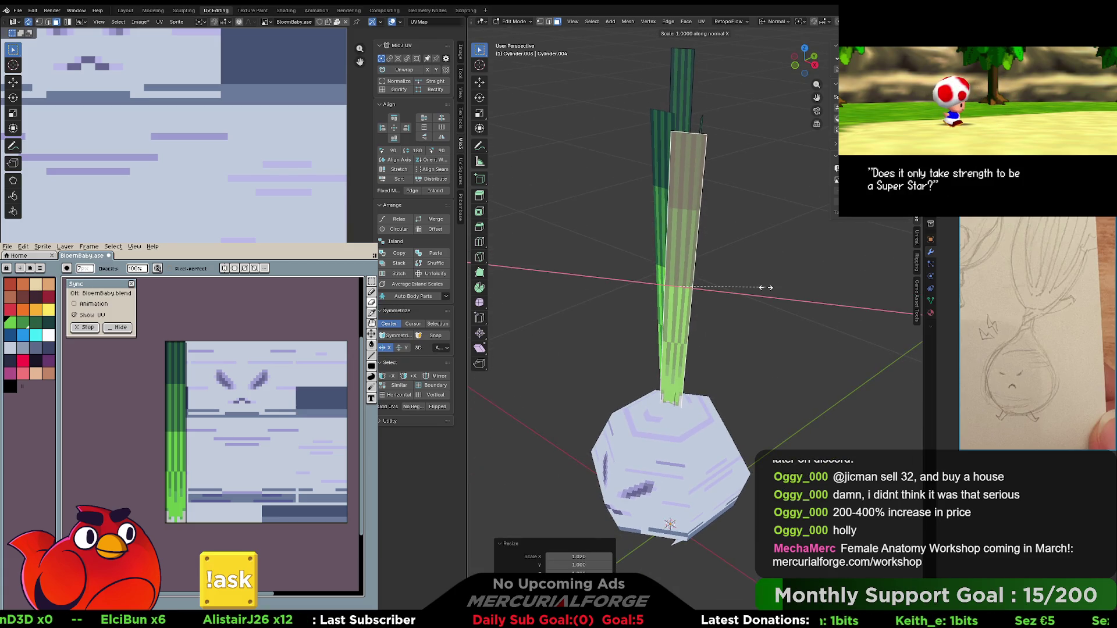
left_click(742, 283)
middle_click_drag(742, 282, 800, 262)
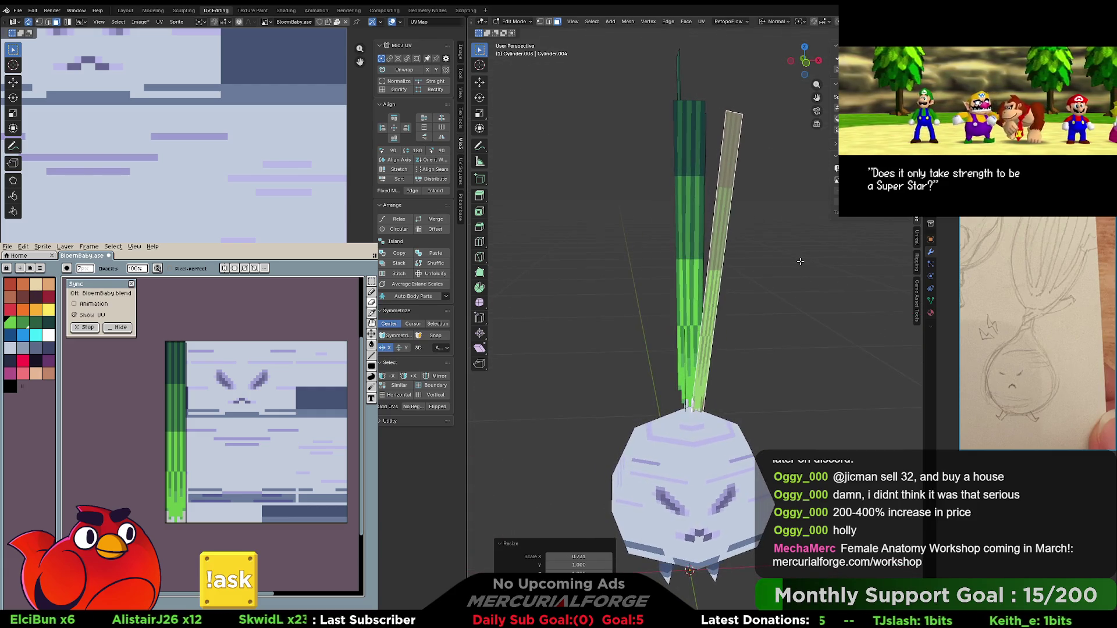
key("z")
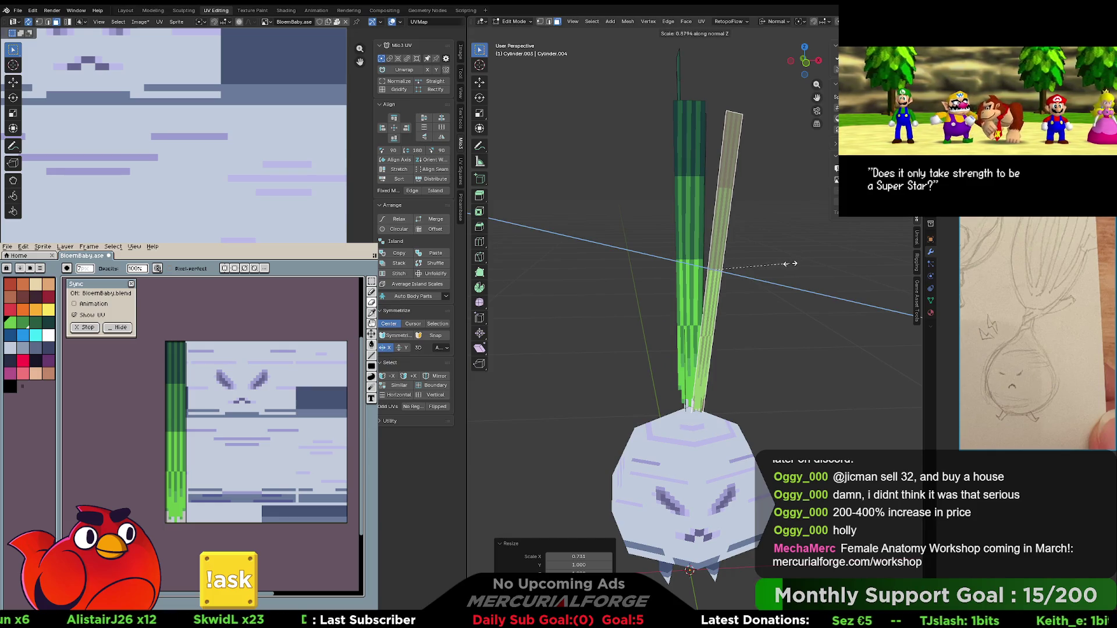
left_click(784, 265)
key("g")
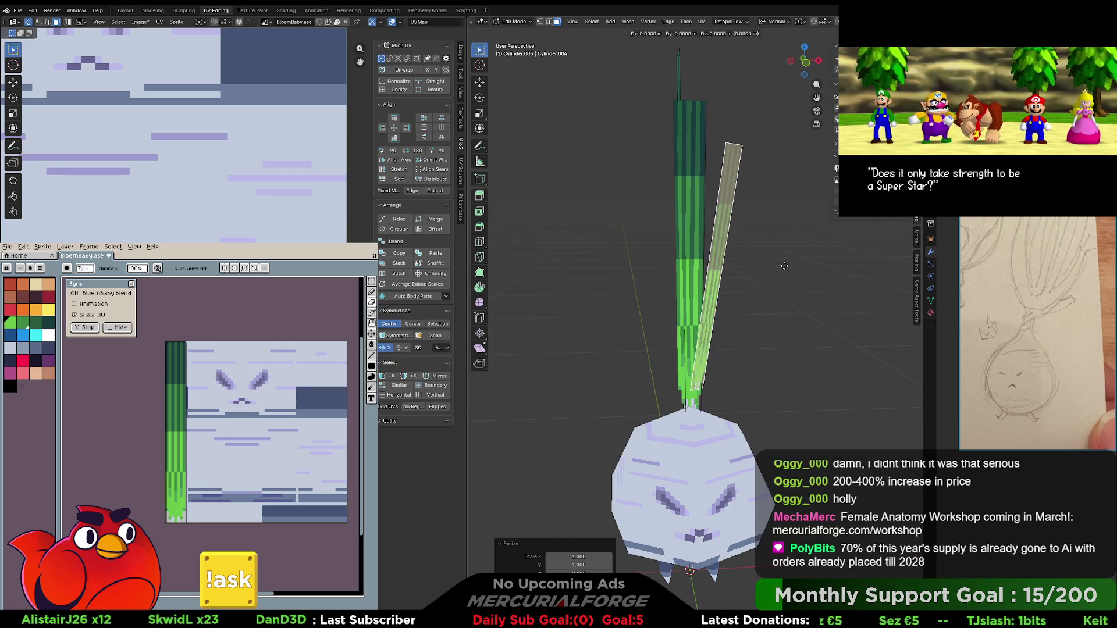
left_click(779, 291)
- Duplicate the leaf blade, tilt it slightly, turn it about the vertical axis and reposition it
mouse_move(775, 292)
middle_mouse_down()
mouse_move(689, 292)
mouse_move(784, 291)
middle_mouse_up()
key("shift+d")
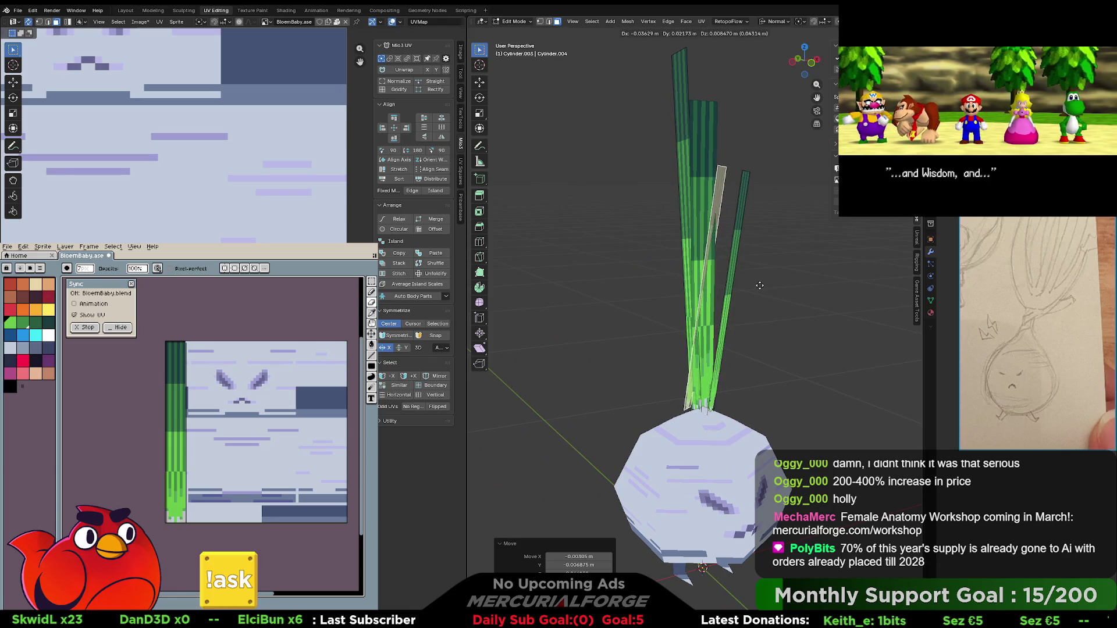
left_click(754, 289)
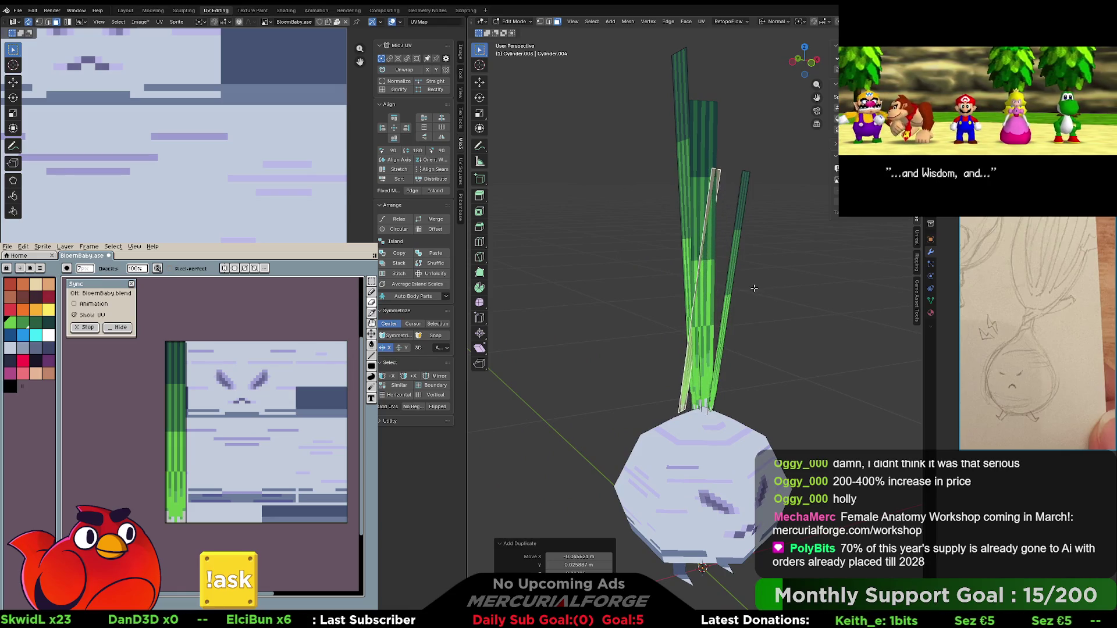
left_click(796, 283)
middle_click_drag(797, 284, 822, 307)
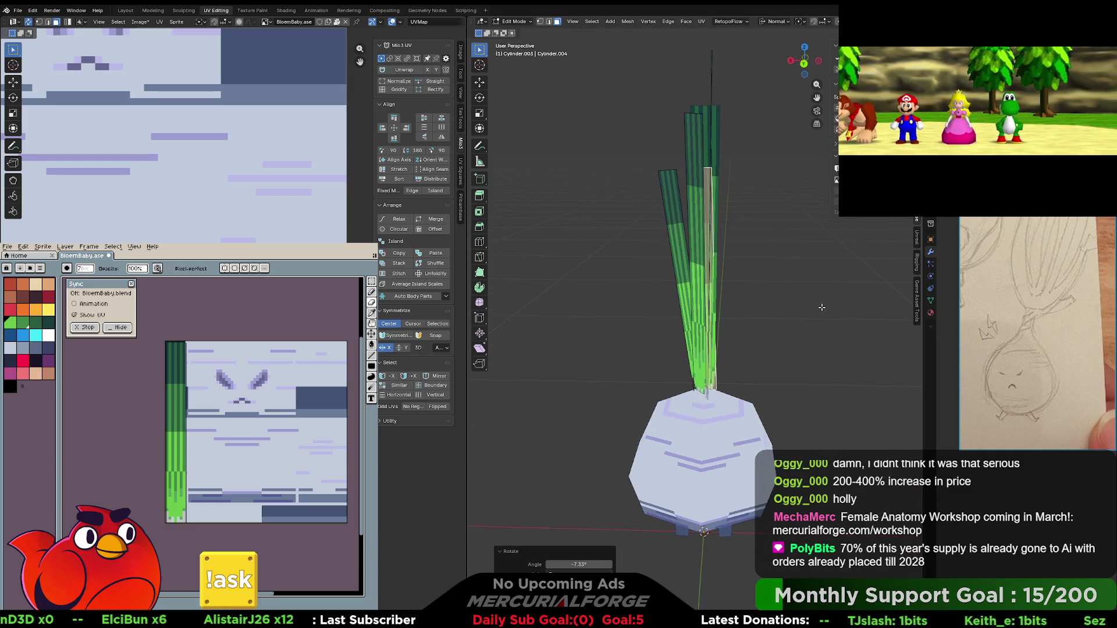
key("z")
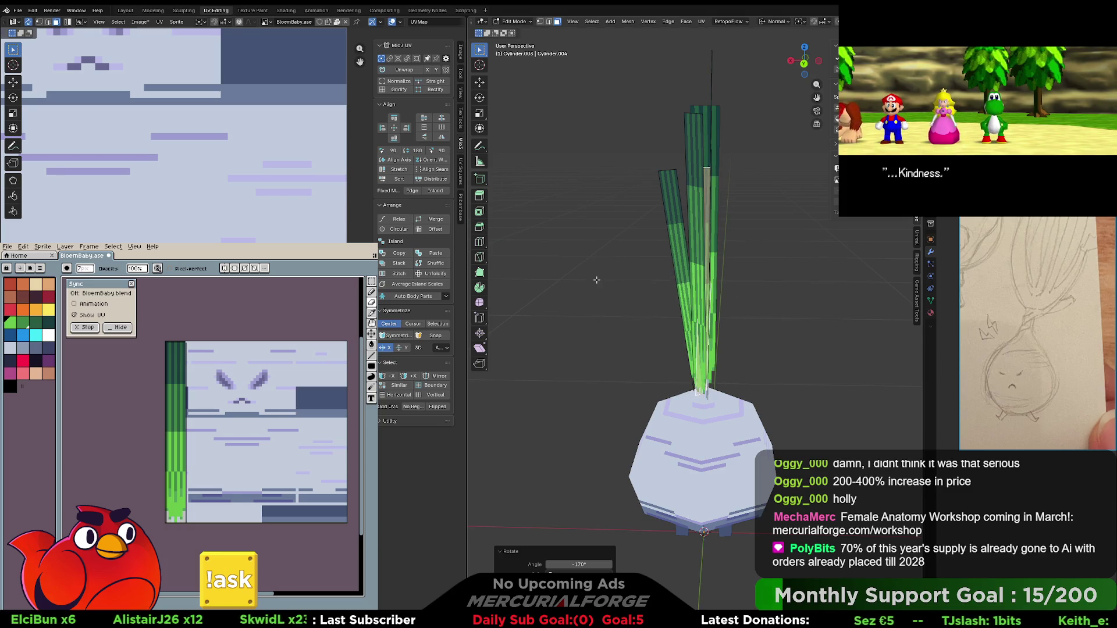
left_click(617, 289)
key("g")
left_click(641, 283)
- Tilt the leaf with small rotations and adjust its position in the tuft
middle_click_drag(641, 283, 770, 303)
key("r")
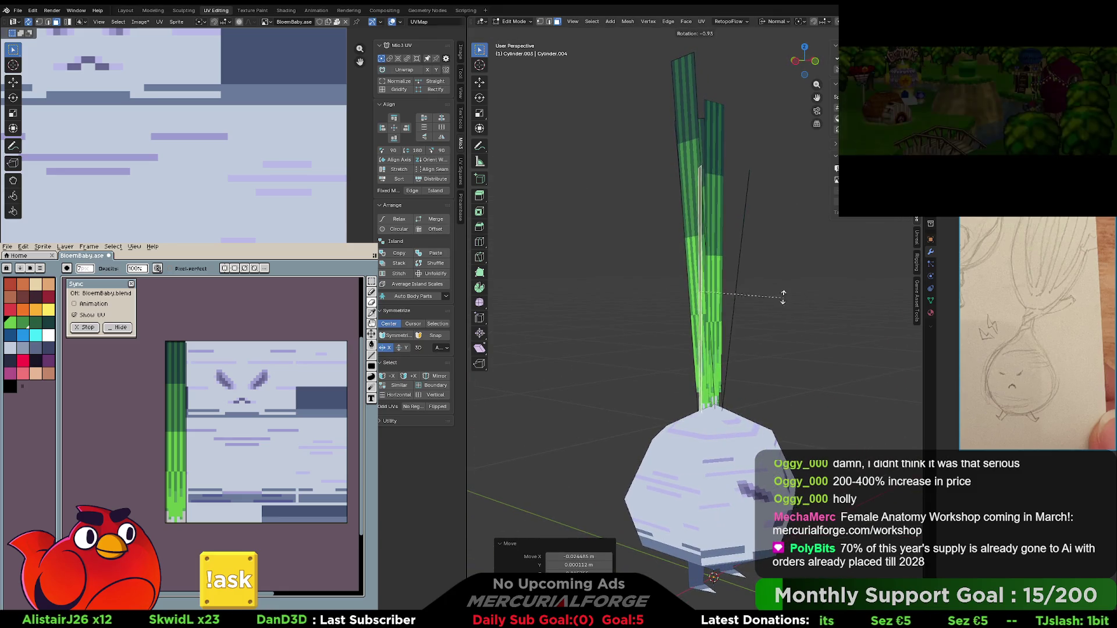
left_click(769, 289)
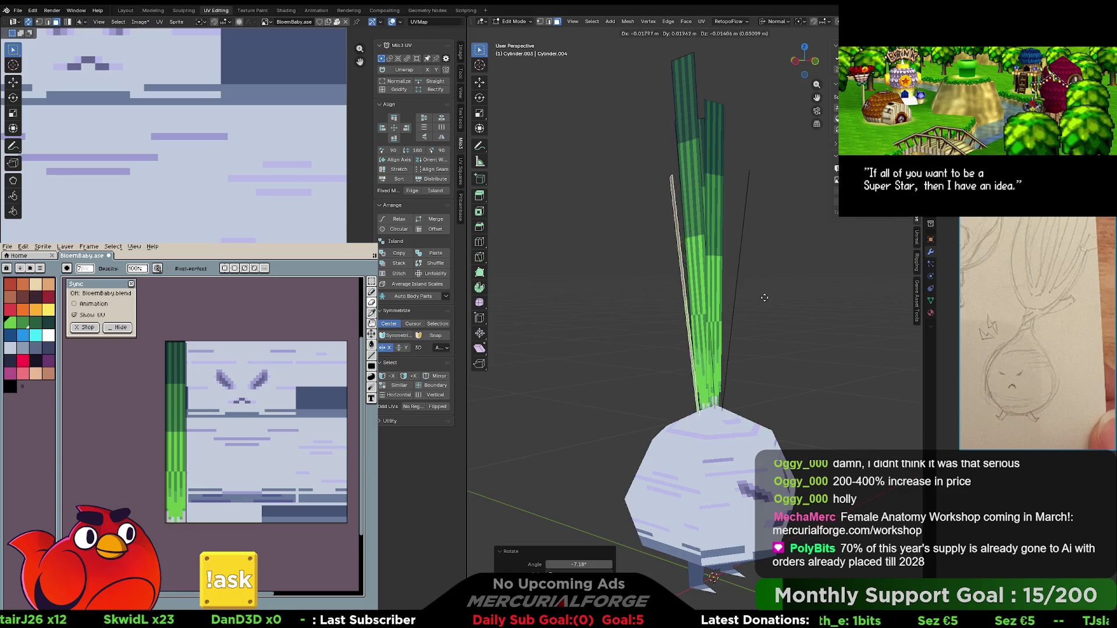
left_click(766, 300)
key("r")
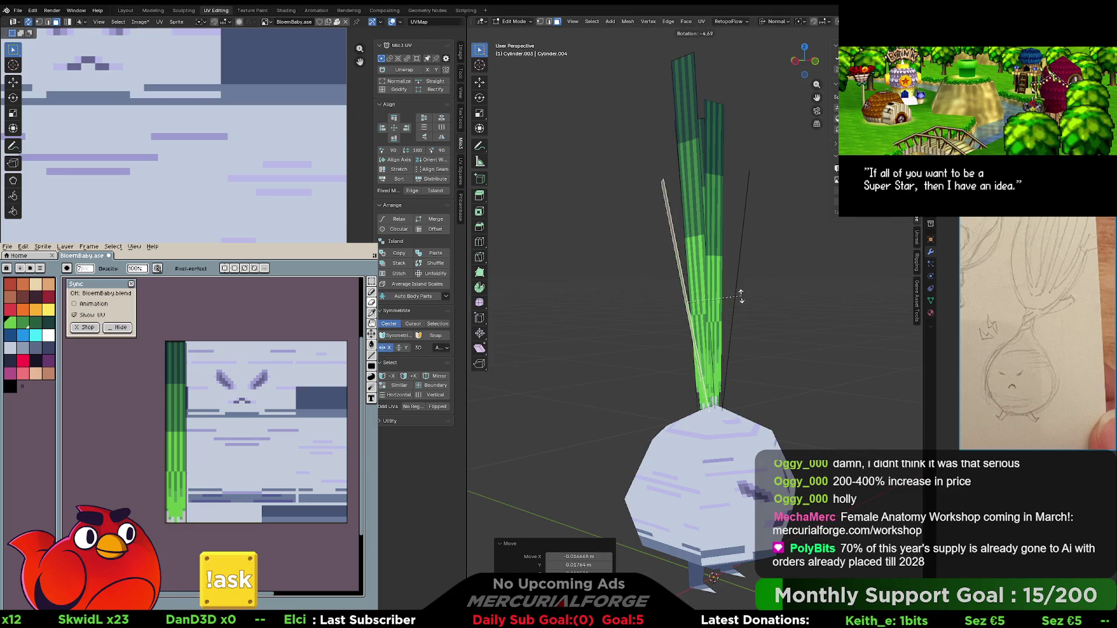
left_click(742, 297)
middle_click_drag(742, 297, 836, 297)
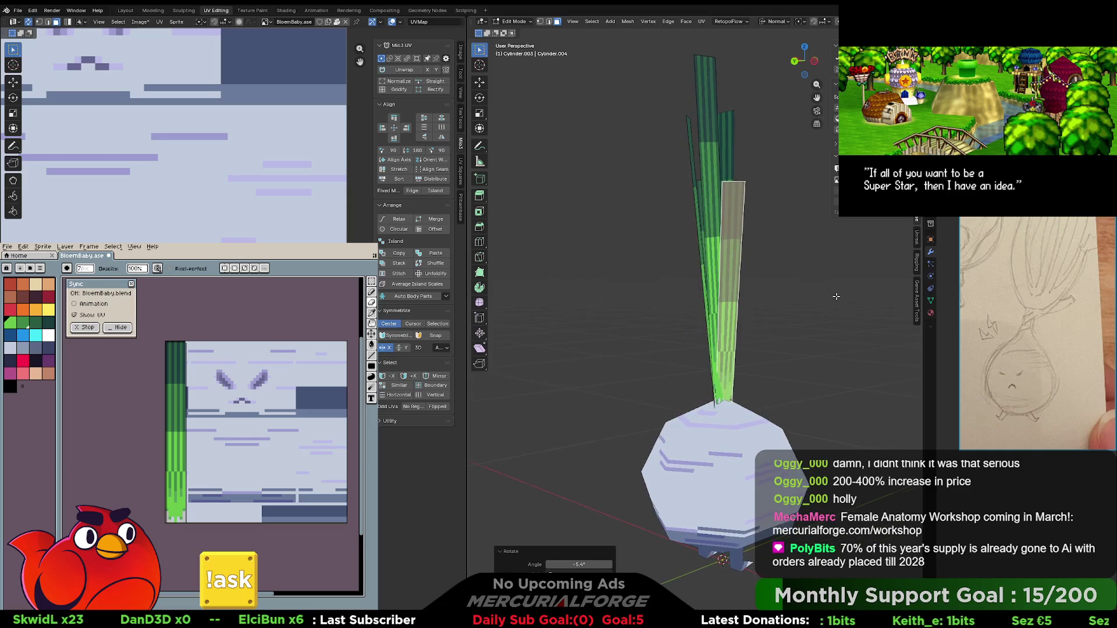
- Shift the leaf, turn it 24.3° about the vertical axis, and reposition it
key("r")
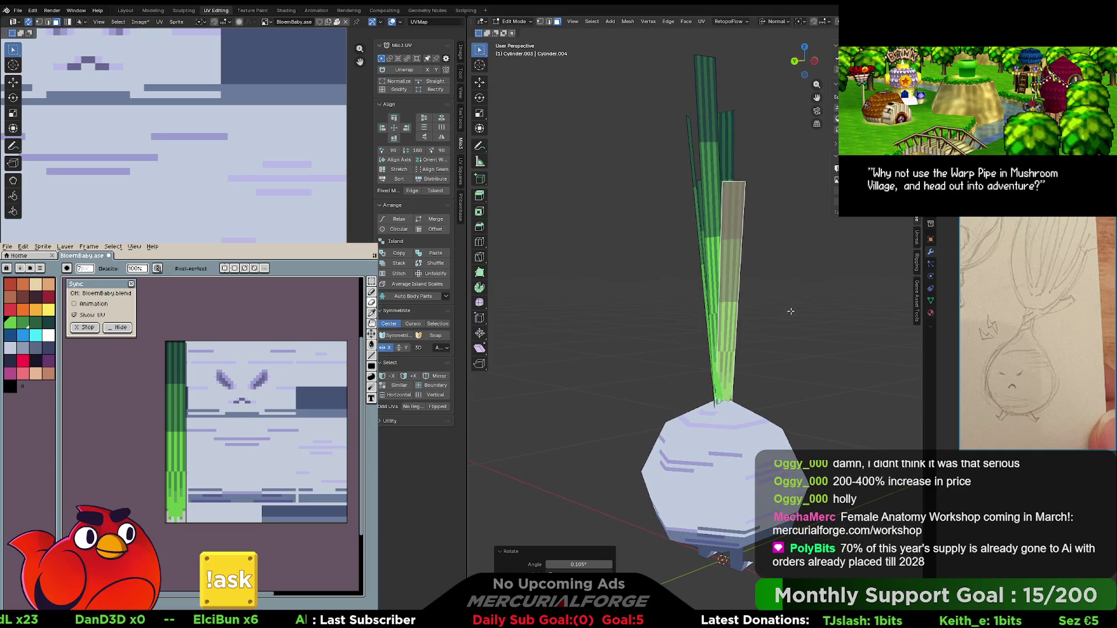
key("g")
left_click(796, 312)
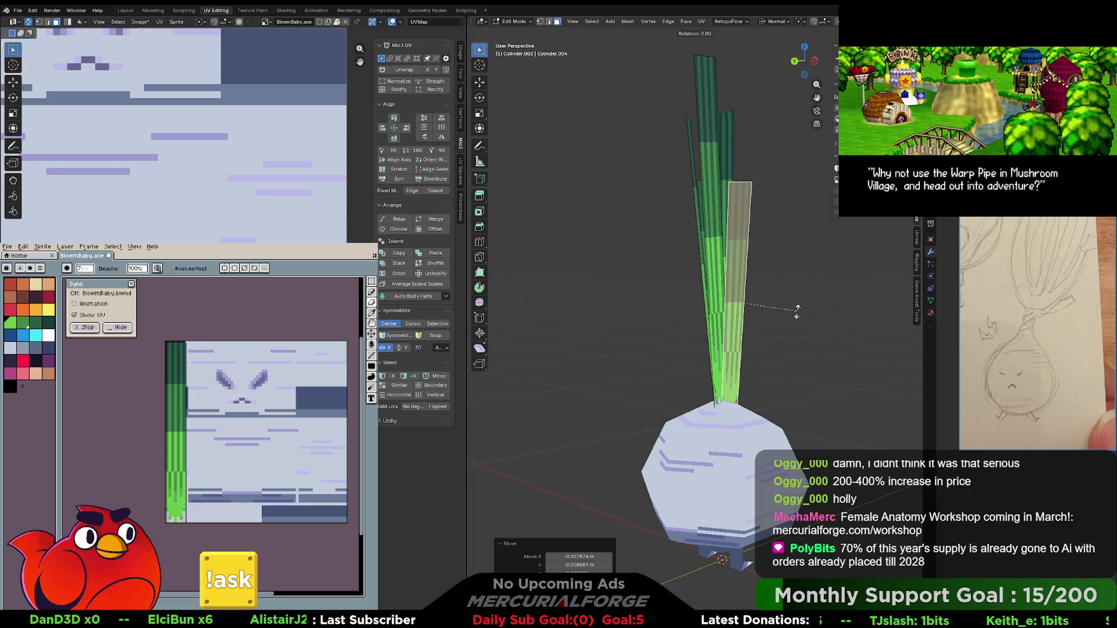
key("z")
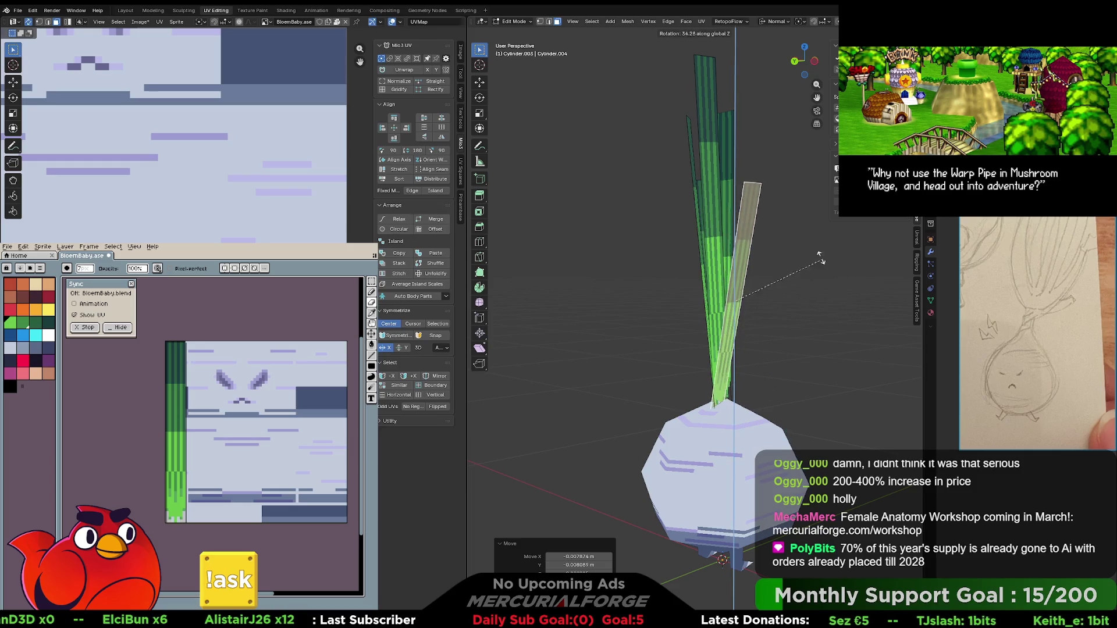
left_click(848, 272)
key("g")
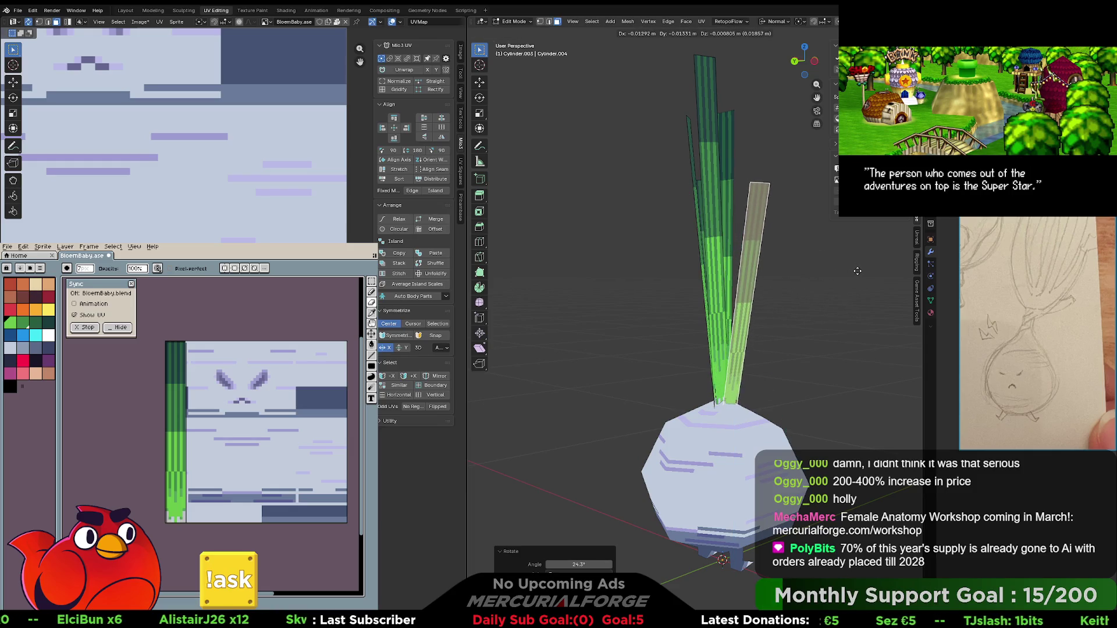
left_click(850, 271)
mouse_move(851, 271)
middle_mouse_down()
mouse_move(732, 277)
mouse_move(775, 276)
middle_mouse_up()
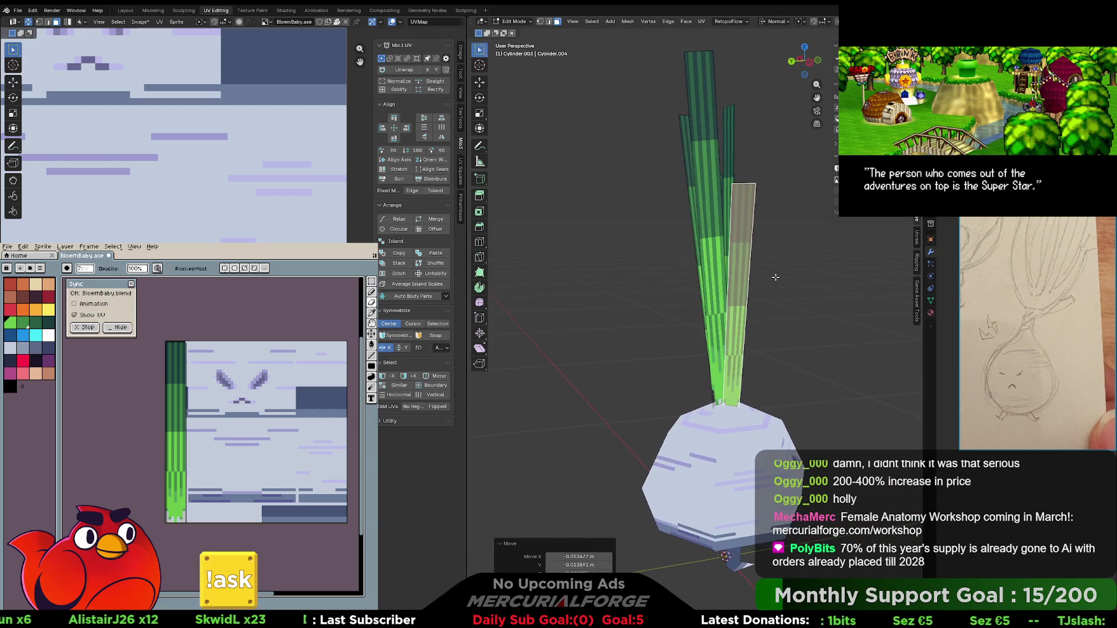
key("r")
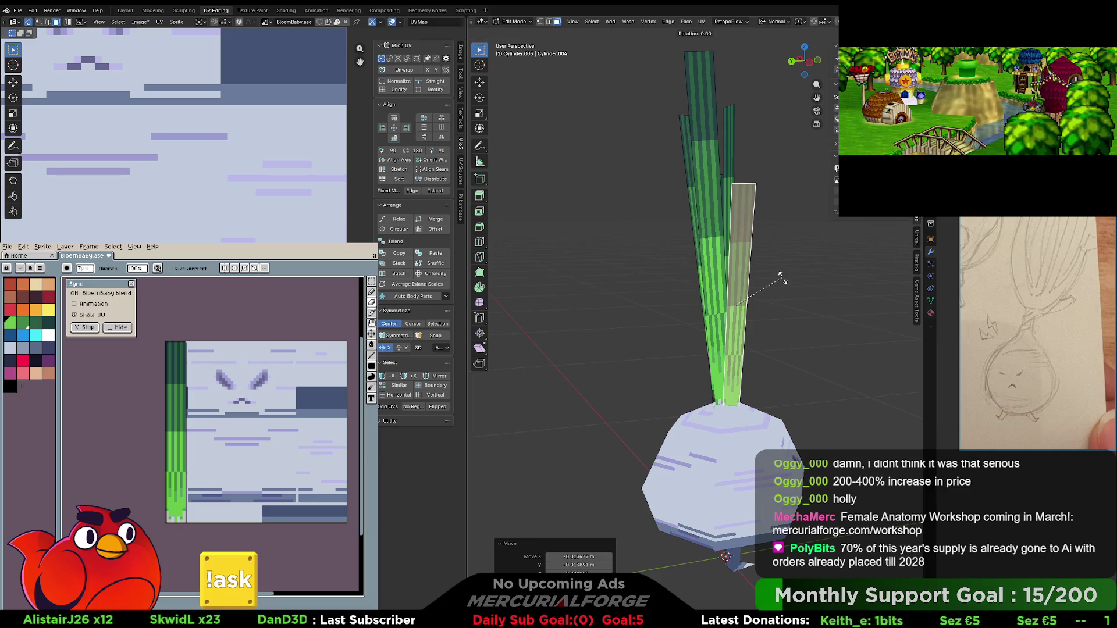
key("z")
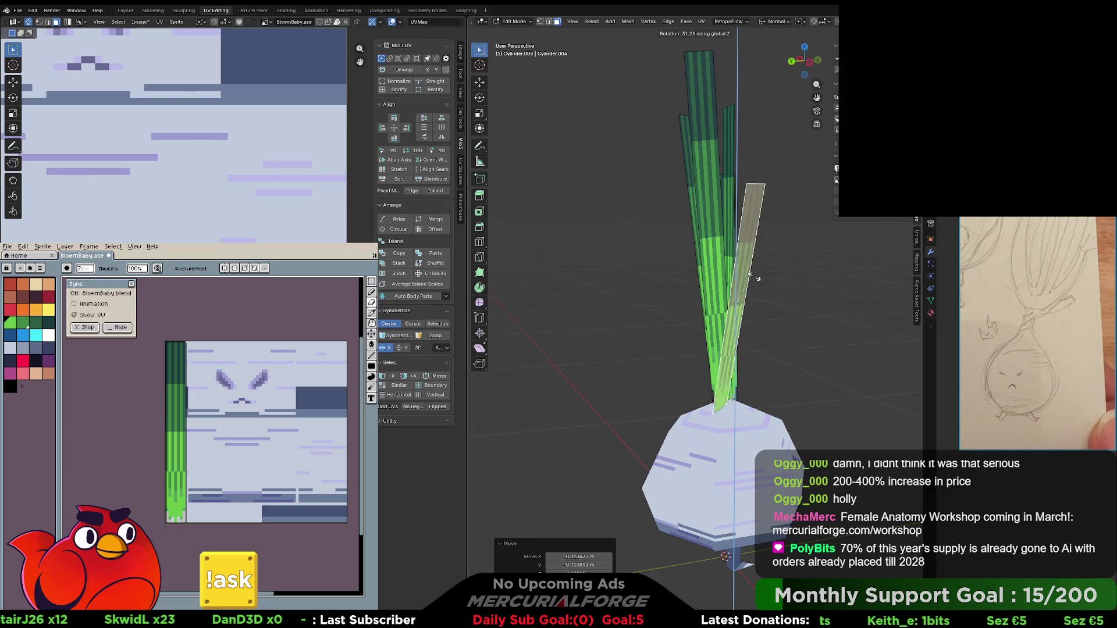
right_click(791, 358)
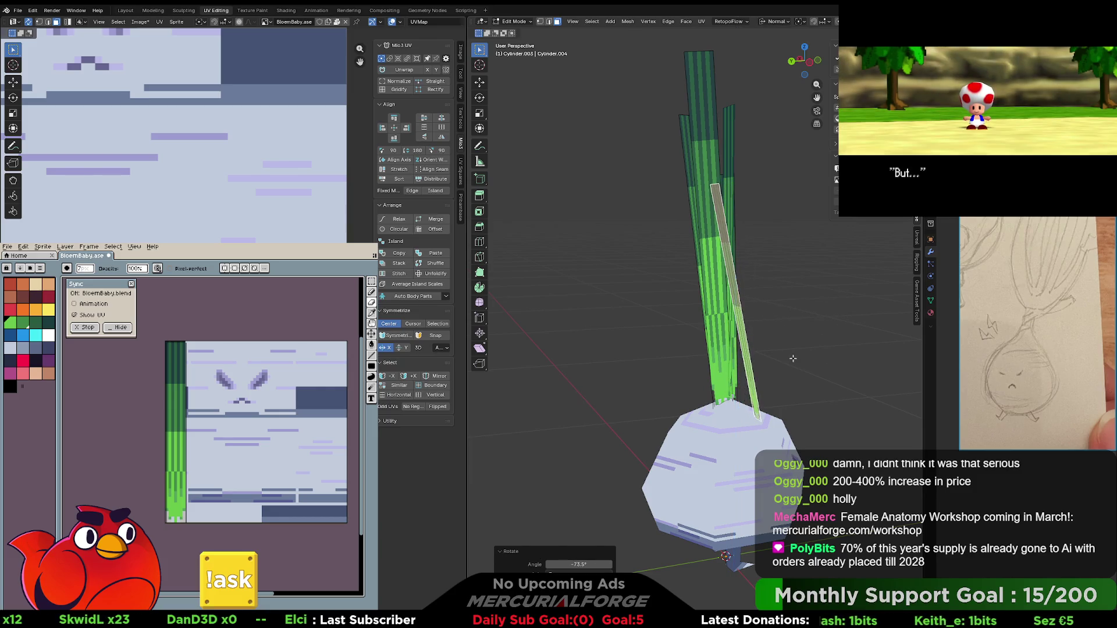
- Turn the pale leaf edge-on, tilt it 9.5° and reposition it
key("g")
left_click(765, 334)
key("r")
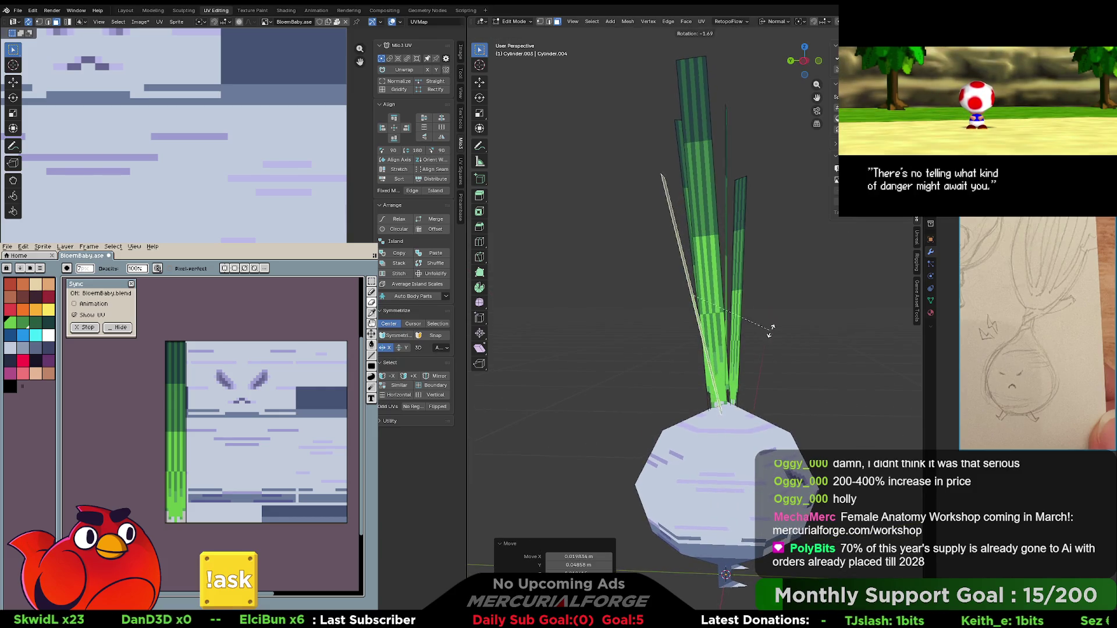
left_click(747, 335)
key("g")
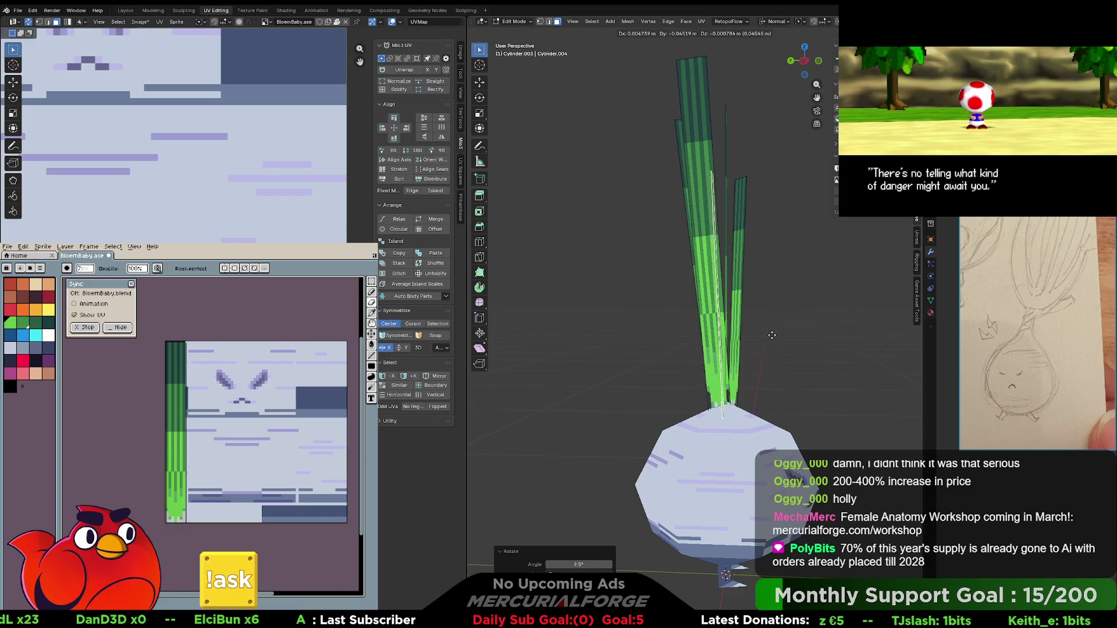
left_click(773, 335)
middle_click_drag(773, 334, 846, 330)
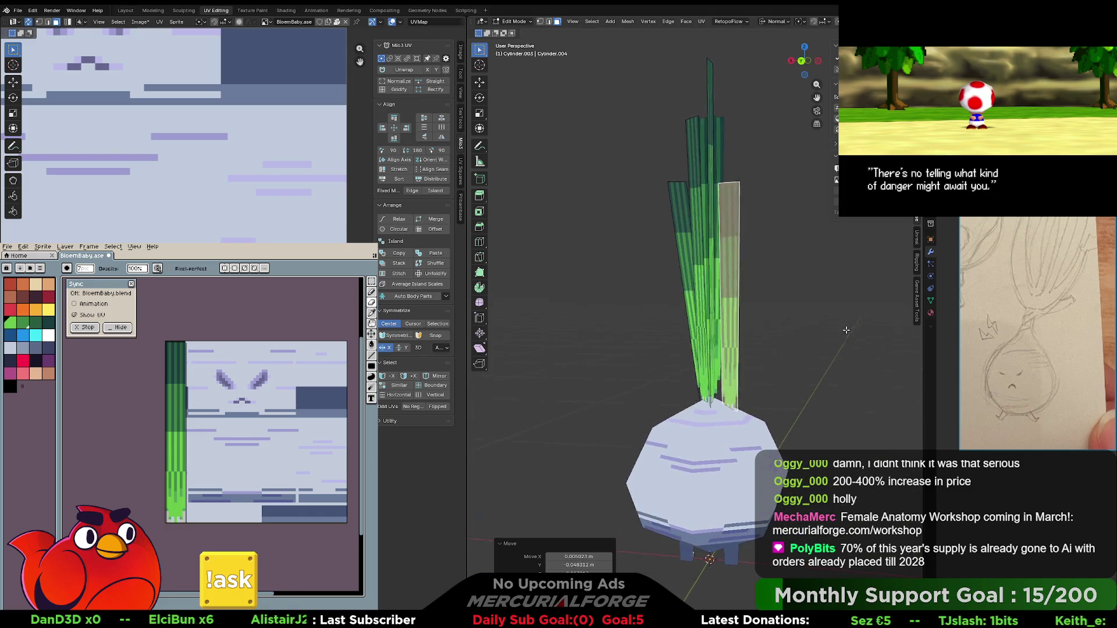
scroll(837, 326, "up", 3)
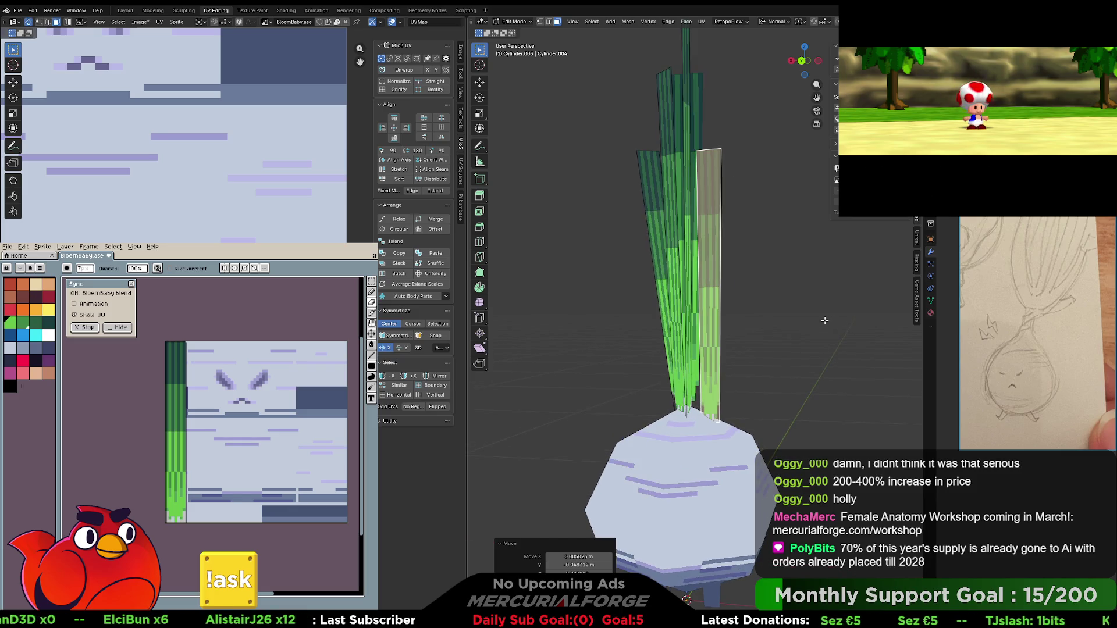
middle_click_drag(824, 320, 830, 320)
- Tilt the leaf 7.22°, then rotate it more upright and move it into place
key("r")
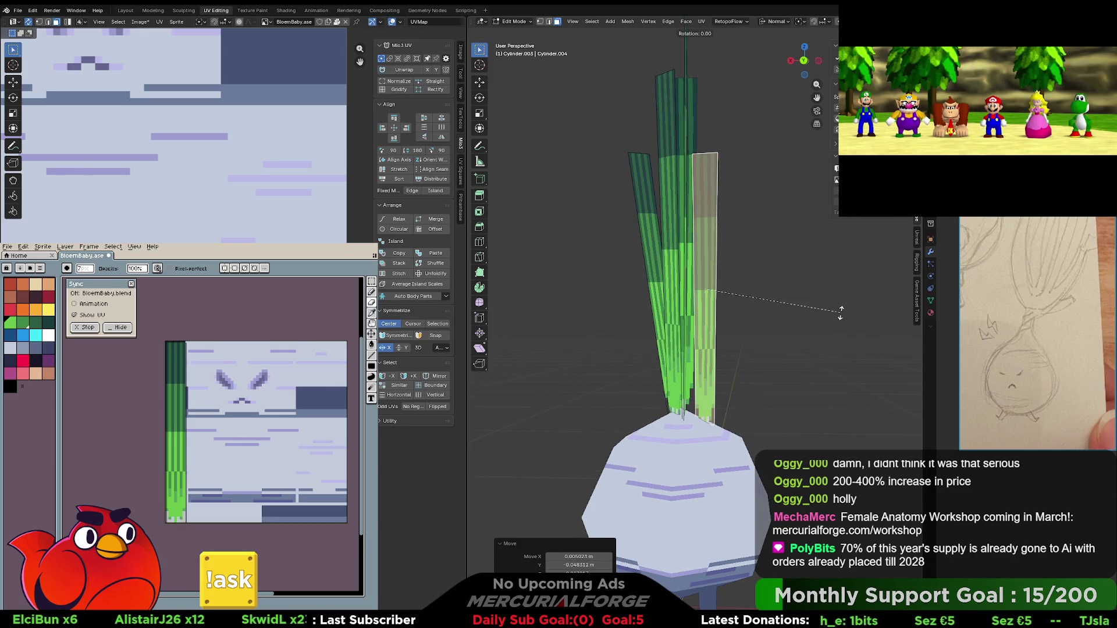
left_click(838, 330)
key("g")
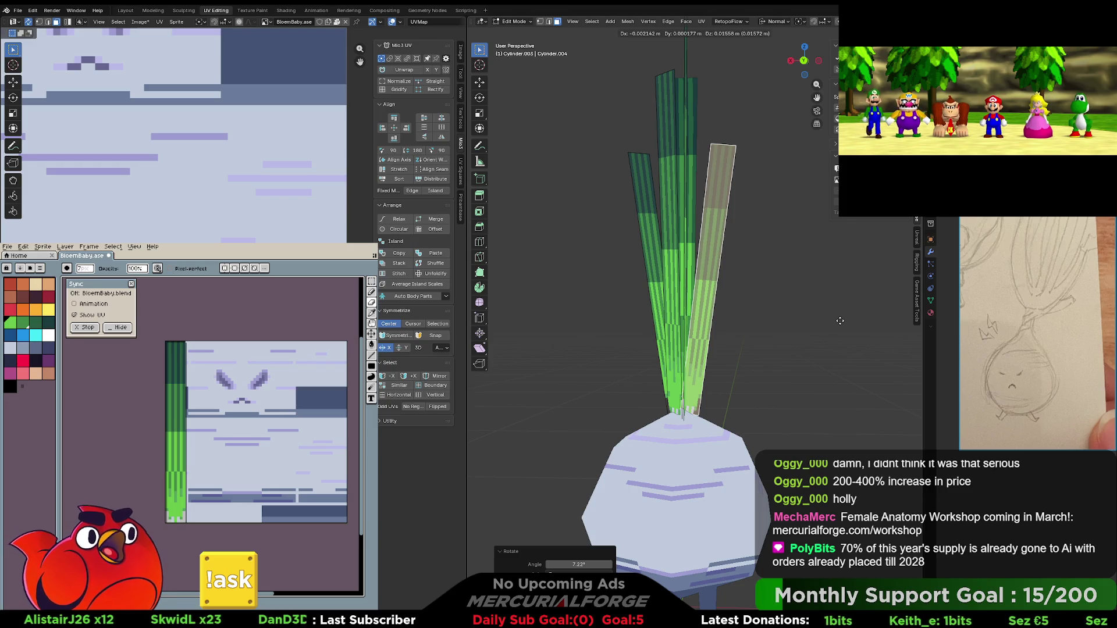
left_click(840, 320)
mouse_move(840, 320)
middle_mouse_down()
mouse_move(871, 351)
mouse_move(741, 311)
middle_mouse_up()
key("g")
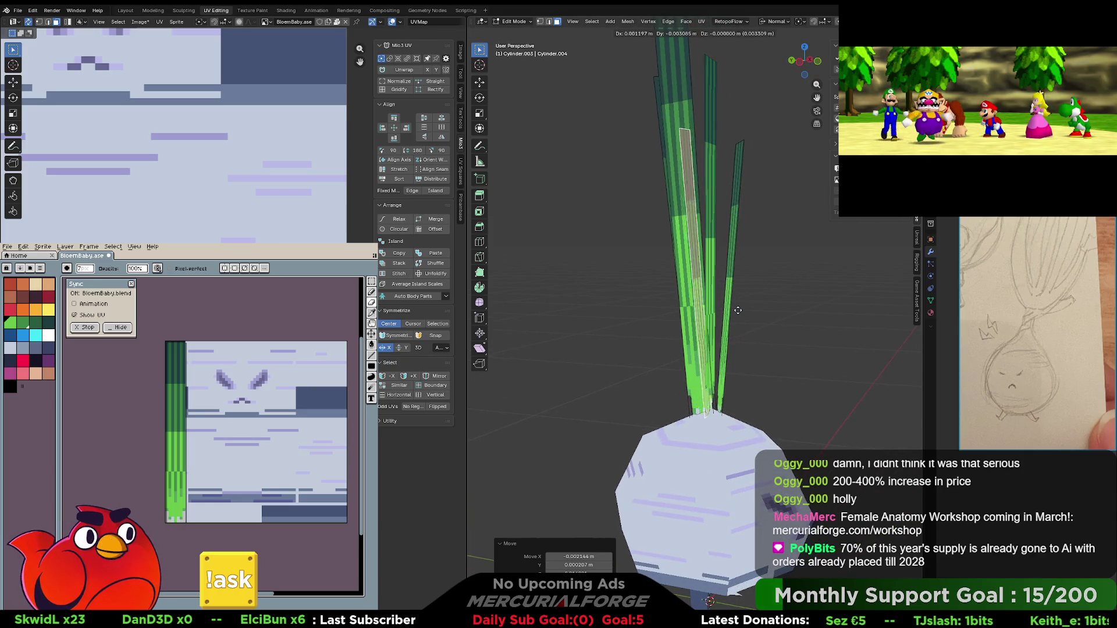
key("r")
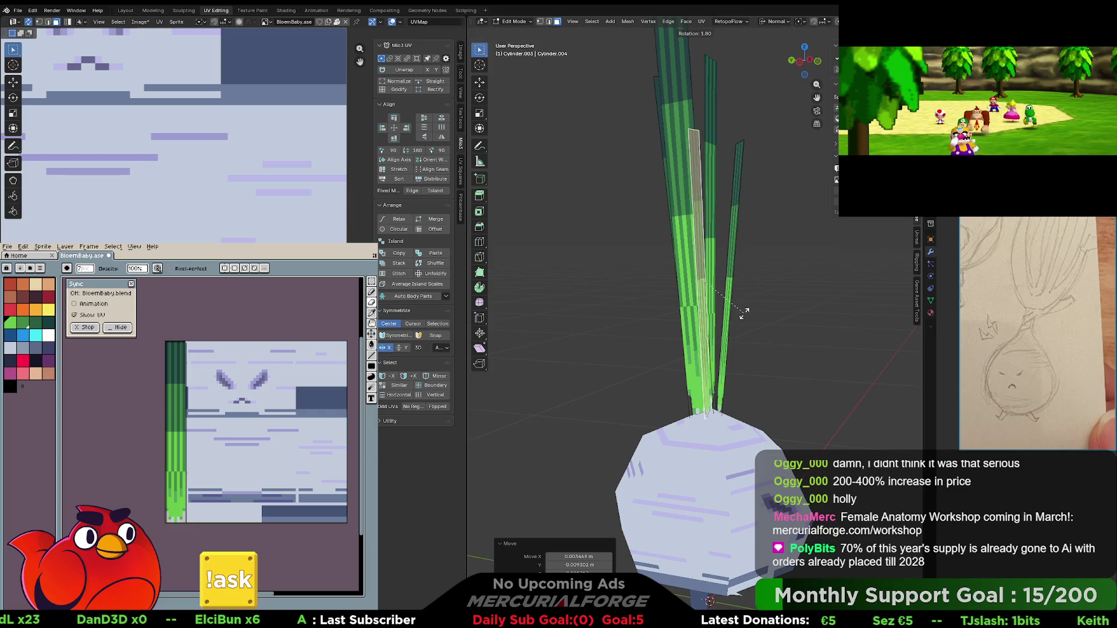
left_click(744, 316)
key("g")
left_click(755, 321)
- Rotate the left leaf slightly, then duplicate it and place the copy to the left
middle_click_drag(755, 321, 677, 317)
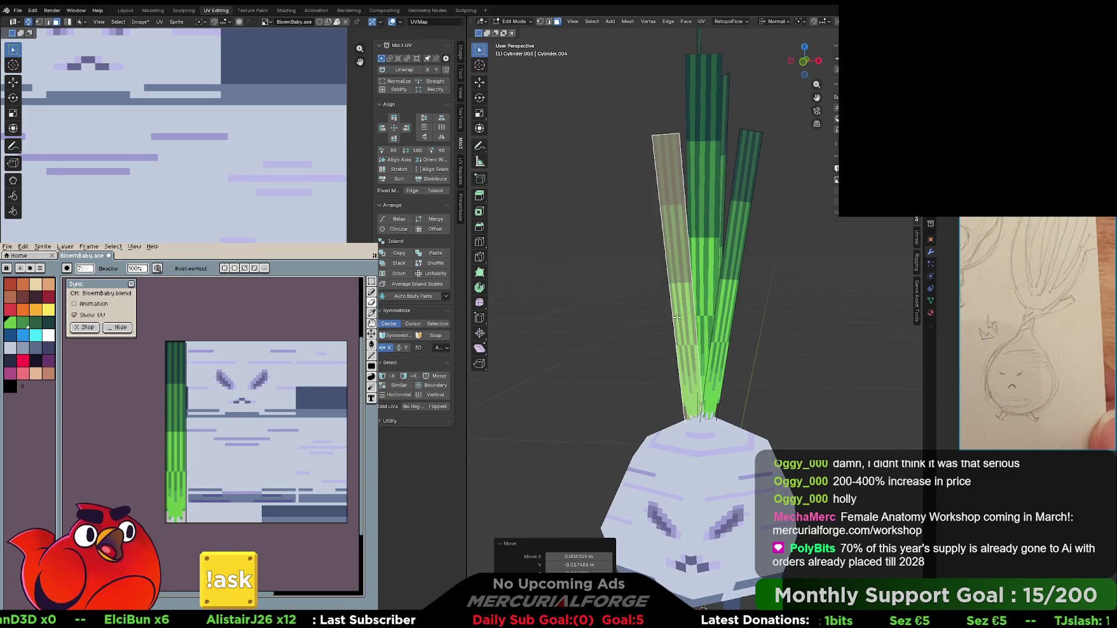
key("r")
left_click(676, 317)
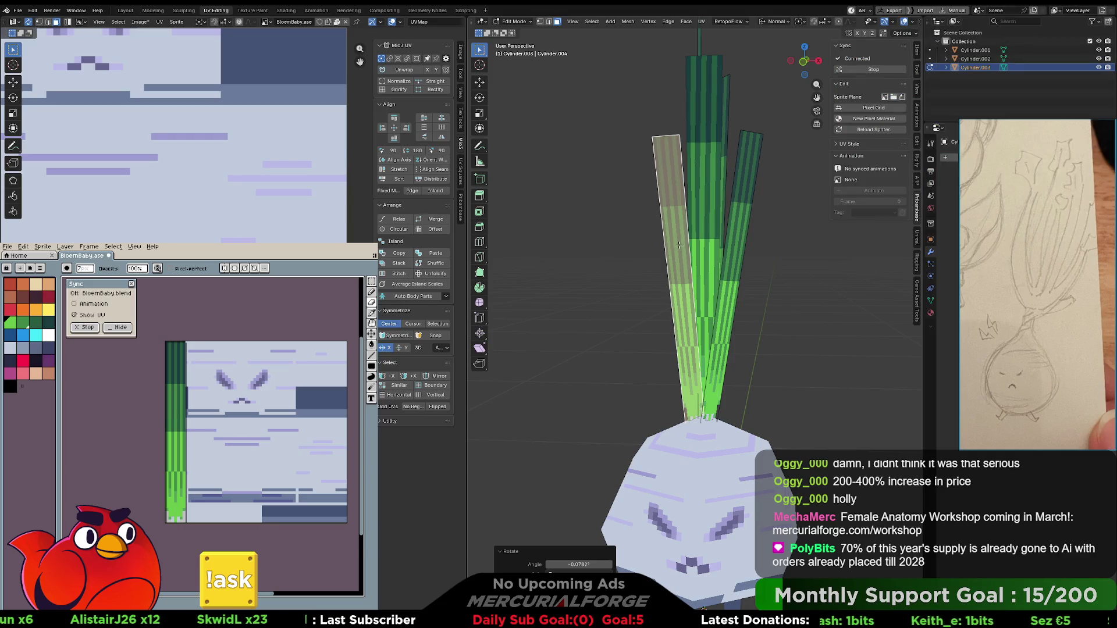
middle_click_drag(651, 238, 739, 246)
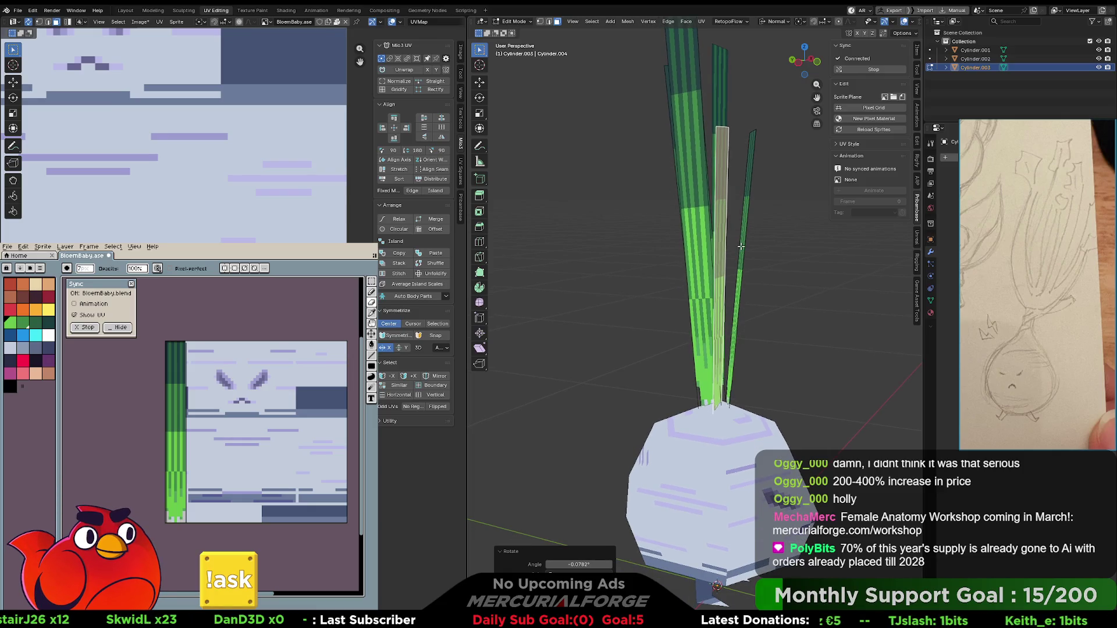
key("shift+d")
left_click(709, 248)
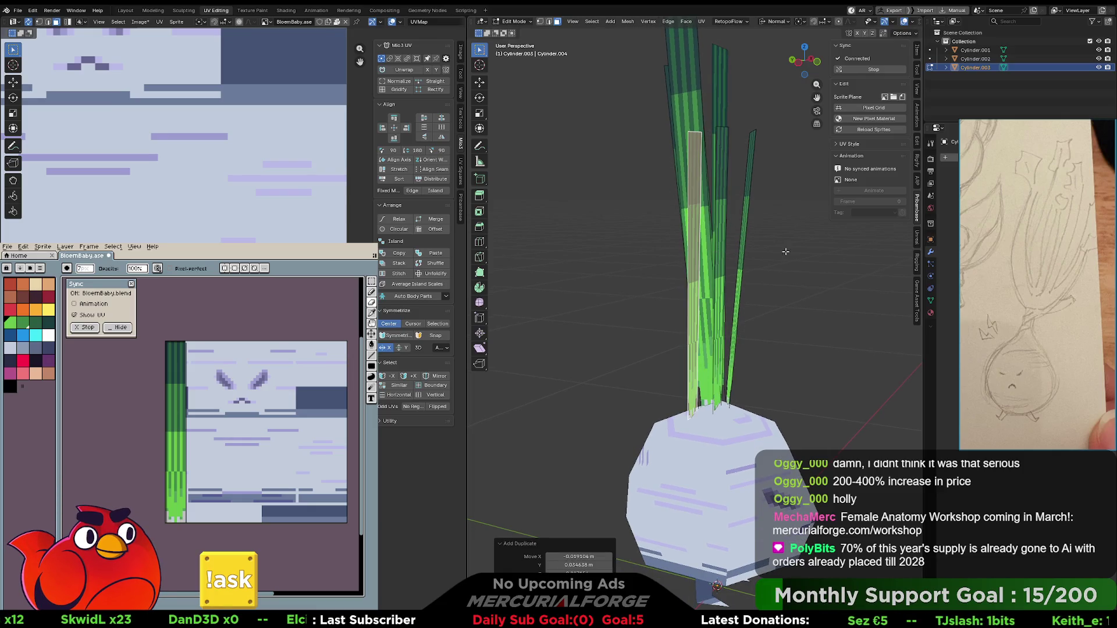
- Rotate the duplicated leaf about -7.9° so it leans out to the left
key("r")
left_click(773, 242)
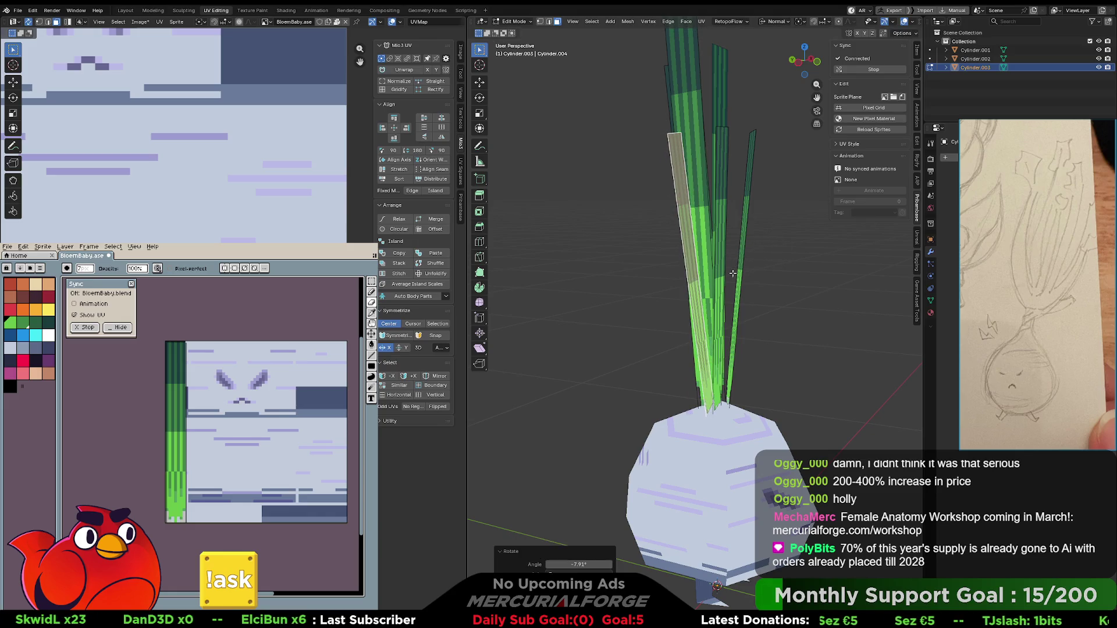
middle_click_drag(733, 274, 688, 284)
- Select all of the left leaf's mesh in Edit Mode
key("Tab")
key("Tab")
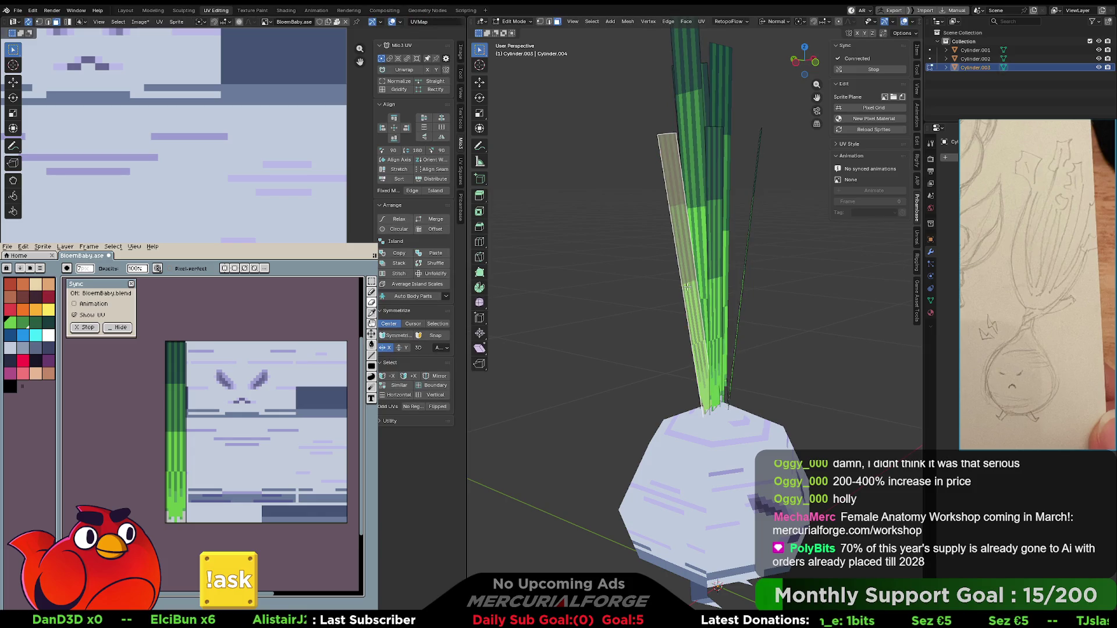
key("a")
key("Tab")
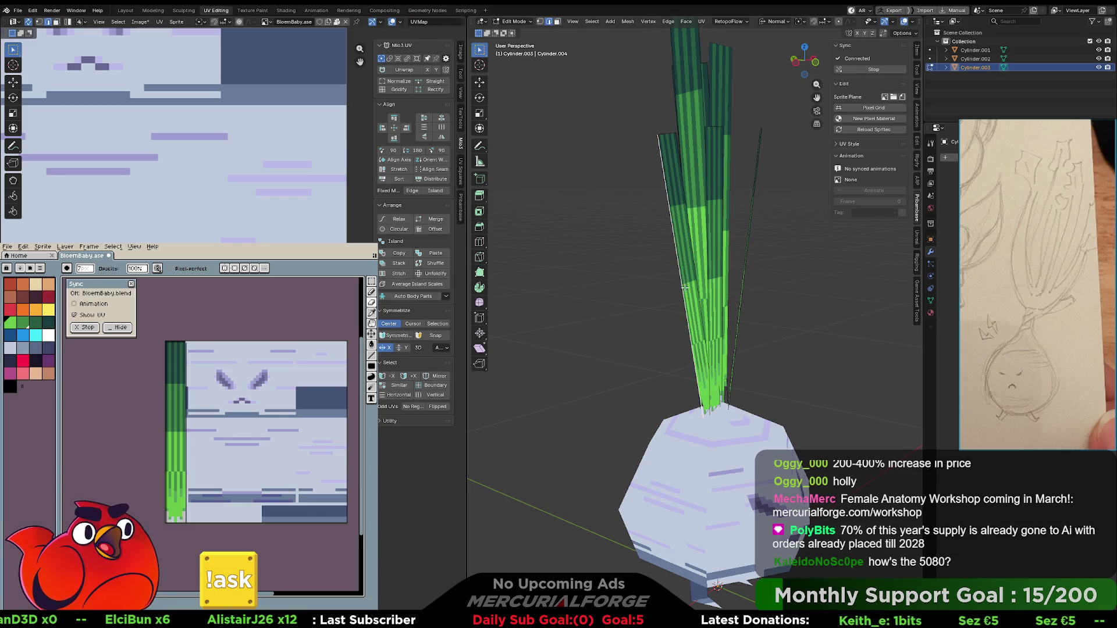
right_click(697, 283)
- Subdivide the selected left leaf with one cut, then clear the selection
mouse_move(697, 283)
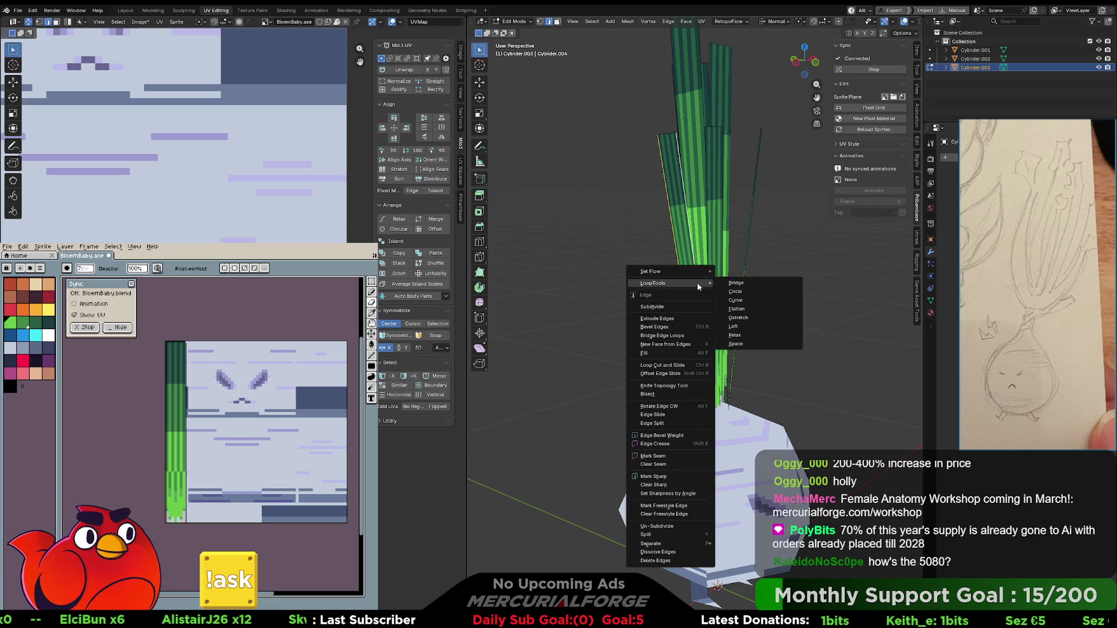
left_click(696, 307)
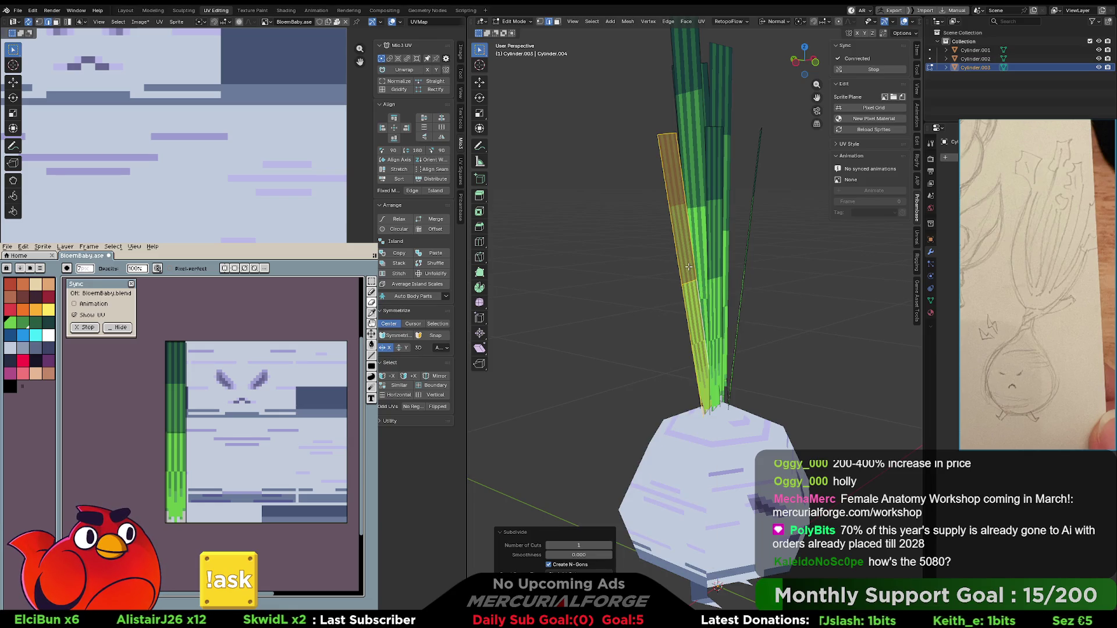
left_click(667, 132)
middle_click_drag(628, 193, 689, 195)
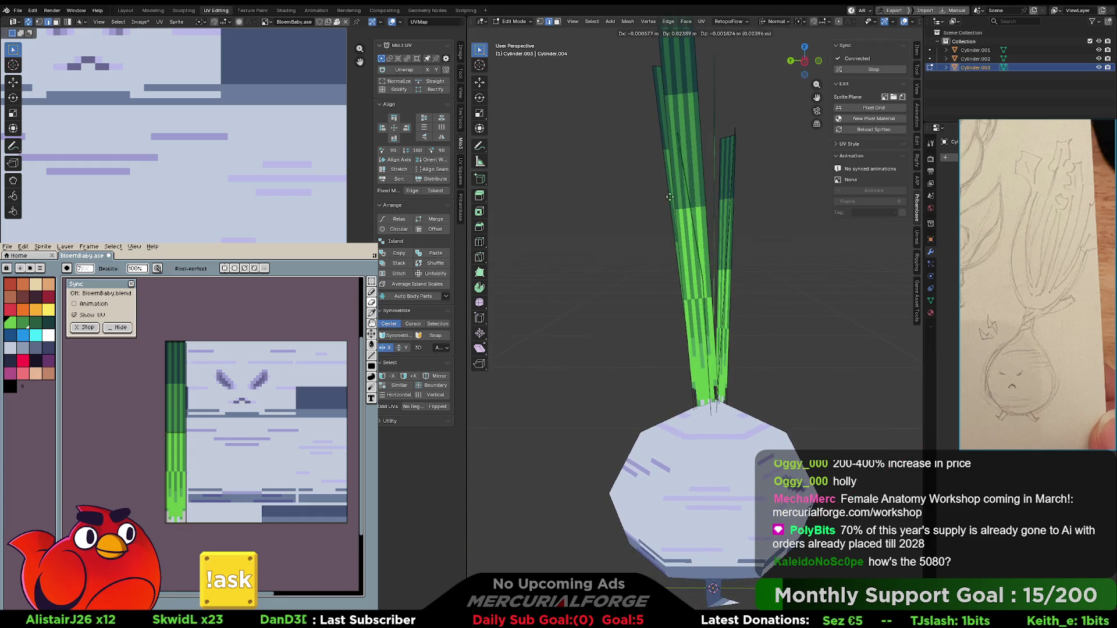
- Pull the left leaf's upper part out about 0.22 m so it bends away from the tuft
left_click(539, 264)
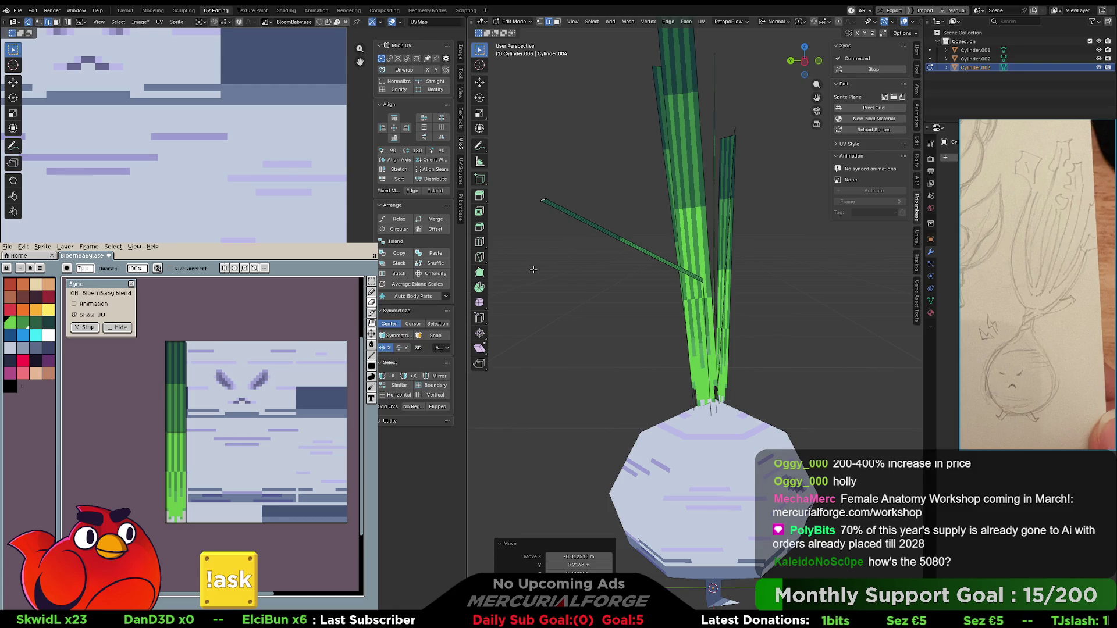
mouse_move(609, 274)
middle_mouse_down()
mouse_move(527, 270)
mouse_move(740, 268)
mouse_move(629, 264)
middle_mouse_up()
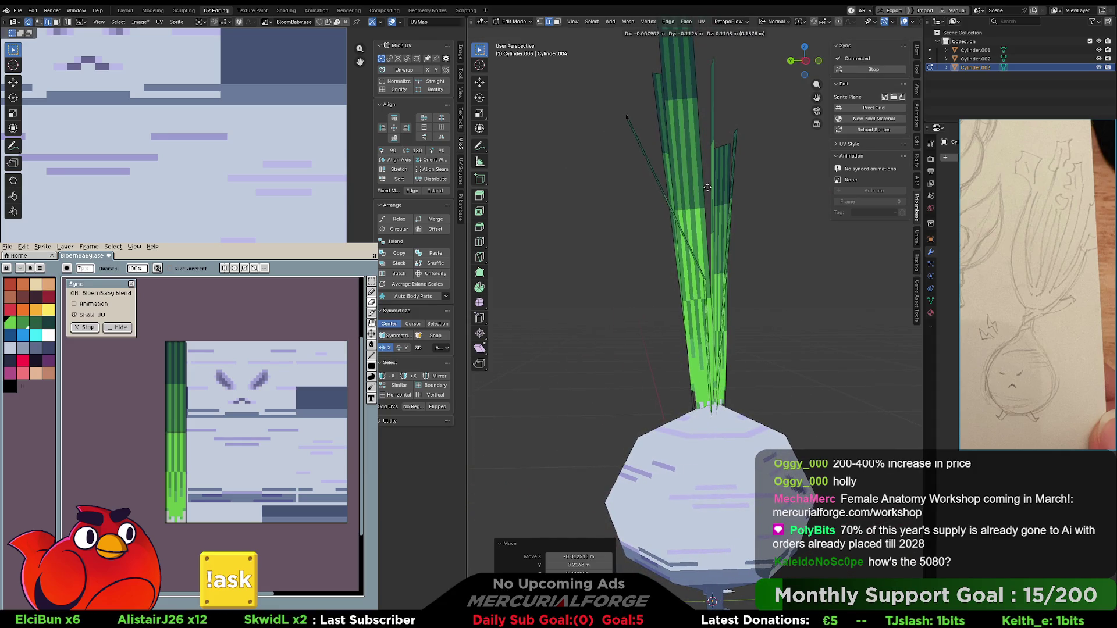
left_click(693, 205)
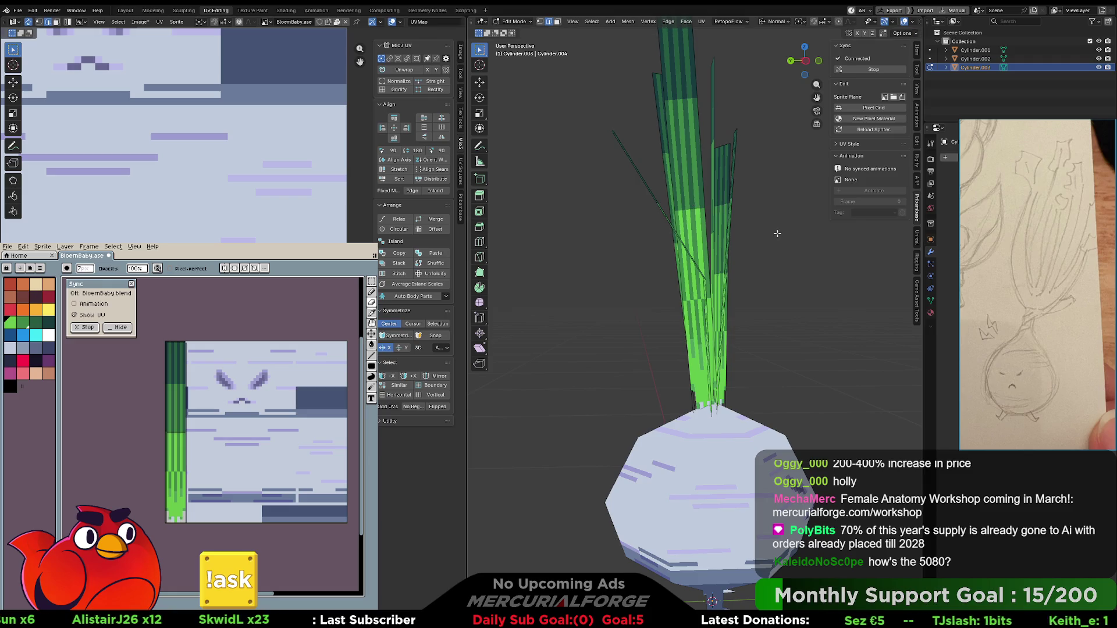
scroll(764, 278, "down", 4)
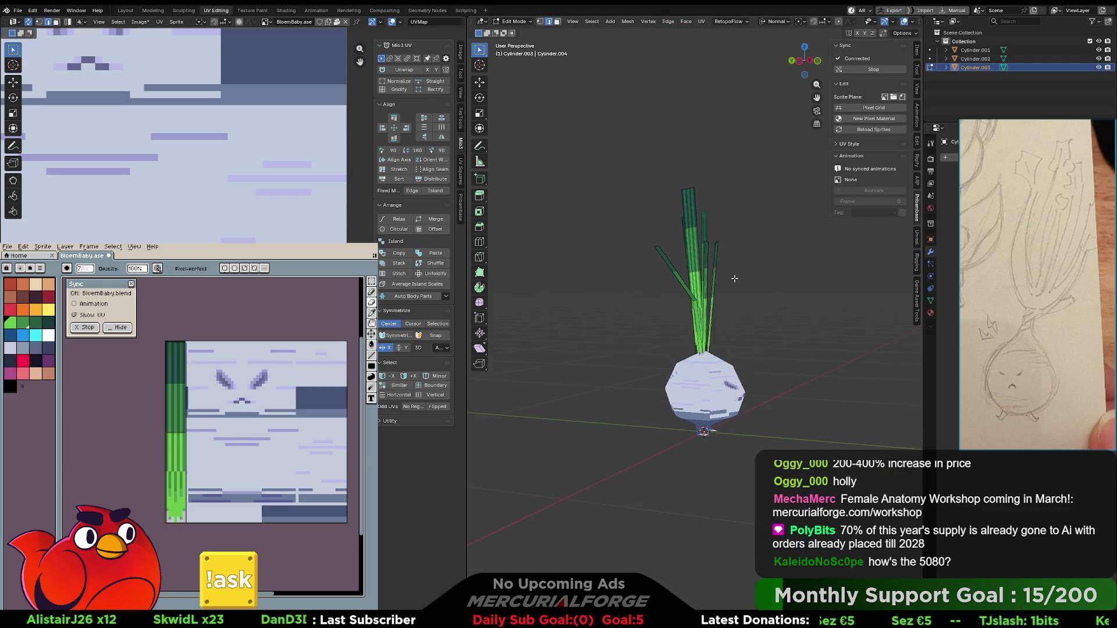
- Rotate the bent leaf's upper section about 46.2° so its tip angles further outward
scroll(663, 244, "up", 3)
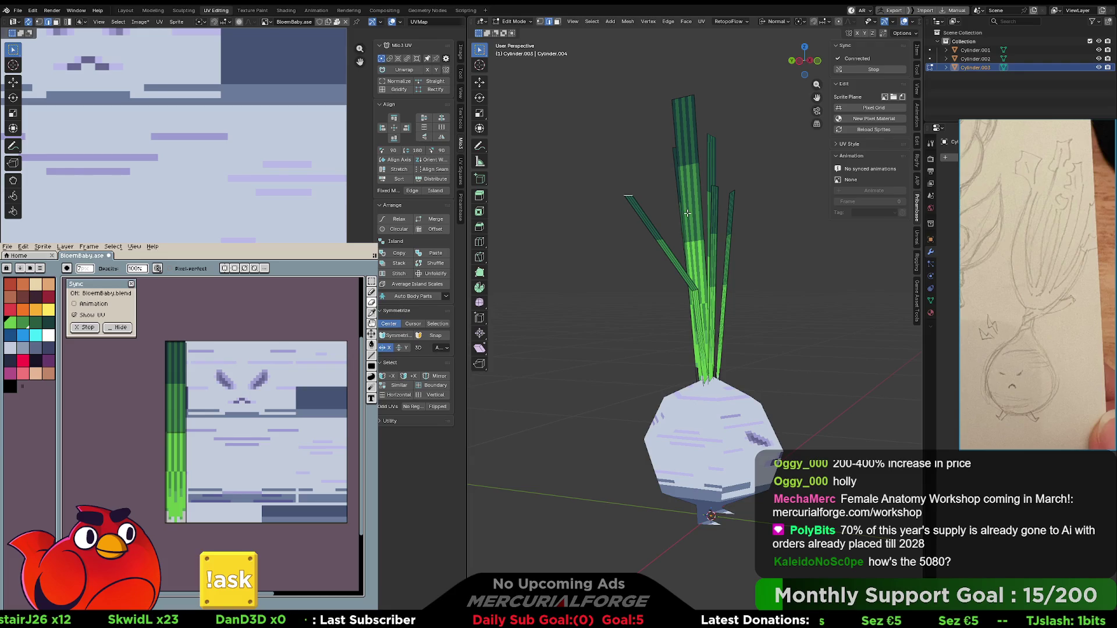
mouse_move(695, 221)
middle_mouse_down()
mouse_move(760, 243)
mouse_move(786, 290)
middle_mouse_up()
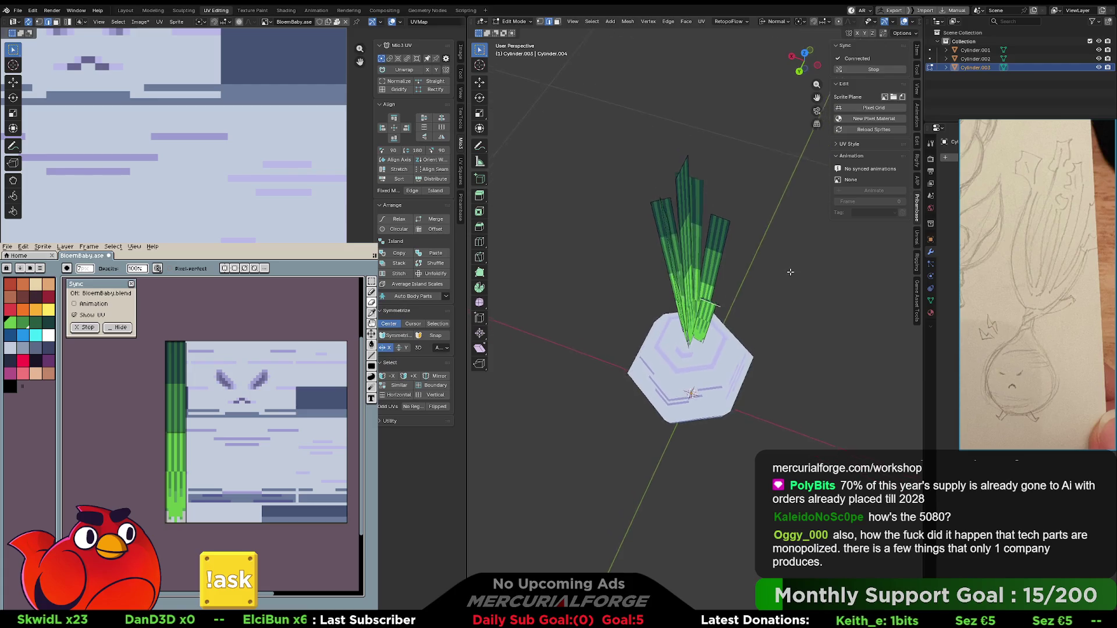
key("r")
left_click(783, 334)
mouse_move(782, 334)
middle_mouse_down()
mouse_move(658, 272)
mouse_move(844, 273)
mouse_move(645, 276)
middle_mouse_up()
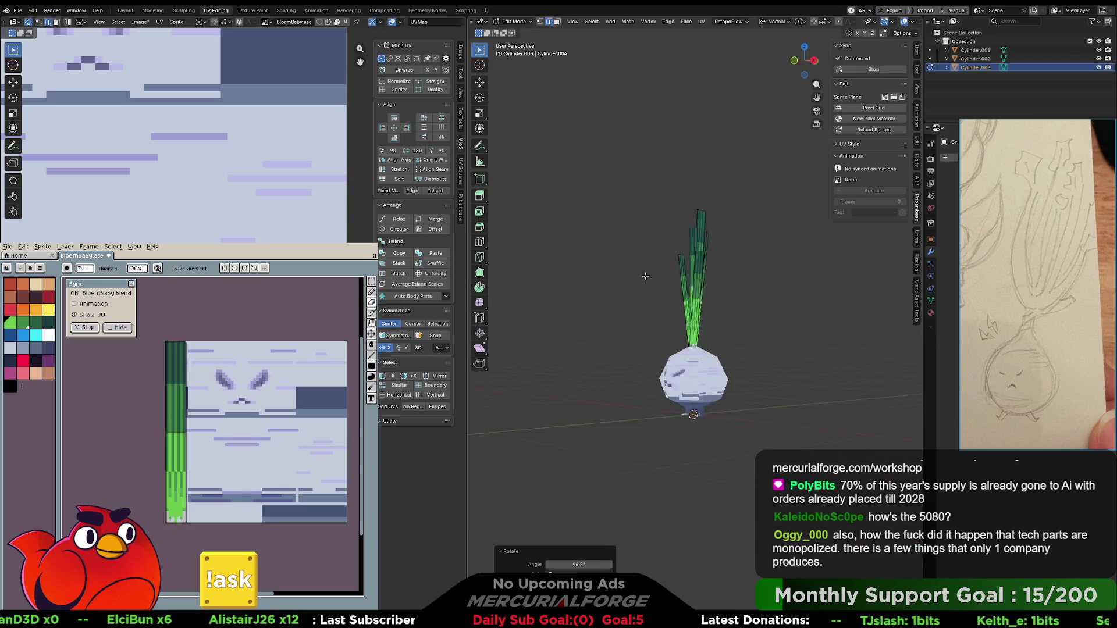
middle_click_drag(776, 292, 710, 291)
scroll(694, 279, "up", 10)
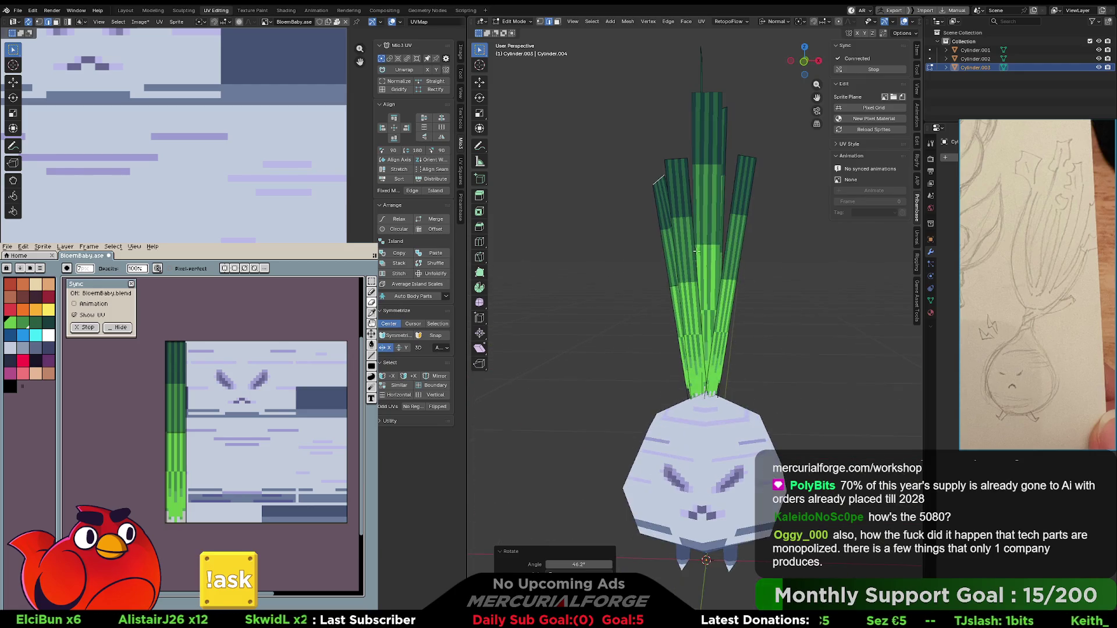
key("ctrl+Tab")
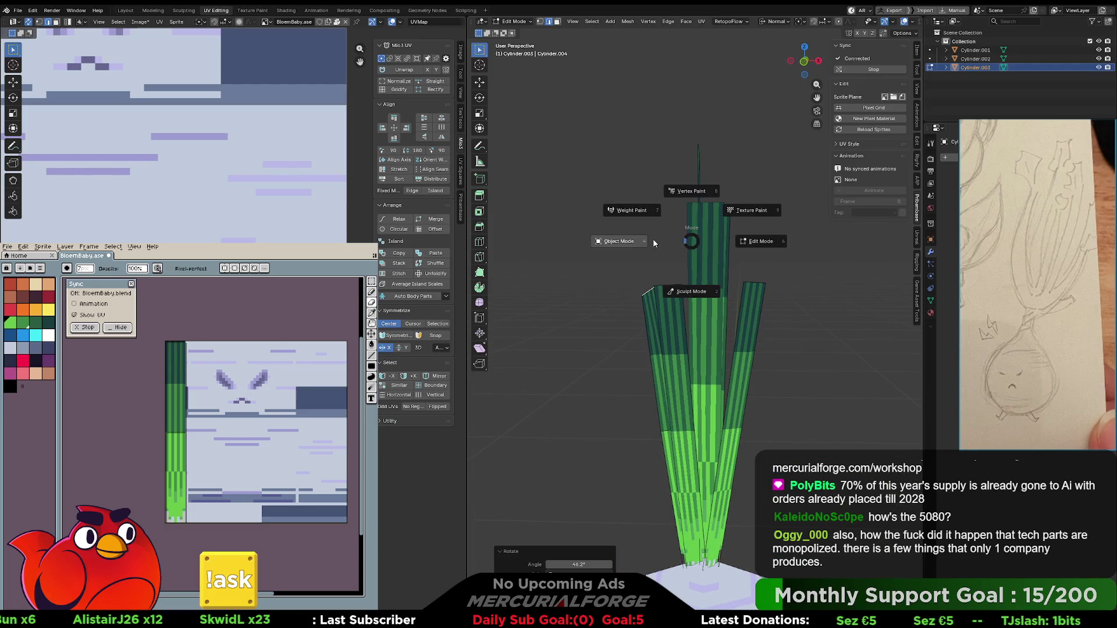
- Toggle between Object and Edit Mode, ending back in leaf mesh editing
left_click(626, 241)
key("ctrl+Tab")
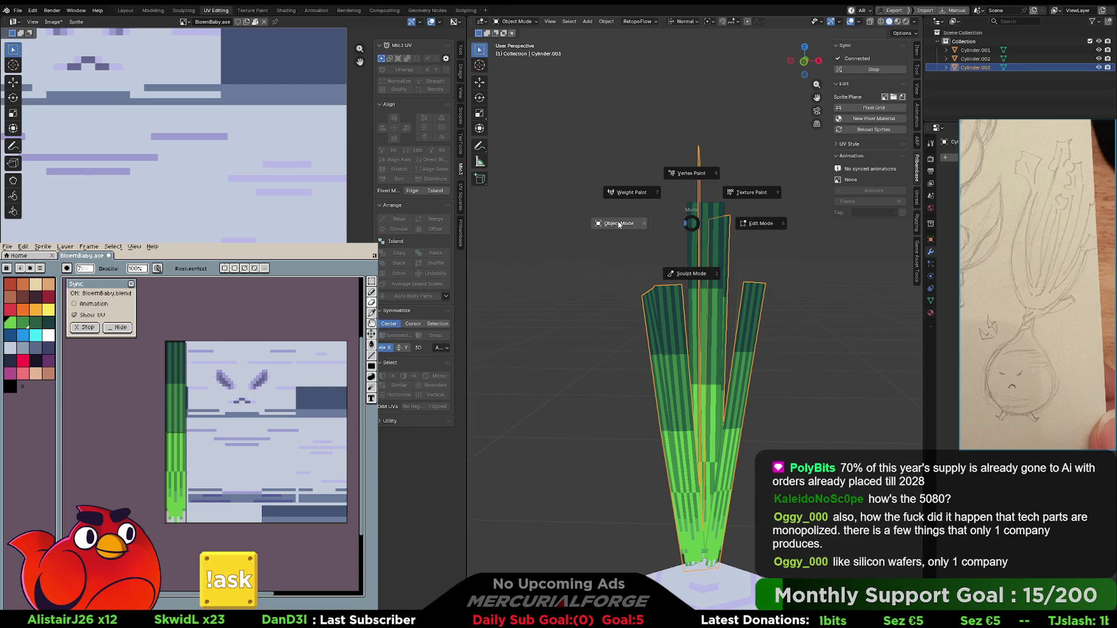
left_click(724, 227)
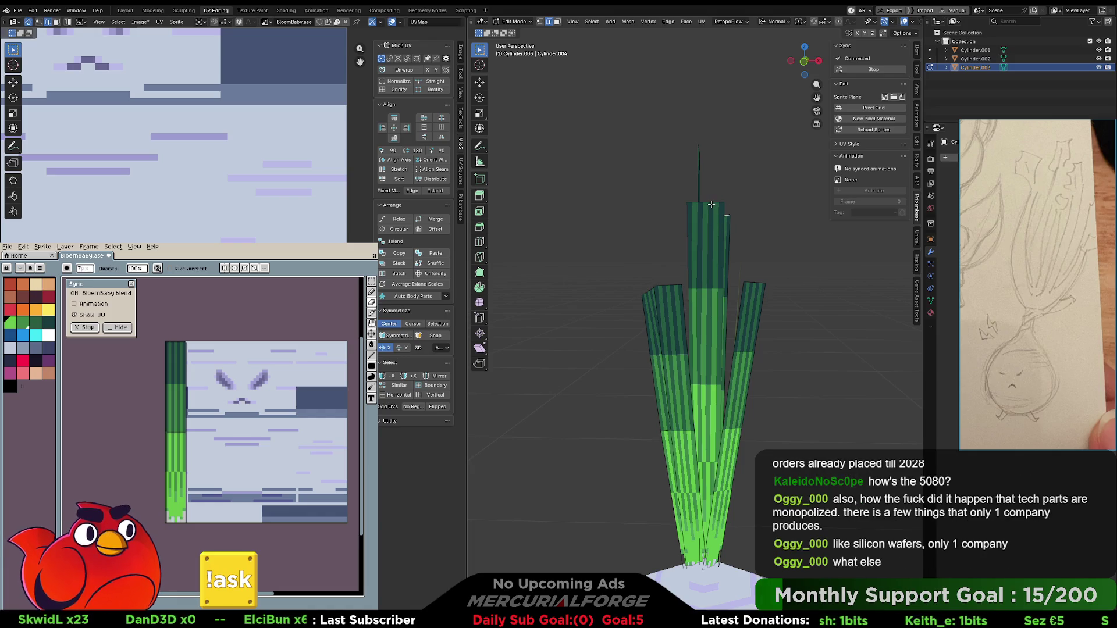
key("ctrl+Tab")
left_click(726, 210)
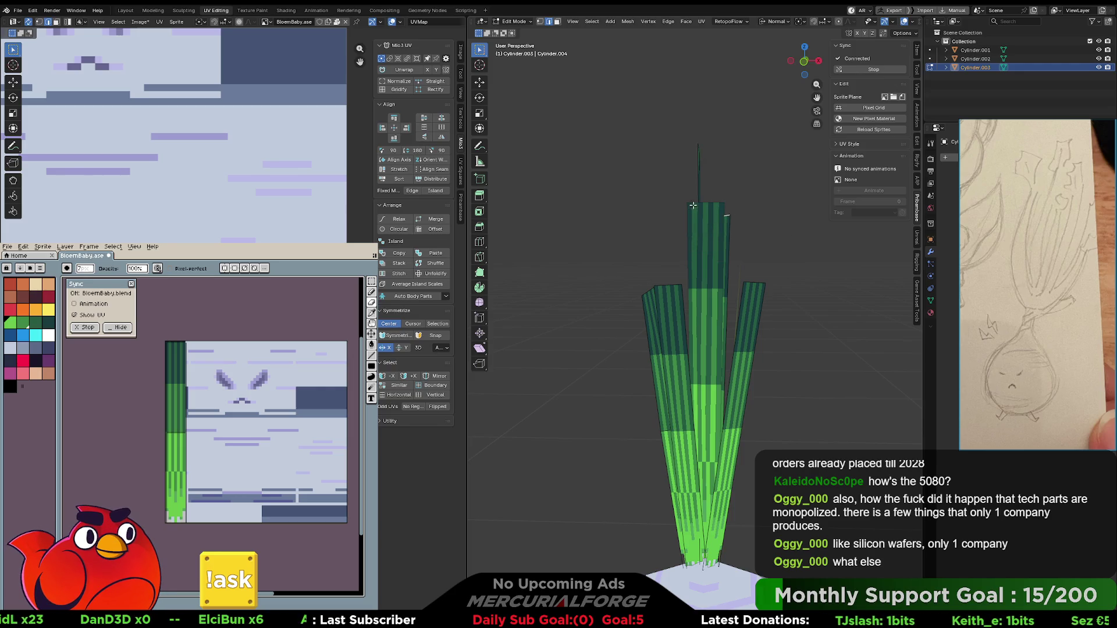
middle_click_drag(691, 208, 705, 213)
key("ctrl+Tab")
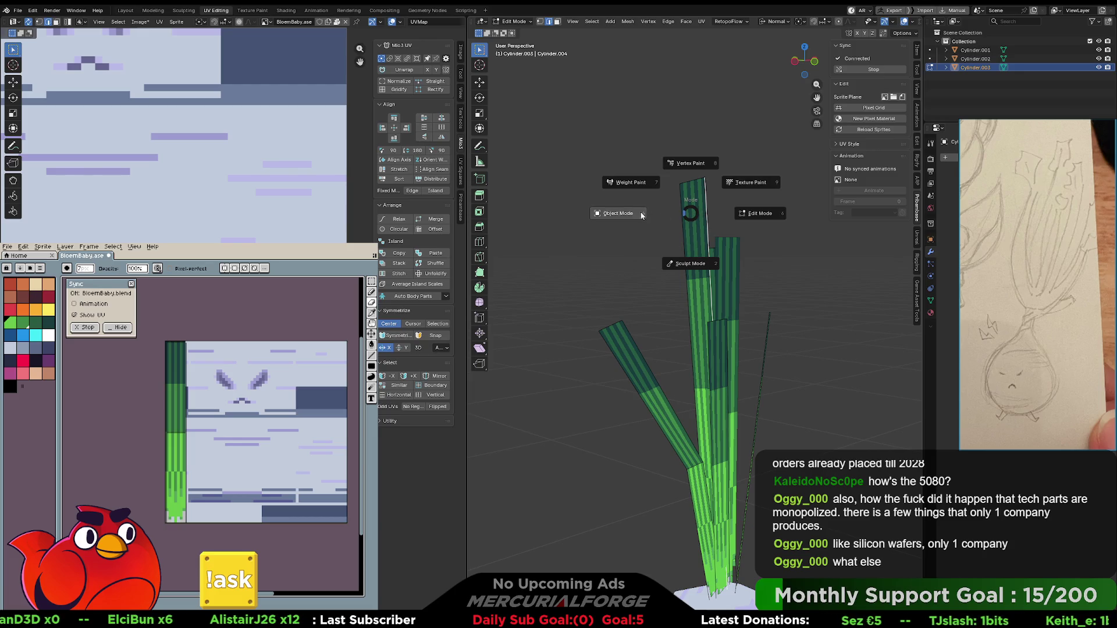
left_click(746, 214)
- Nudge one blade's top edge about 0.003 m; a second edge move is cancelled
left_click(705, 182)
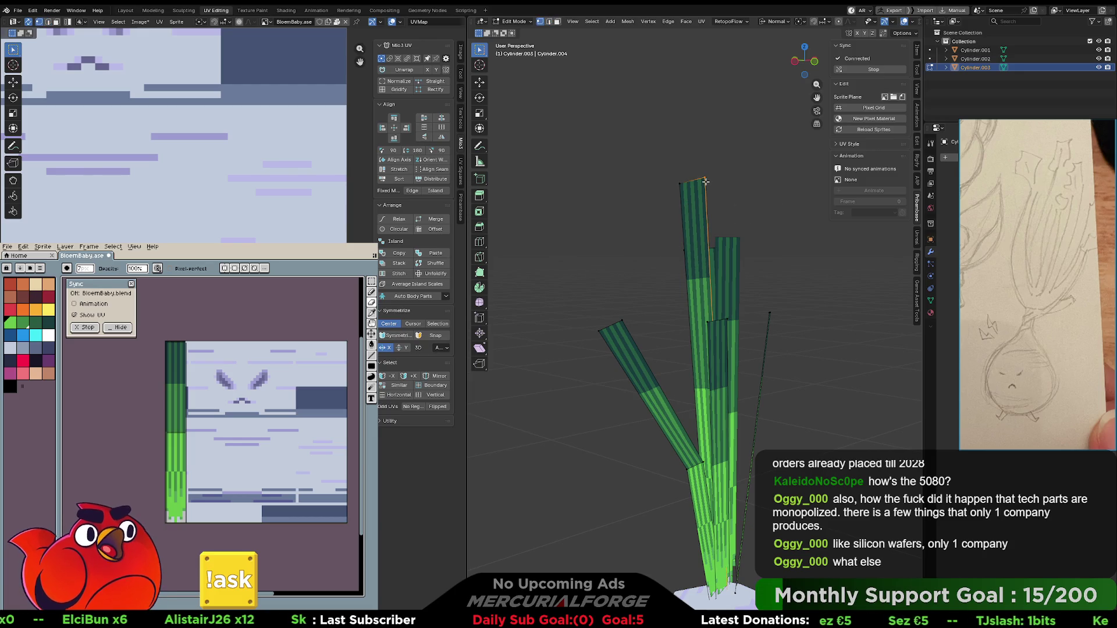
mouse_move(706, 182)
middle_mouse_down()
mouse_move(734, 231)
mouse_move(707, 243)
mouse_move(724, 245)
mouse_move(708, 247)
mouse_move(669, 314)
middle_mouse_up()
key("g")
left_click(725, 237)
left_click(718, 247)
key("g")
right_click(709, 256)
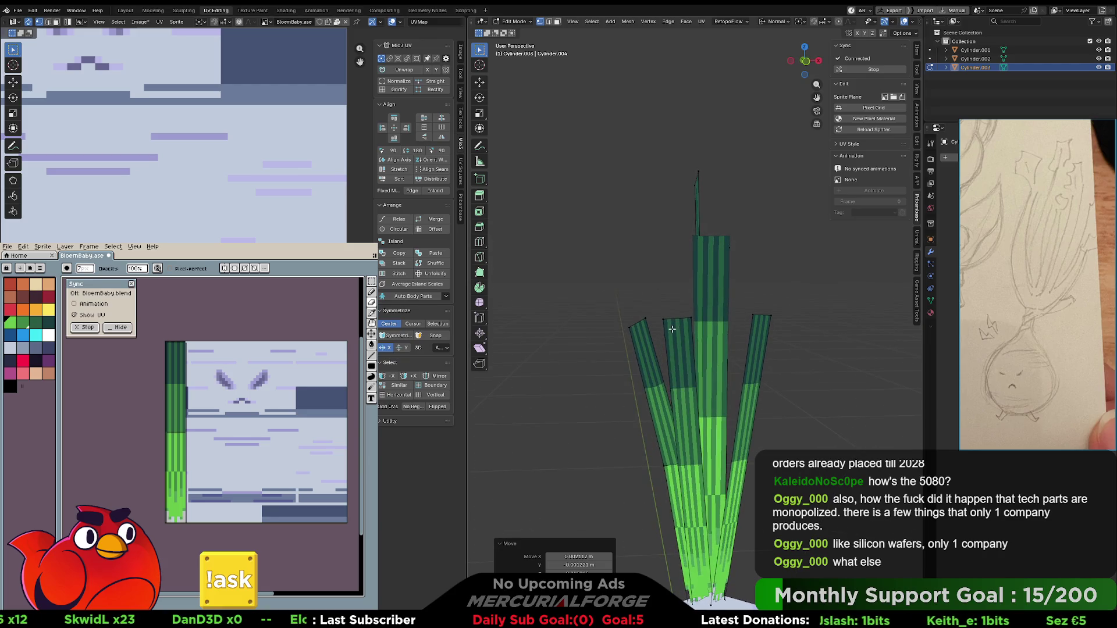
- Raise the selected edge of the left leaf blade, after cancelling a first attempt
key("g")
right_click(664, 331)
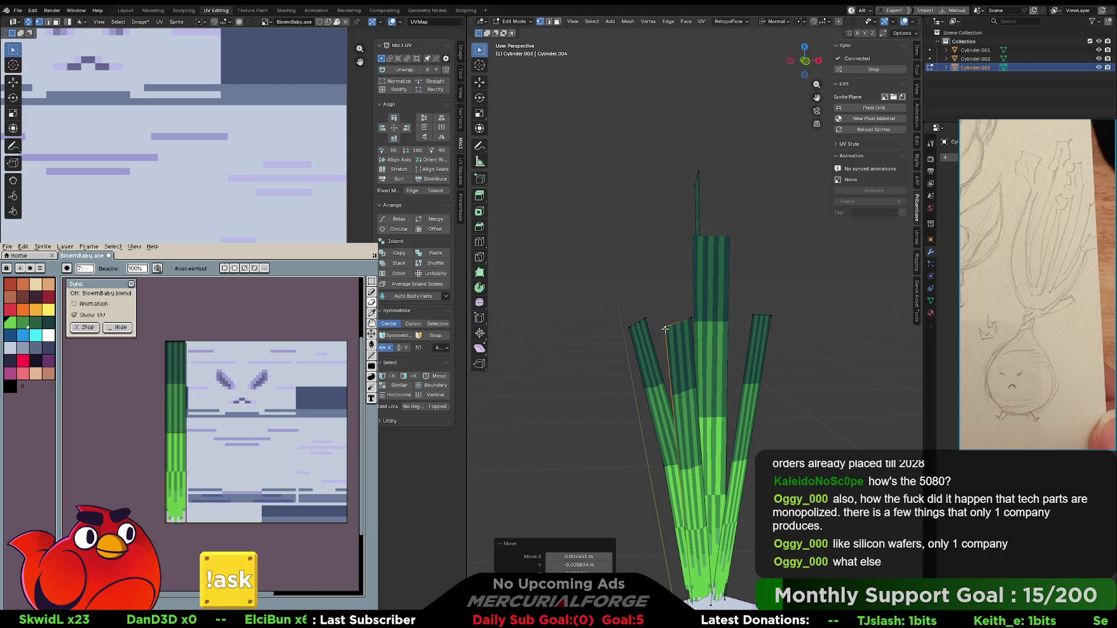
middle_click_drag(664, 331, 727, 307)
key("g")
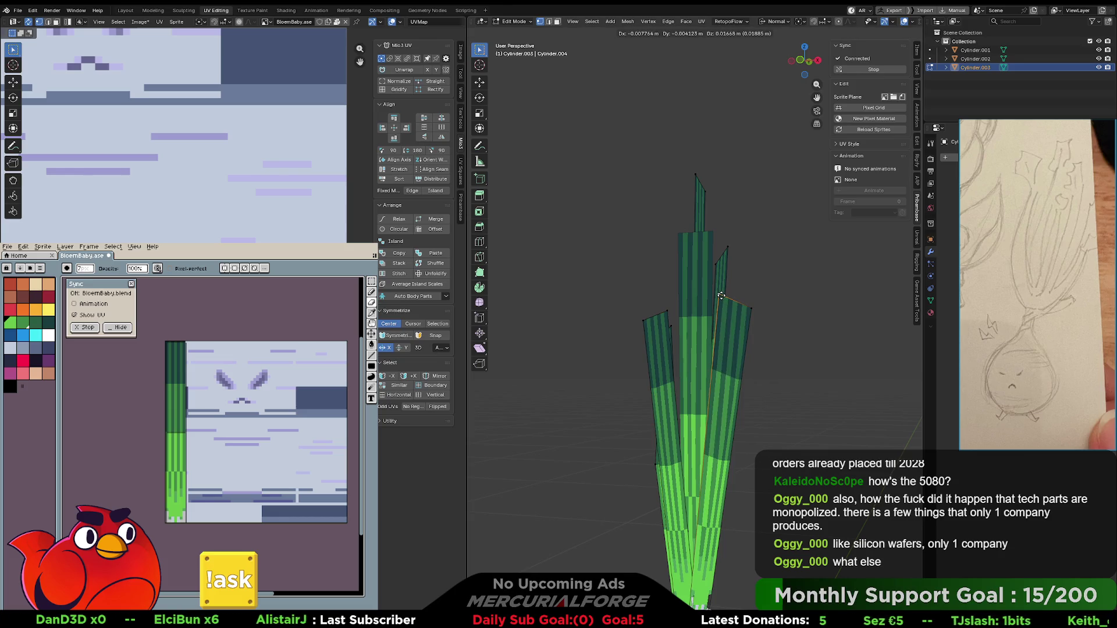
left_click(721, 295)
mouse_move(721, 296)
middle_mouse_down()
mouse_move(732, 322)
mouse_move(729, 233)
mouse_move(726, 247)
middle_mouse_up()
- Nudge the left blade's base vertex and a neighbouring edge into place
left_click(700, 347)
mouse_move(700, 347)
middle_mouse_down()
mouse_move(713, 342)
mouse_move(652, 336)
middle_mouse_up()
key("g")
left_click(715, 340)
left_click(701, 343)
key("g")
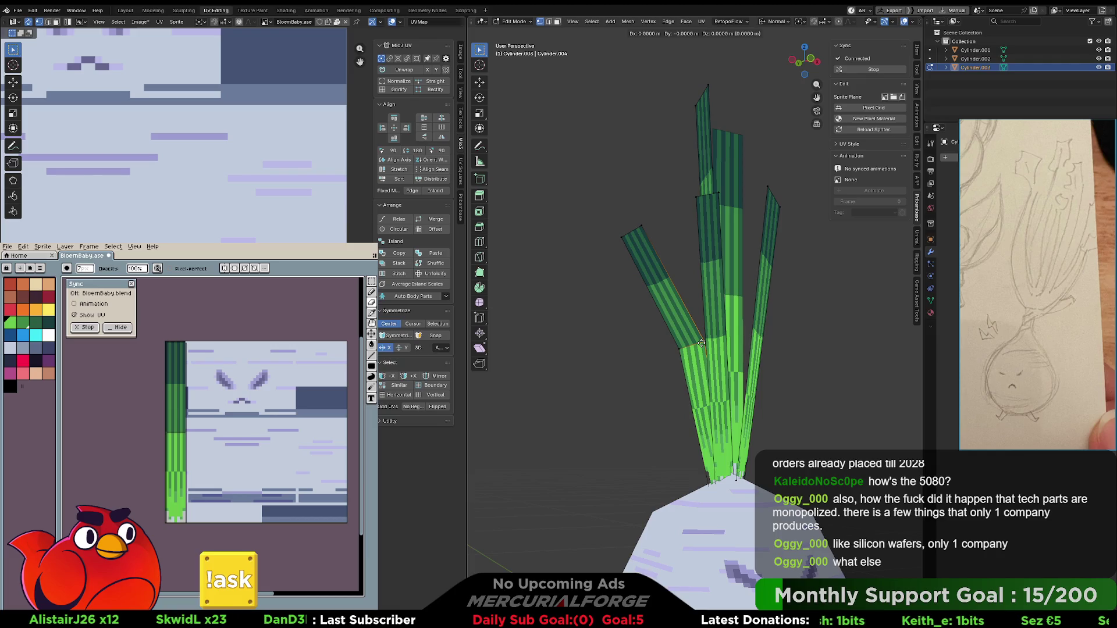
left_click(700, 340)
- Shift two more edges on the left blade, finishing with its tip edge
left_click(692, 344)
key("g")
left_click(695, 345)
left_click(696, 345)
key("g")
left_click(680, 340)
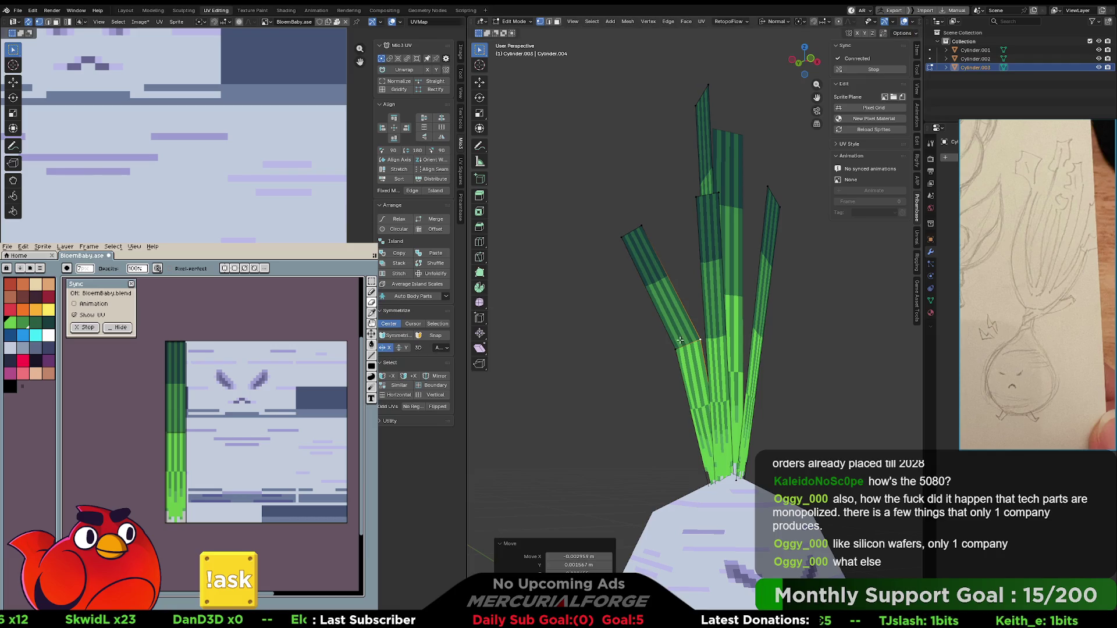
- Move the left blade's top edge about 0.034 m outward, then inspect the leaves
left_click(647, 242)
key("g")
left_click(644, 222)
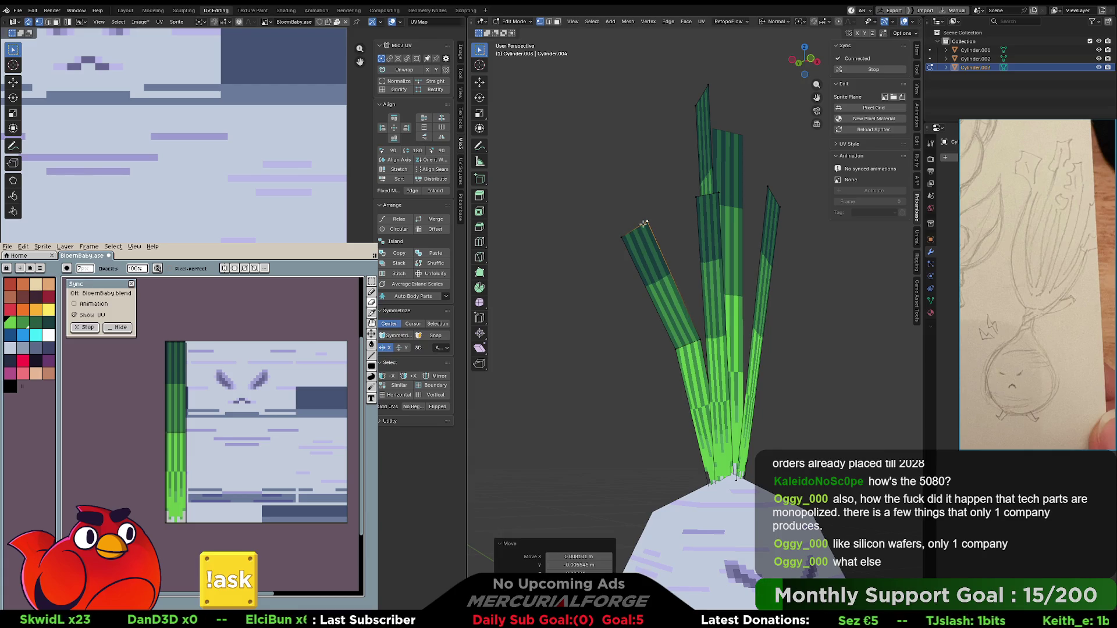
key("g")
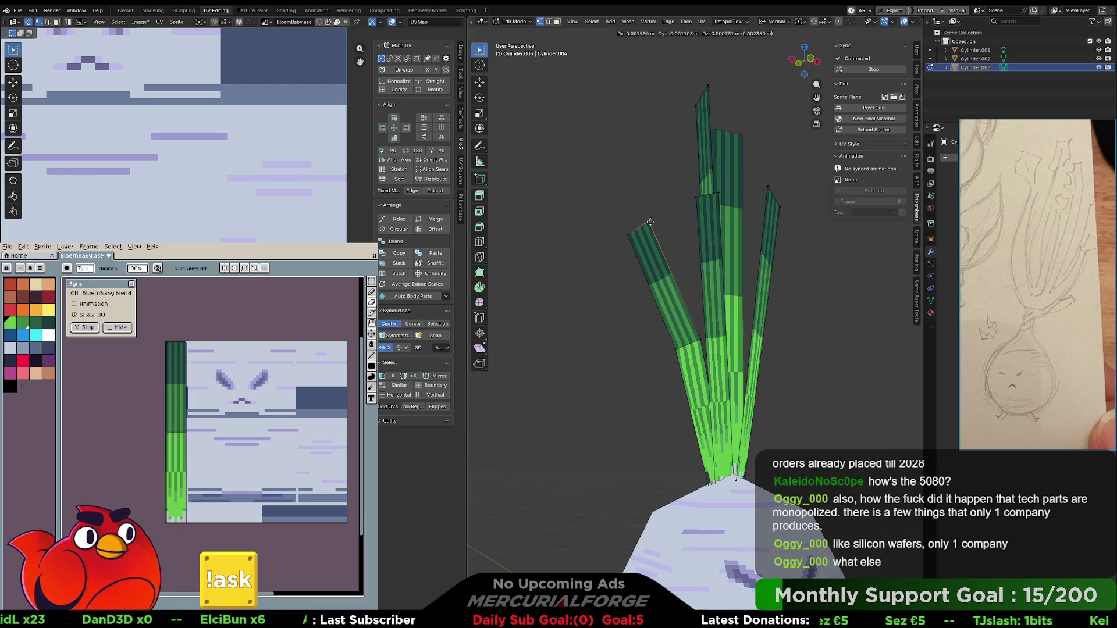
left_click(657, 221)
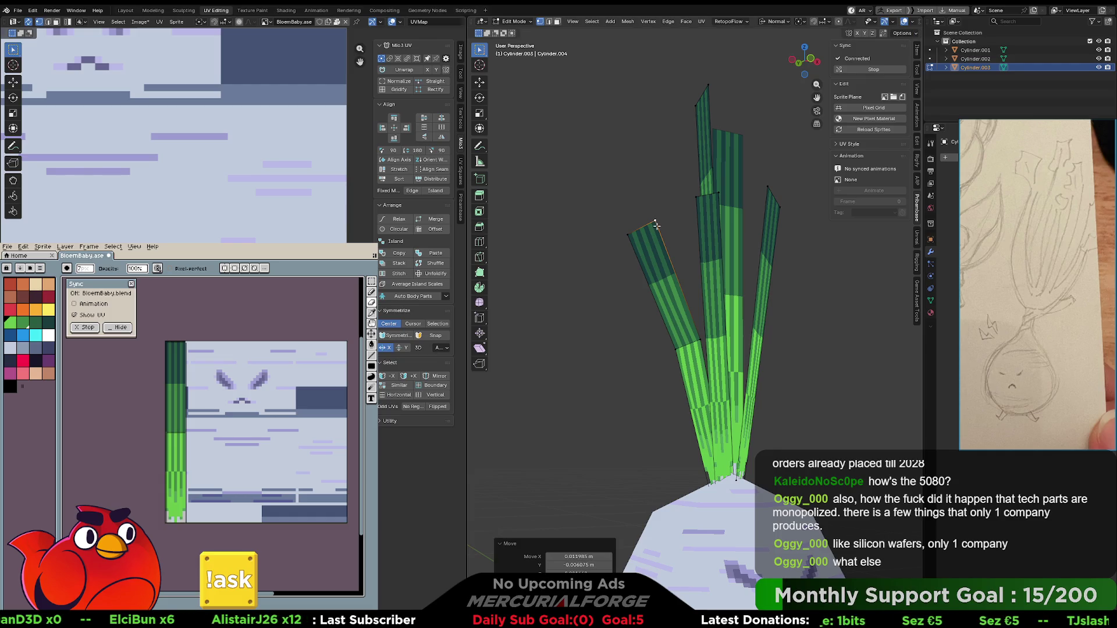
mouse_move(674, 263)
middle_mouse_down()
mouse_move(673, 277)
mouse_move(861, 282)
mouse_move(738, 272)
middle_mouse_up()
scroll(738, 272, "down", 2)
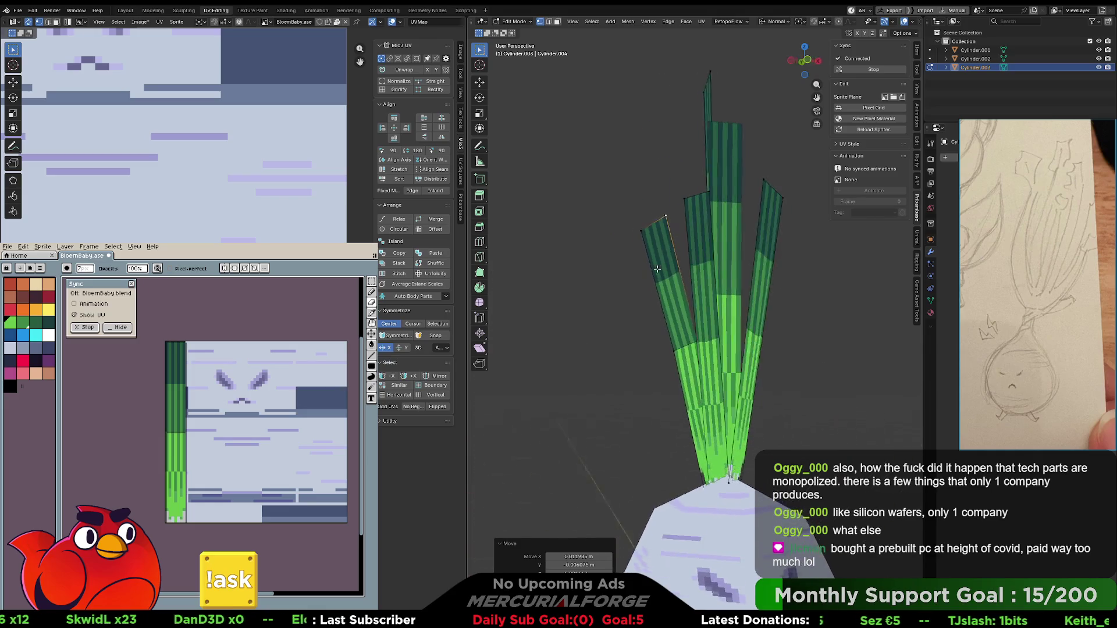
- Return to Object Mode and frame the turnip from above
key("Tab")
scroll(808, 348, "down", 3)
scroll(794, 351, "down", 2)
mouse_move(791, 348)
middle_mouse_down()
mouse_move(790, 357)
mouse_move(748, 333)
mouse_move(791, 347)
mouse_move(860, 344)
mouse_move(803, 349)
middle_mouse_up()
scroll(801, 347, "up", 8)
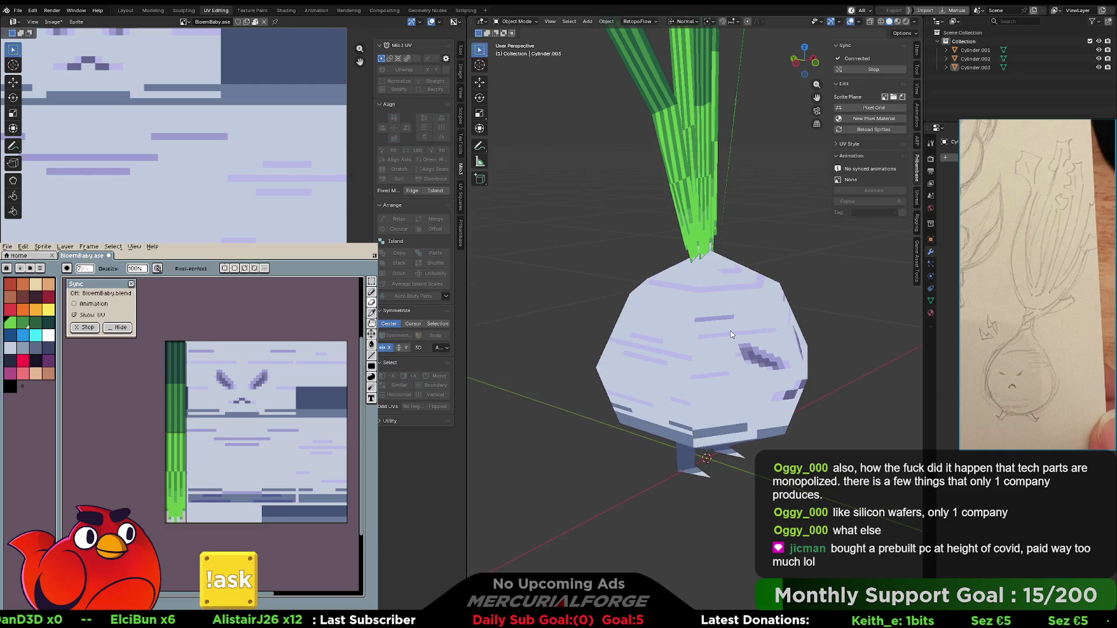
scroll(283, 300, "up", 3)
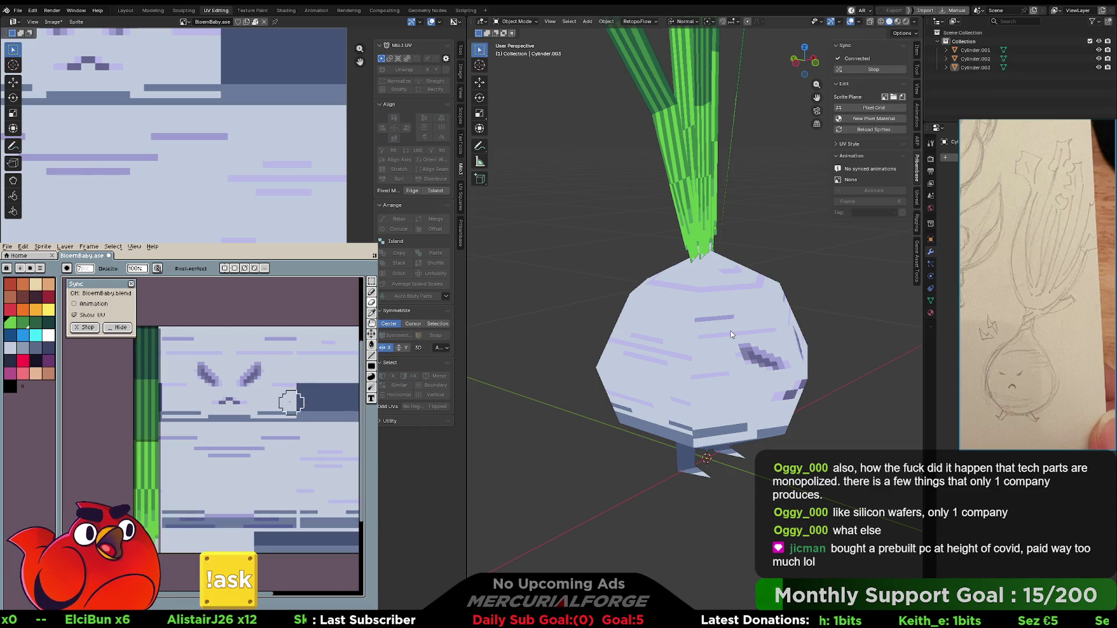
- In Aseprite, flood-fill the pale texture background with a lavender-purple base
key("i")
key("b")
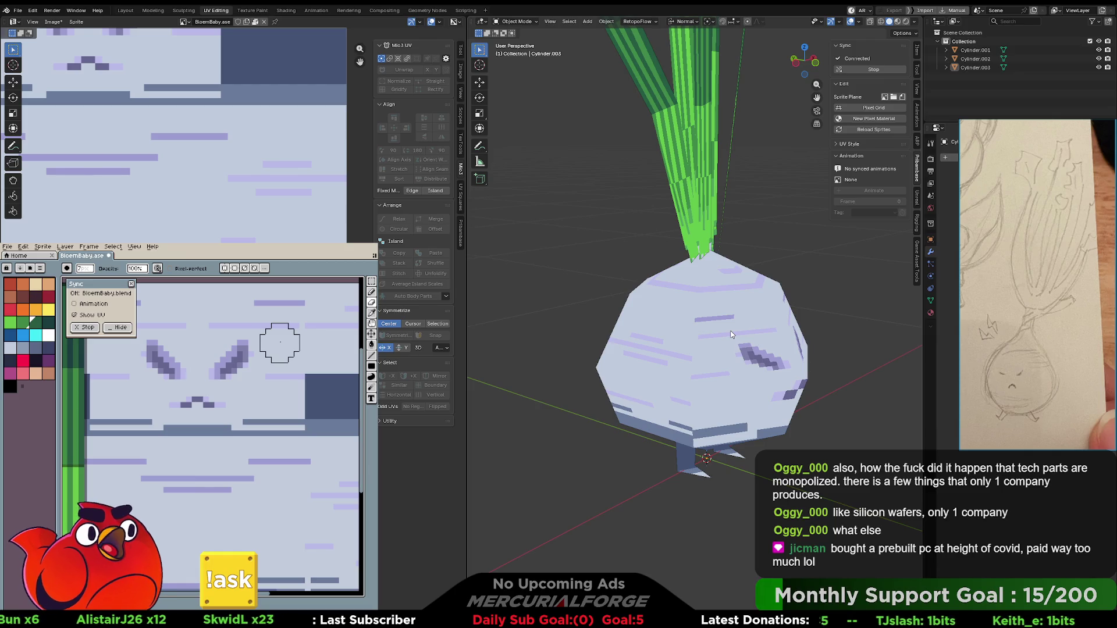
key("e")
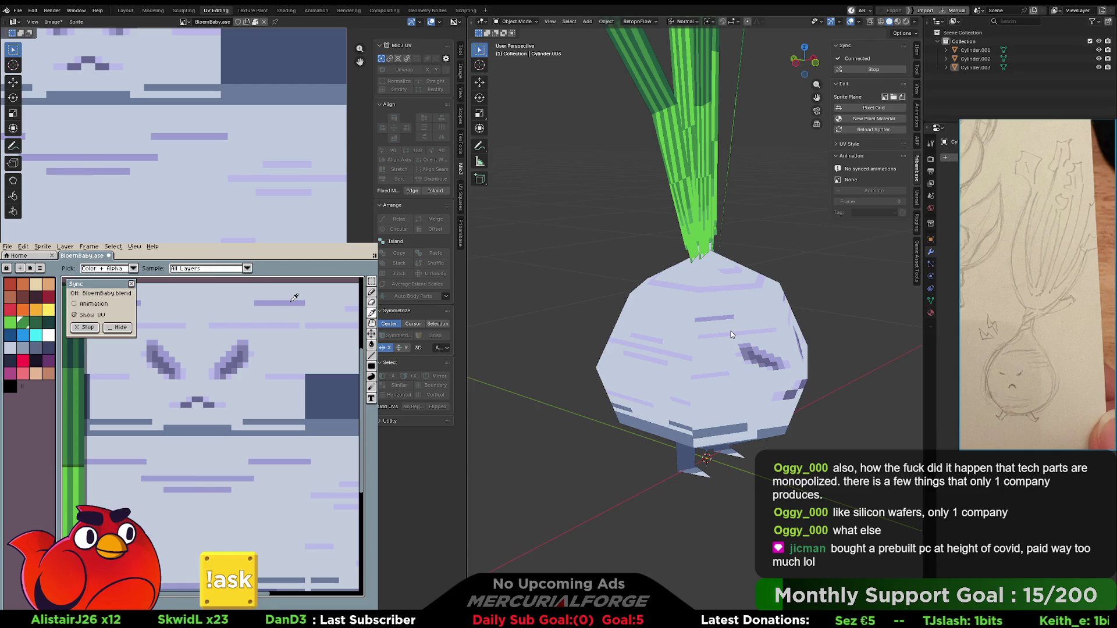
key("b")
left_click(268, 326)
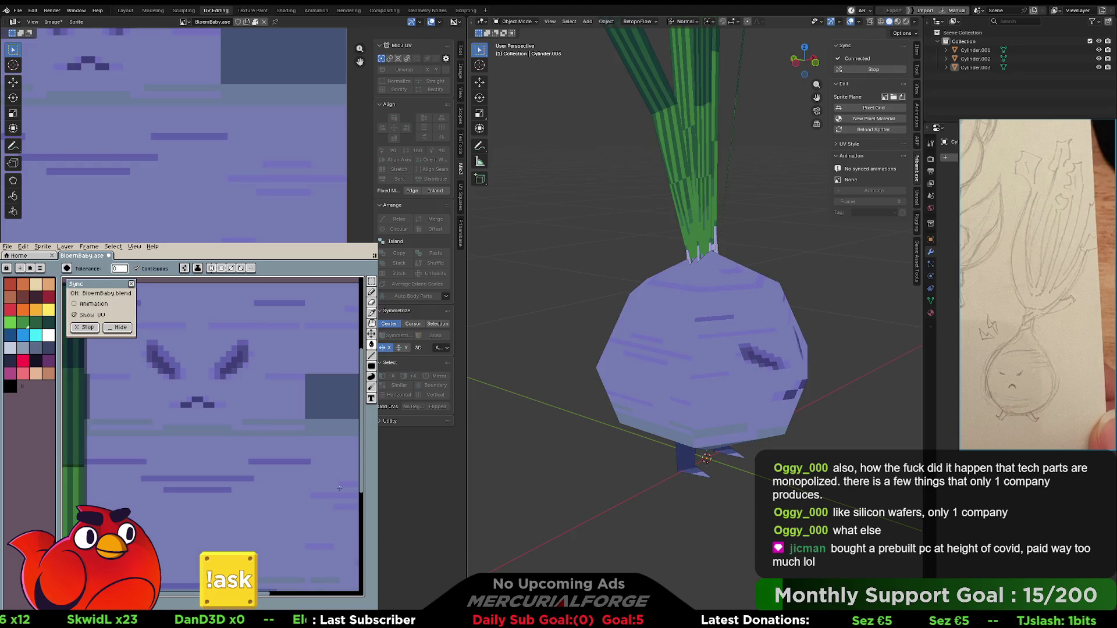
- Compare the purple texture fill on the model, leaving it undone
scroll(707, 341, "down", 5)
mouse_move(707, 341)
middle_mouse_down()
mouse_move(676, 332)
mouse_move(664, 345)
mouse_move(700, 351)
middle_mouse_up()
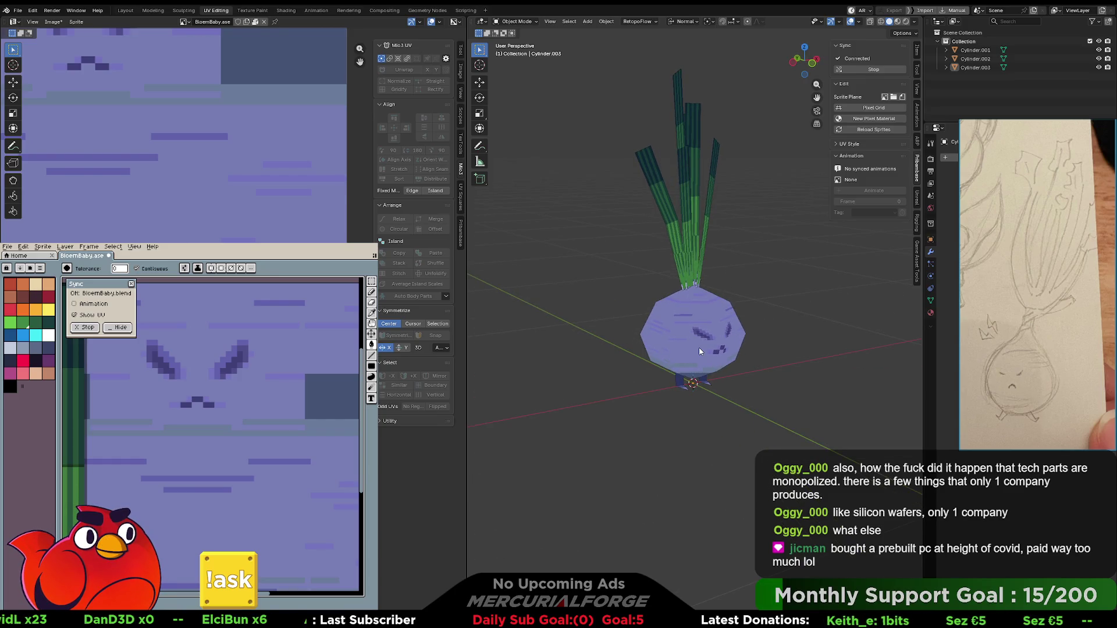
key("ctrl+z")
scroll(263, 376, "down", 3)
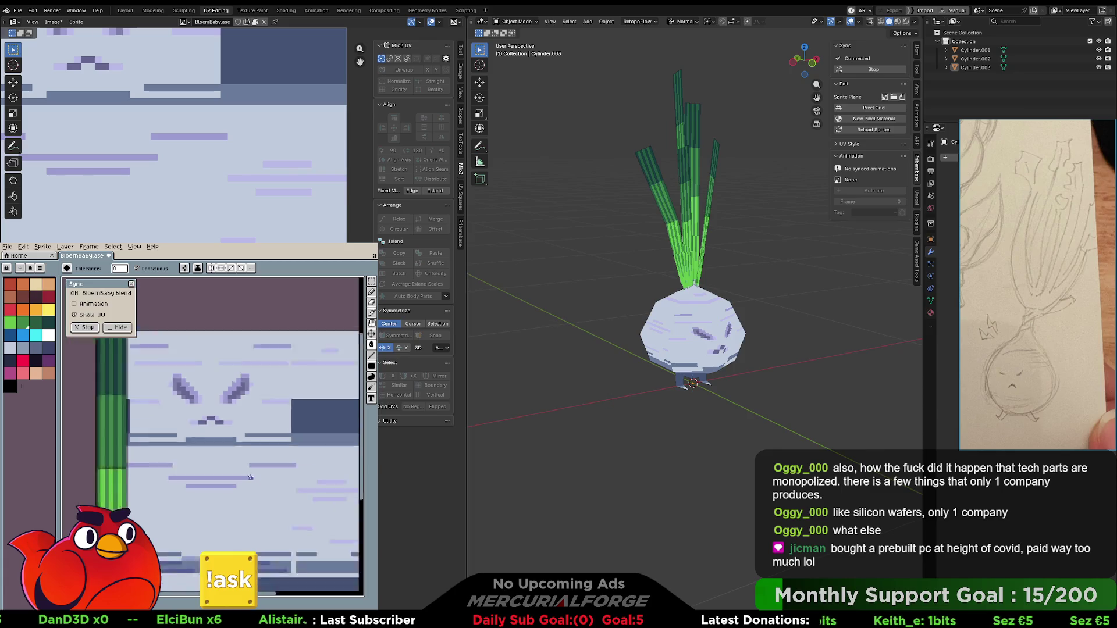
key("u")
key("ctrl+y")
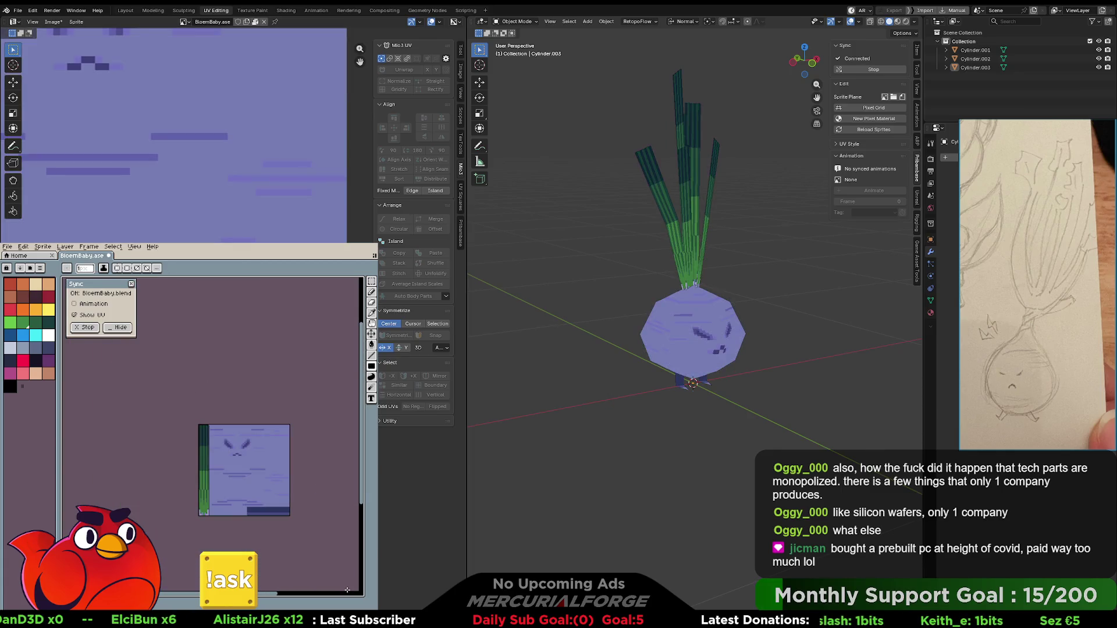
key("ctrl+z")
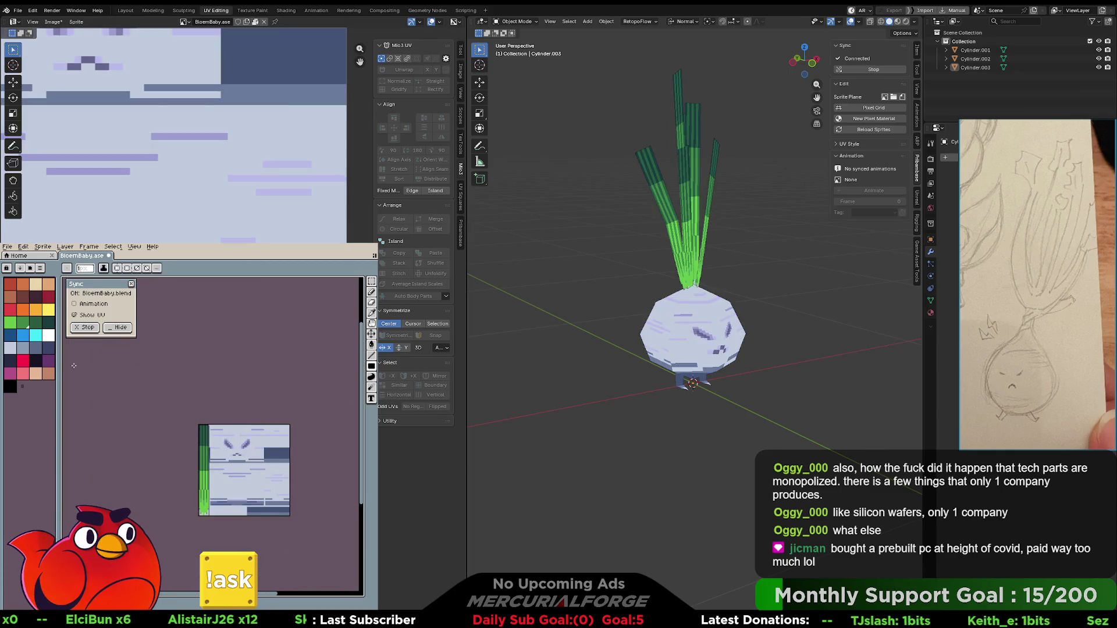
- Try a red fill over the sprite, check it on the model, then undo it
left_click(21, 362)
key("f")
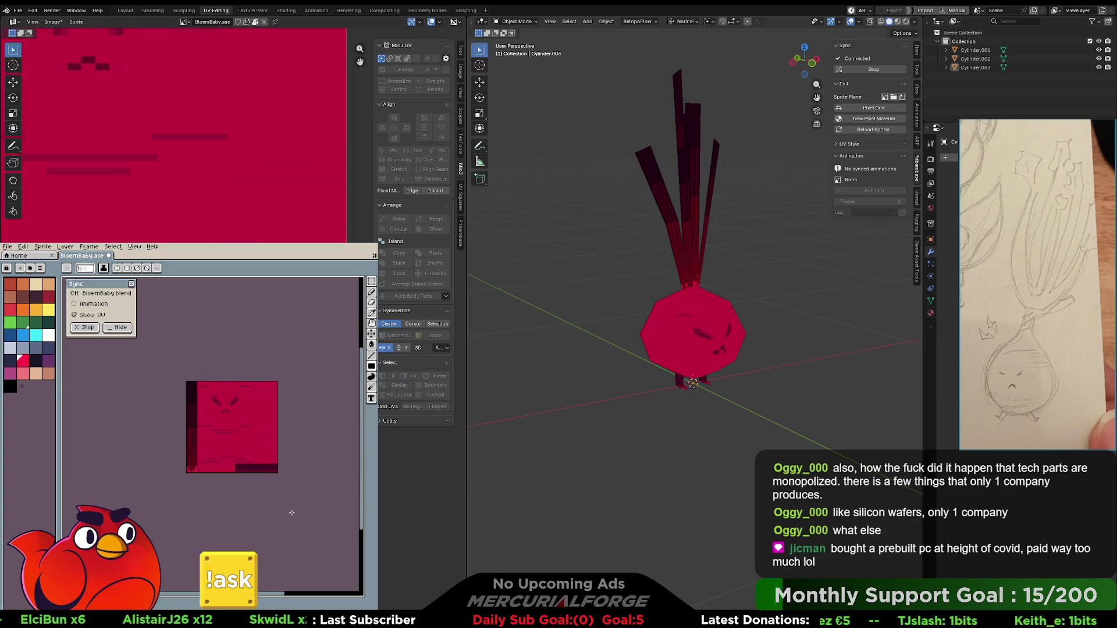
key("ctrl+z")
left_click(11, 308)
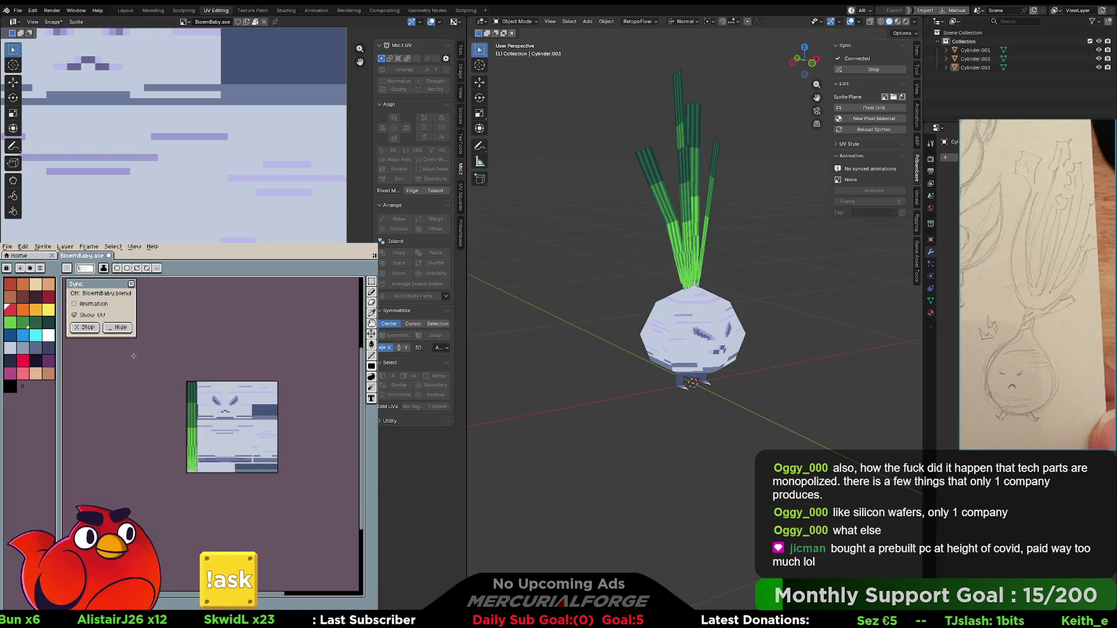
key("f")
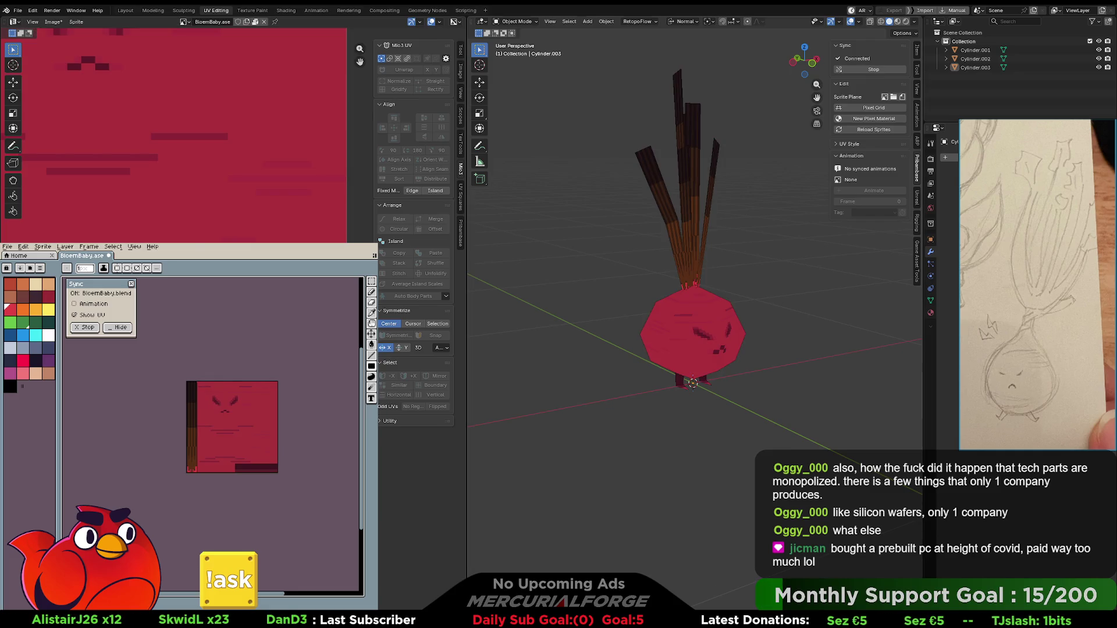
scroll(615, 334, "down", 3)
mouse_move(615, 333)
middle_mouse_down()
mouse_move(551, 339)
mouse_move(654, 341)
middle_mouse_up()
scroll(654, 341, "up", 4)
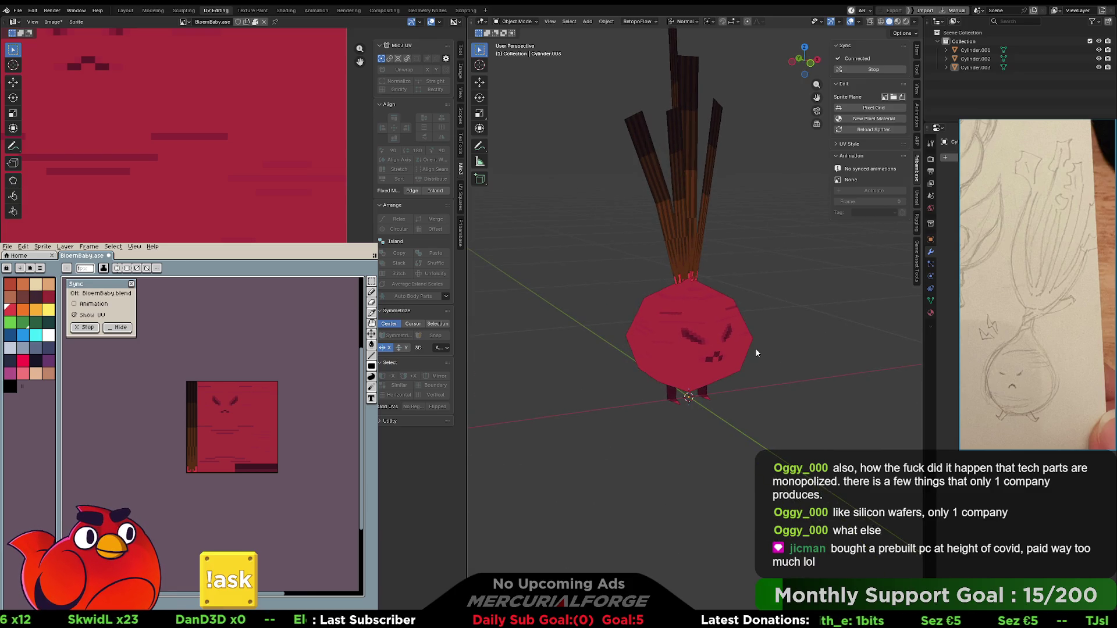
key("ctrl+z")
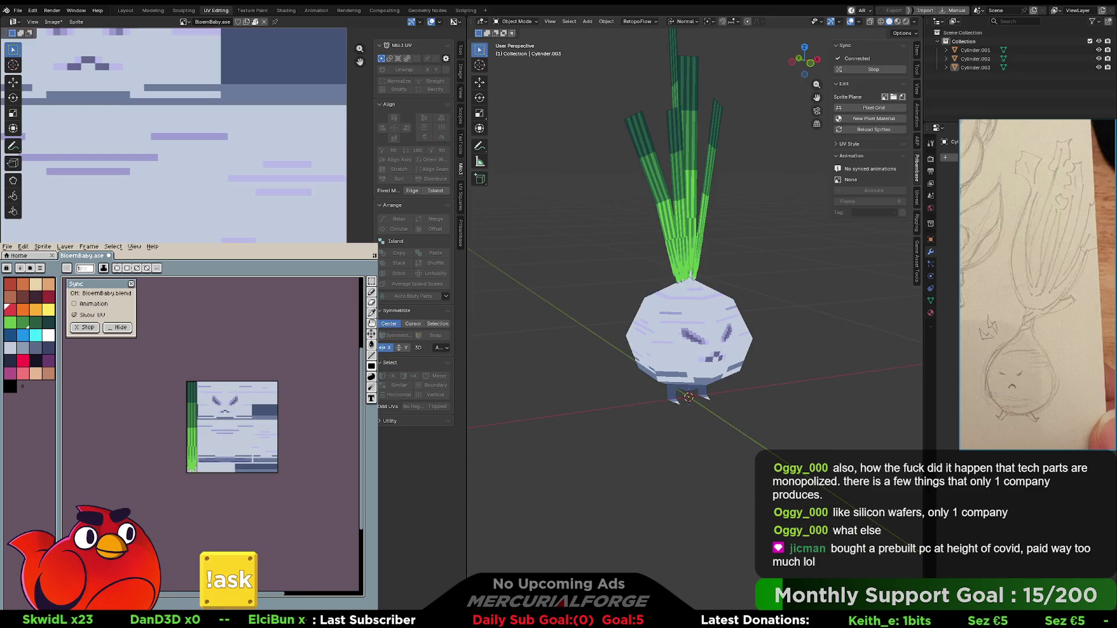
mouse_move(735, 346)
middle_mouse_down()
mouse_move(640, 346)
mouse_move(636, 358)
middle_mouse_up()
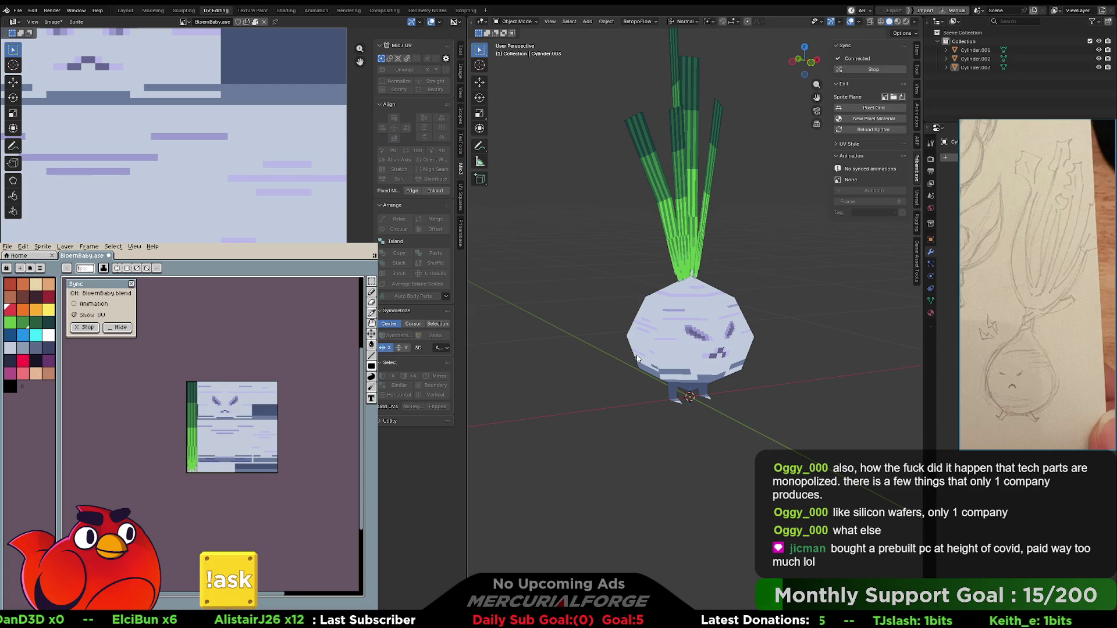
- Select the whole sprite and set the new layer's blend mode to Multiply
left_click_drag(187, 383, 271, 459)
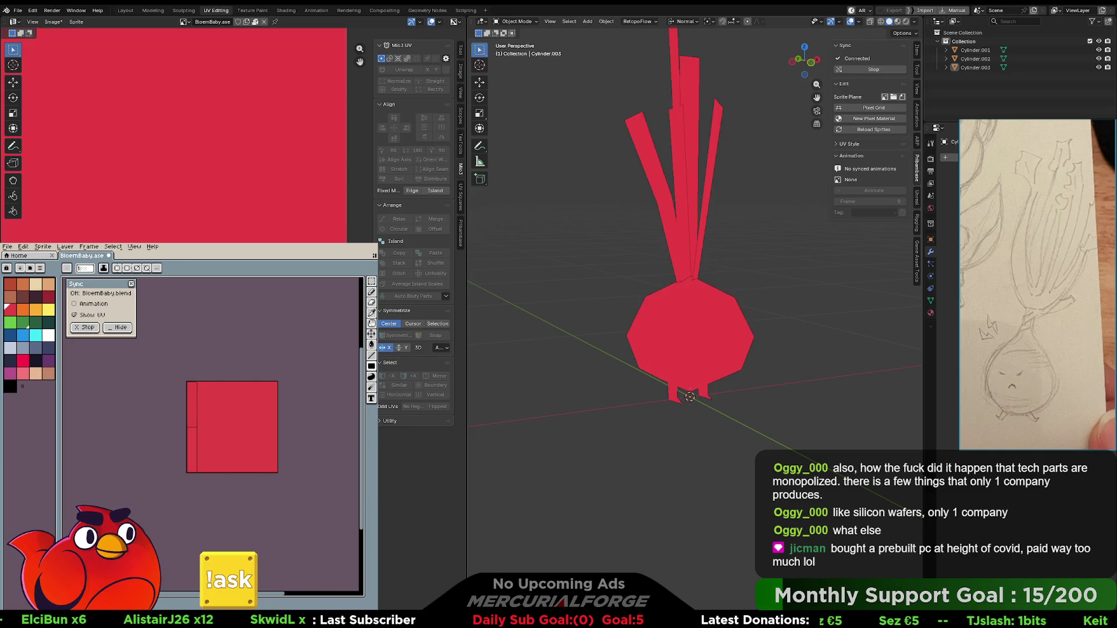
key("shift+p")
left_click(323, 362)
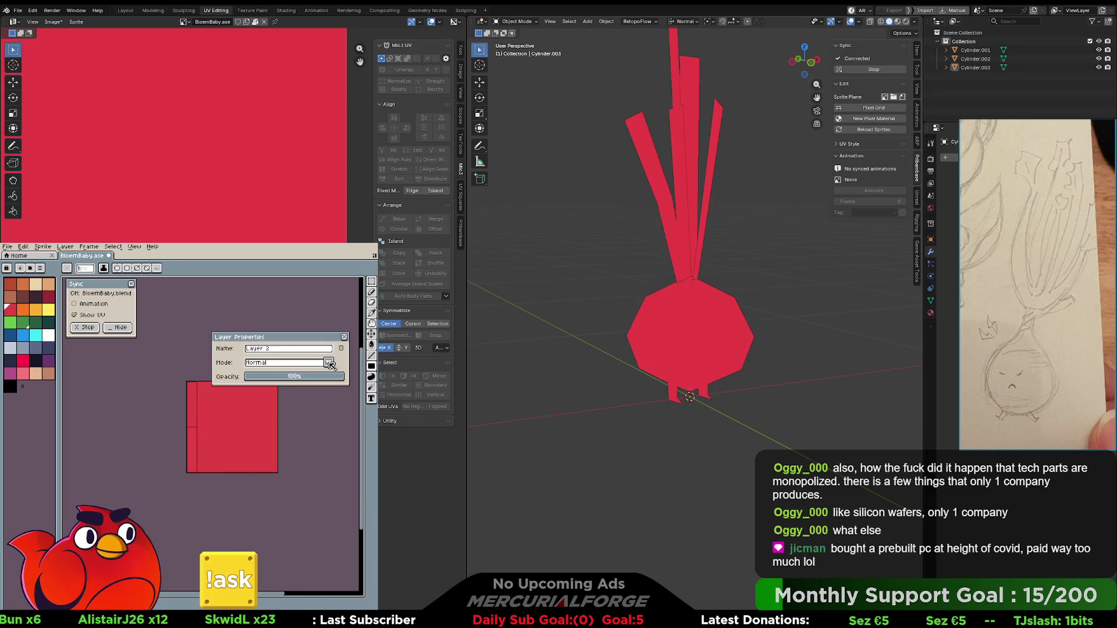
left_click(271, 386)
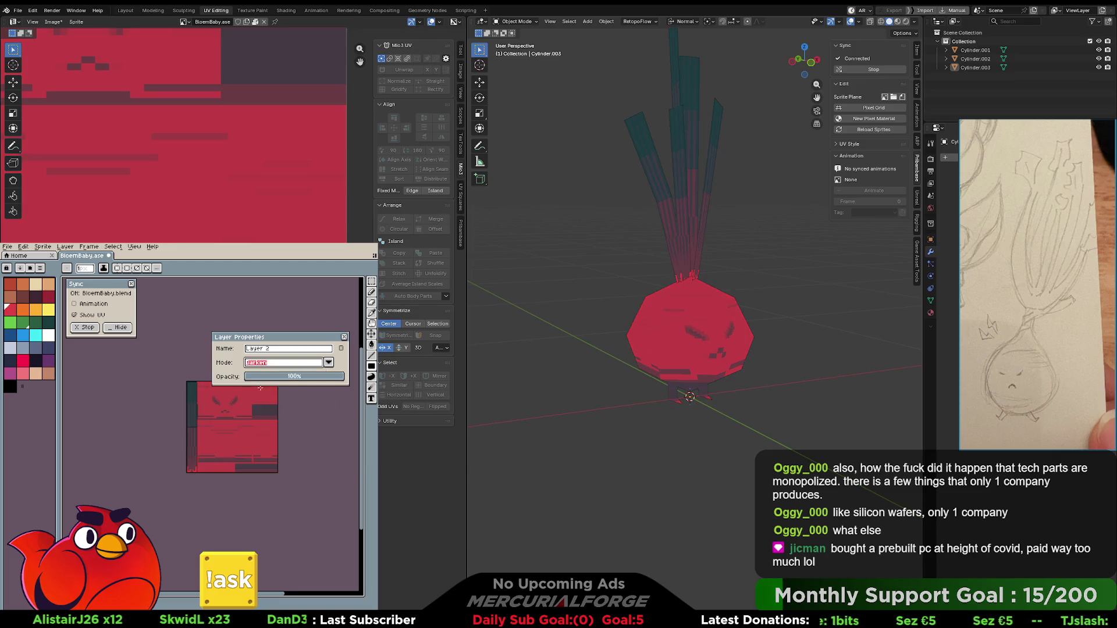
left_click(328, 363)
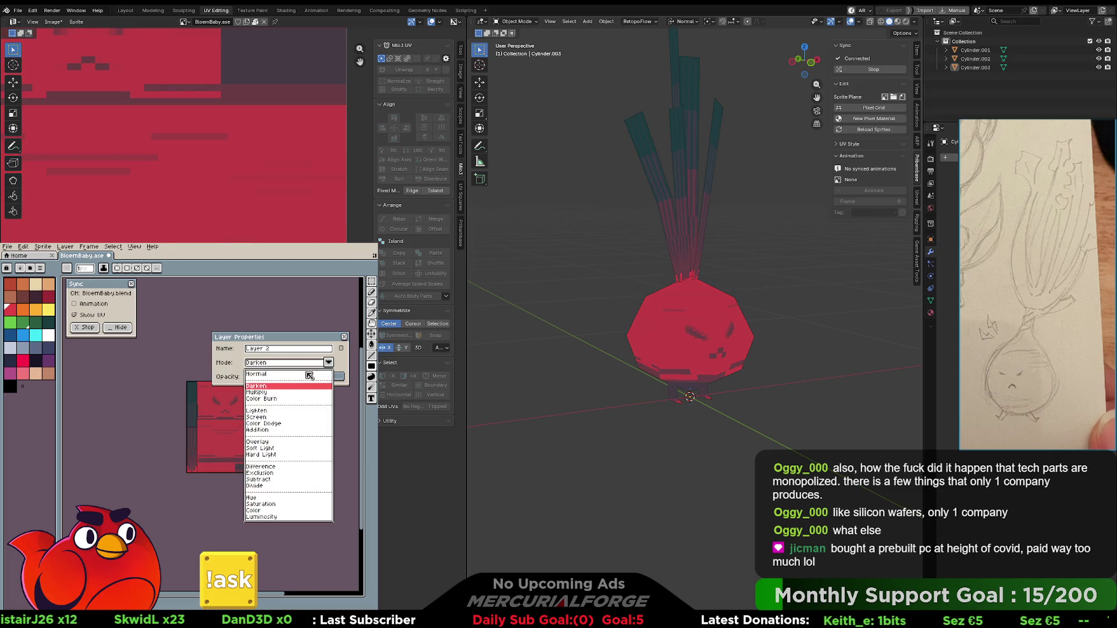
left_click(286, 393)
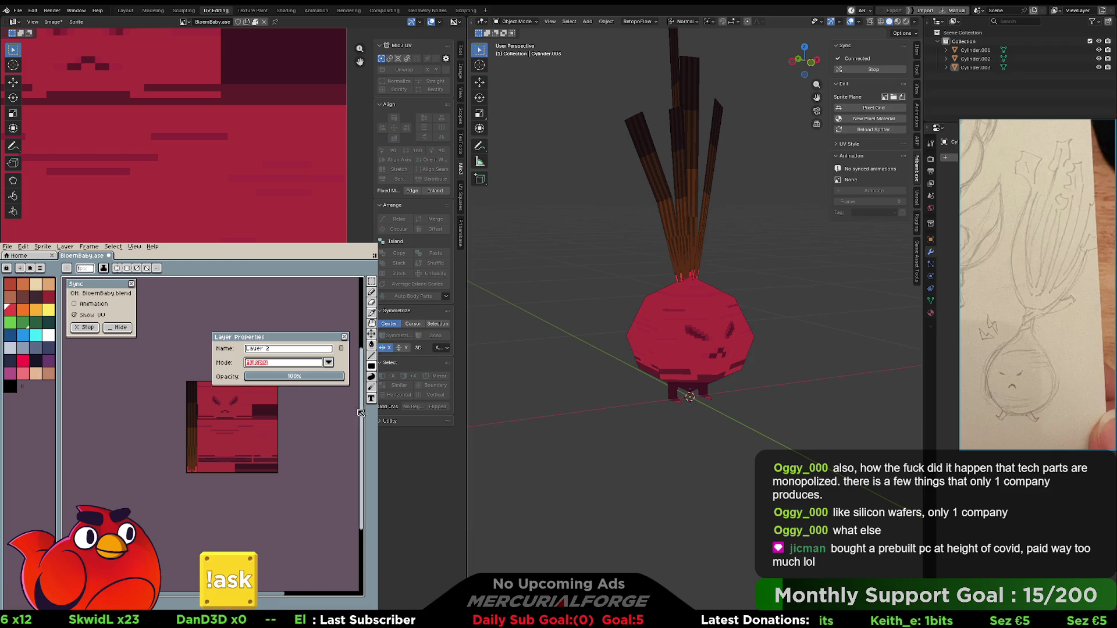
- Fill the Multiply tint layer with cyan, after briefly trying green
left_click(110, 340)
left_click(36, 322)
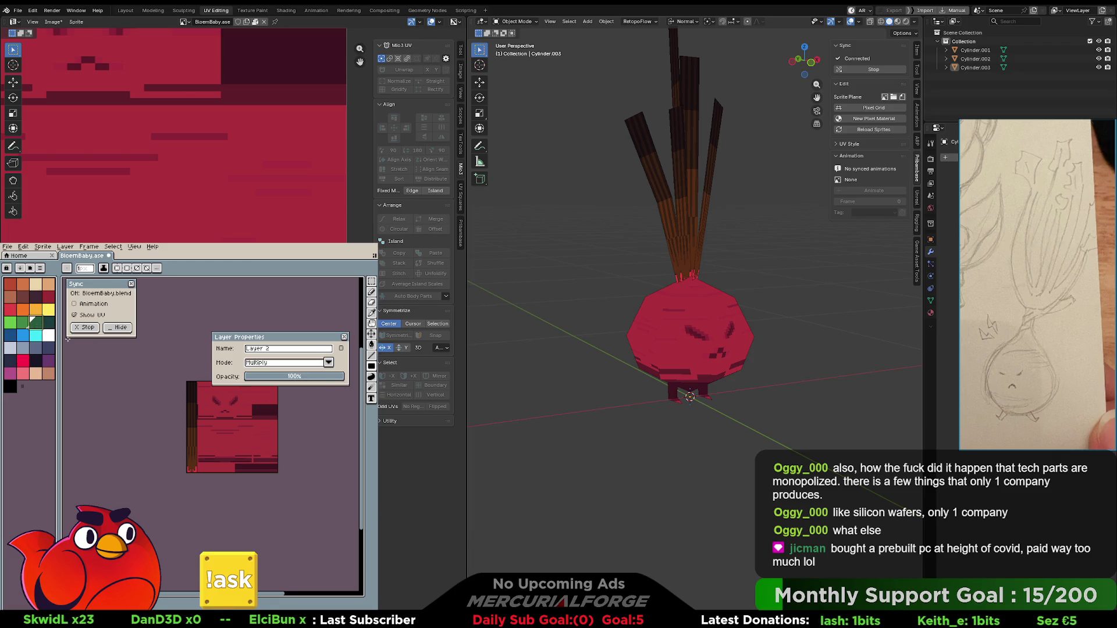
key("g")
left_click(233, 418)
left_click(37, 335)
left_click(220, 414)
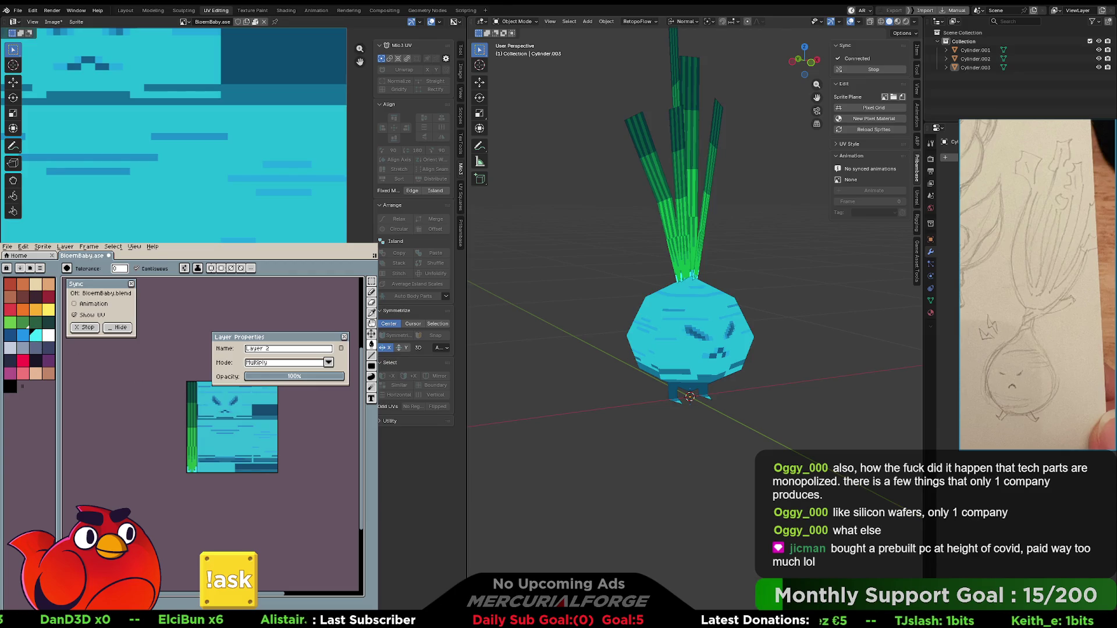
- Orbit and zoom around the cyan-tinted turnip, then close the Layer Properties window
scroll(649, 320, "down", 5)
middle_click_drag(649, 320, 542, 327)
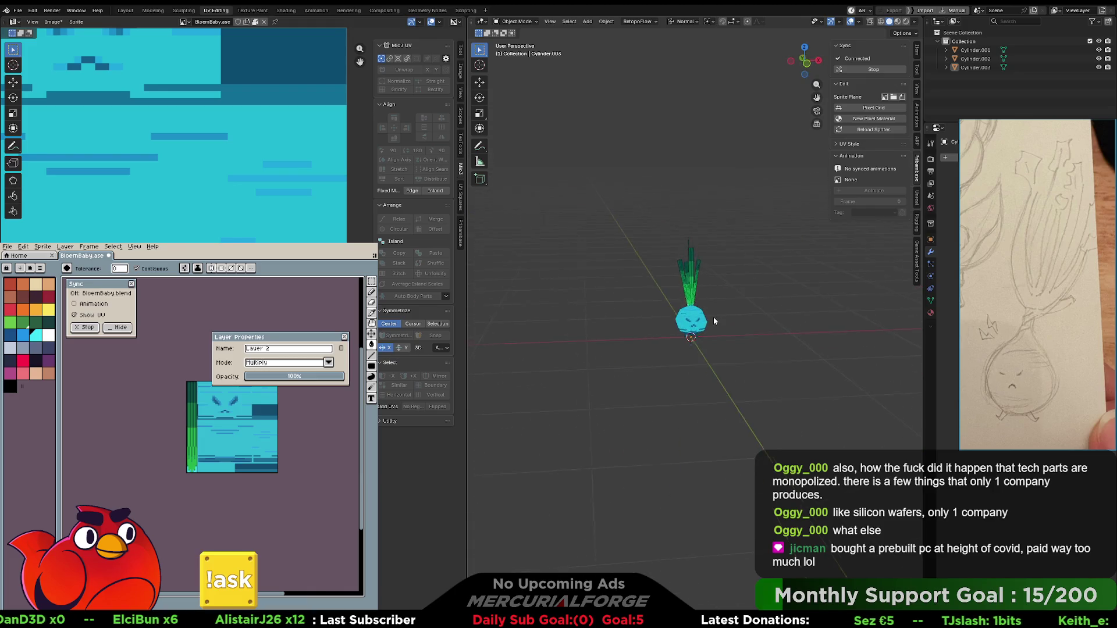
scroll(719, 336, "up", 4)
middle_click_drag(718, 335, 722, 332)
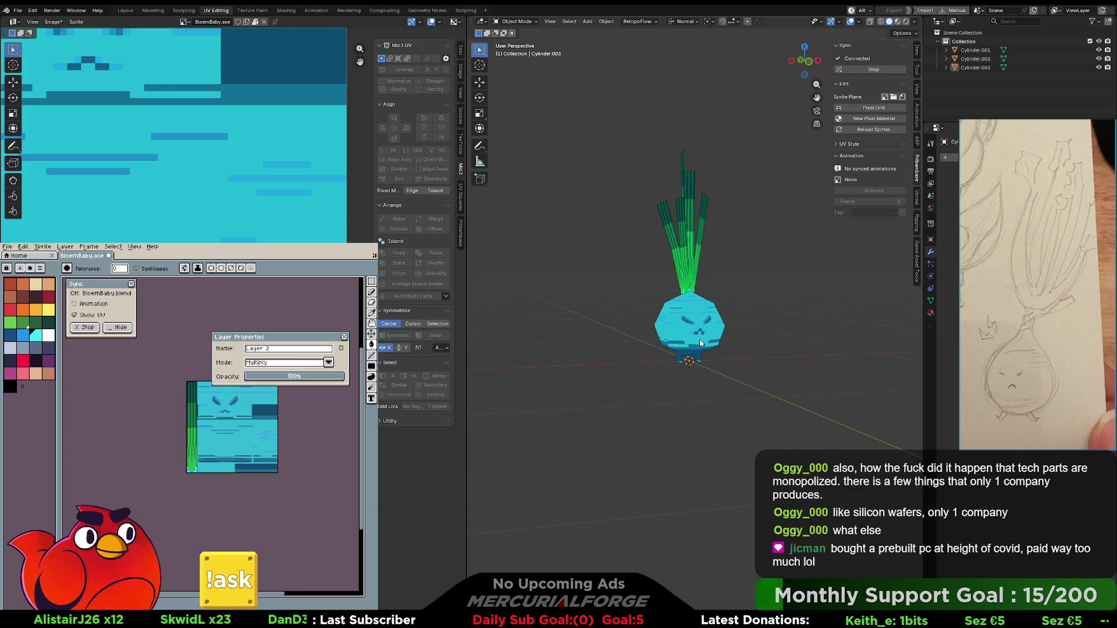
scroll(691, 343, "up", 3)
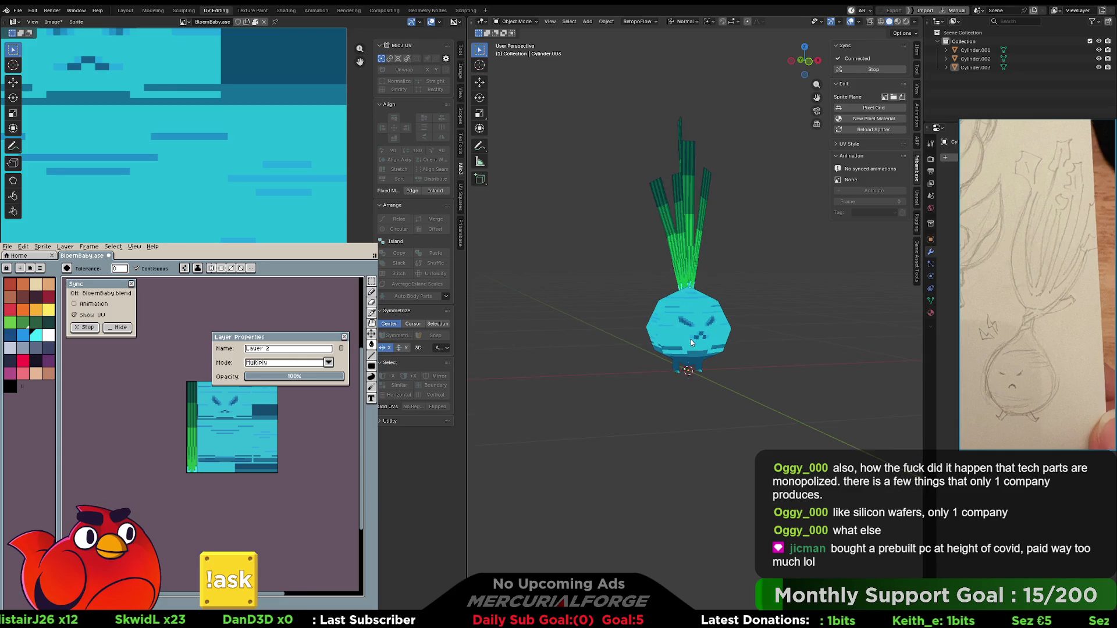
mouse_move(692, 342)
middle_mouse_down()
mouse_move(707, 291)
mouse_move(680, 233)
mouse_move(646, 292)
mouse_move(645, 278)
mouse_move(689, 289)
middle_mouse_up()
scroll(711, 277, "up", 4)
scroll(645, 291, "up", 5)
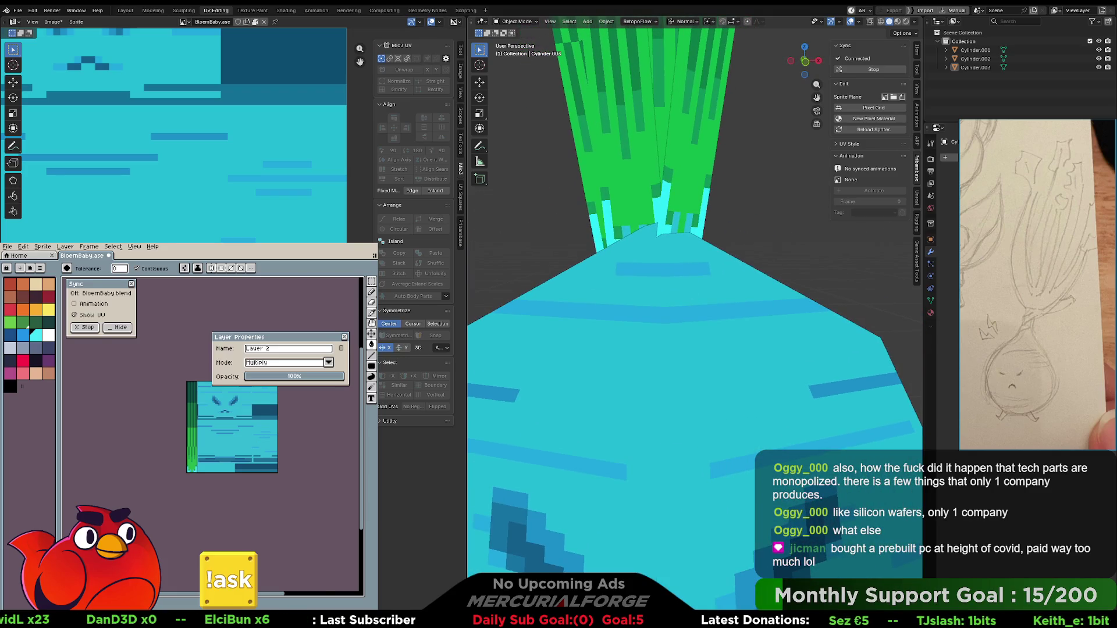
scroll(203, 498, "up", 5)
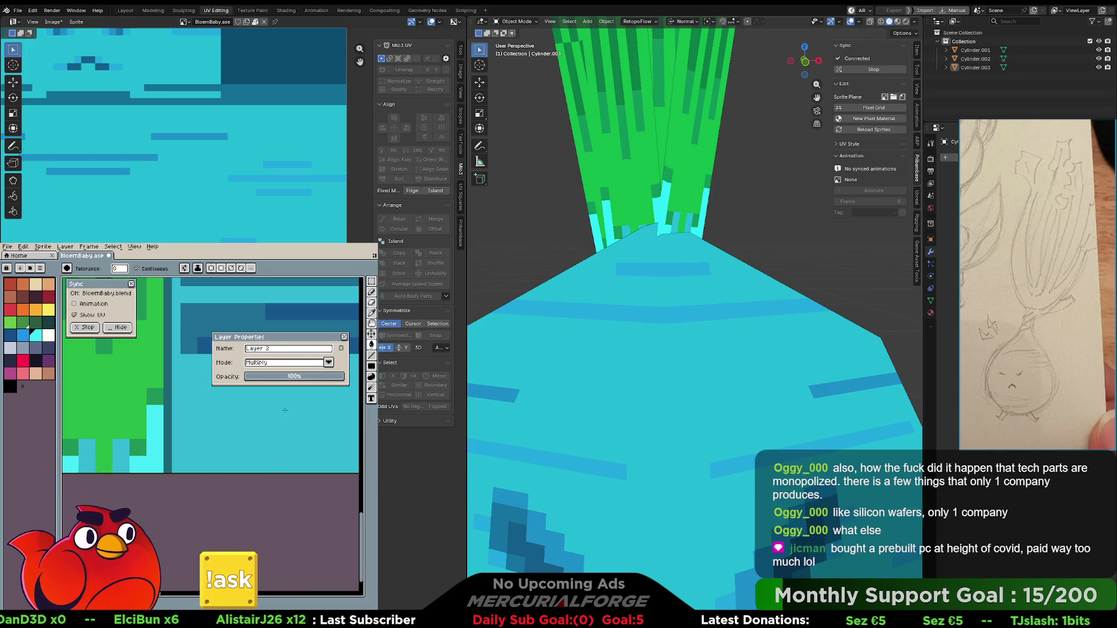
left_click(344, 339)
- Paint the cyan leaf-base pixels light grey with a 1px Pencil
left_click_drag(194, 508, 284, 521)
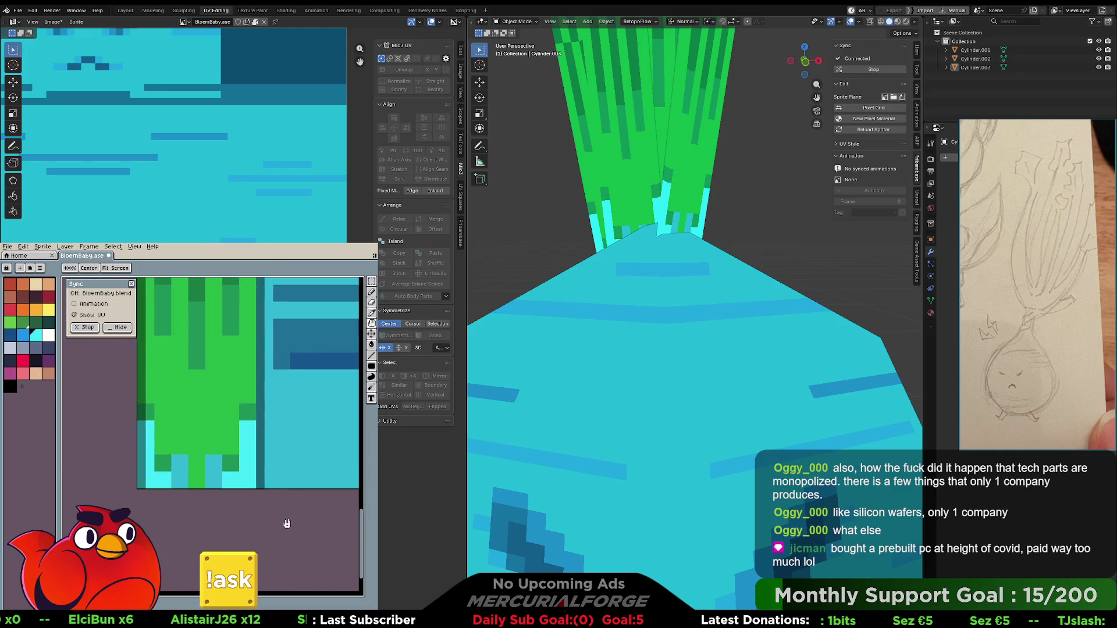
key("w")
key("b")
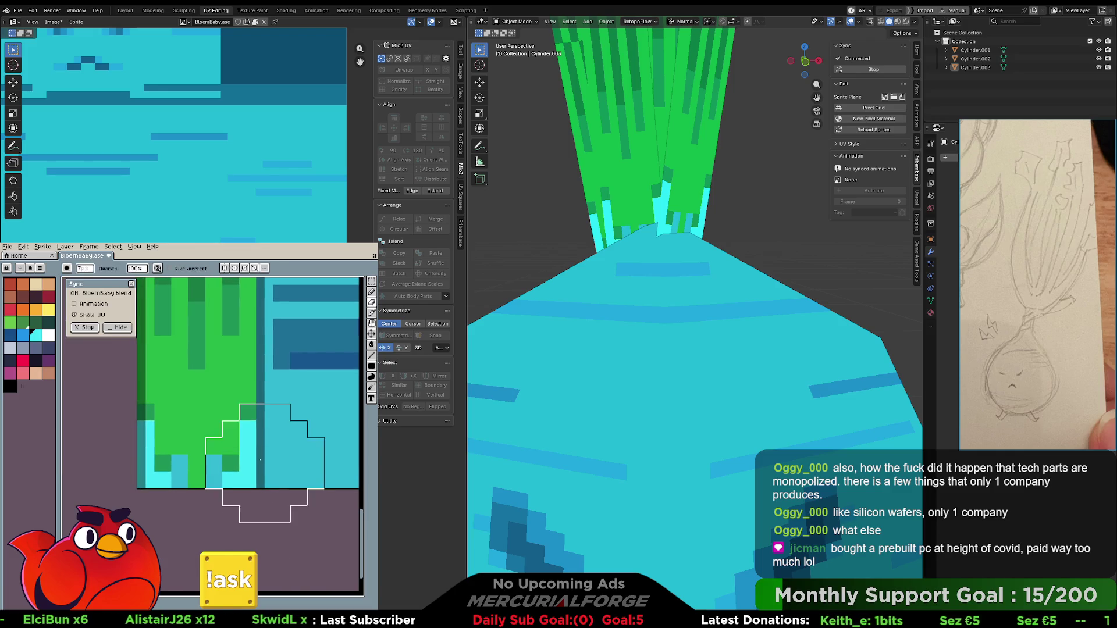
key("minus")
key("minus")
key("minus")
mouse_move(247, 446)
left_mouse_down()
mouse_move(247, 429)
mouse_move(247, 481)
mouse_move(142, 481)
mouse_move(148, 429)
left_mouse_up()
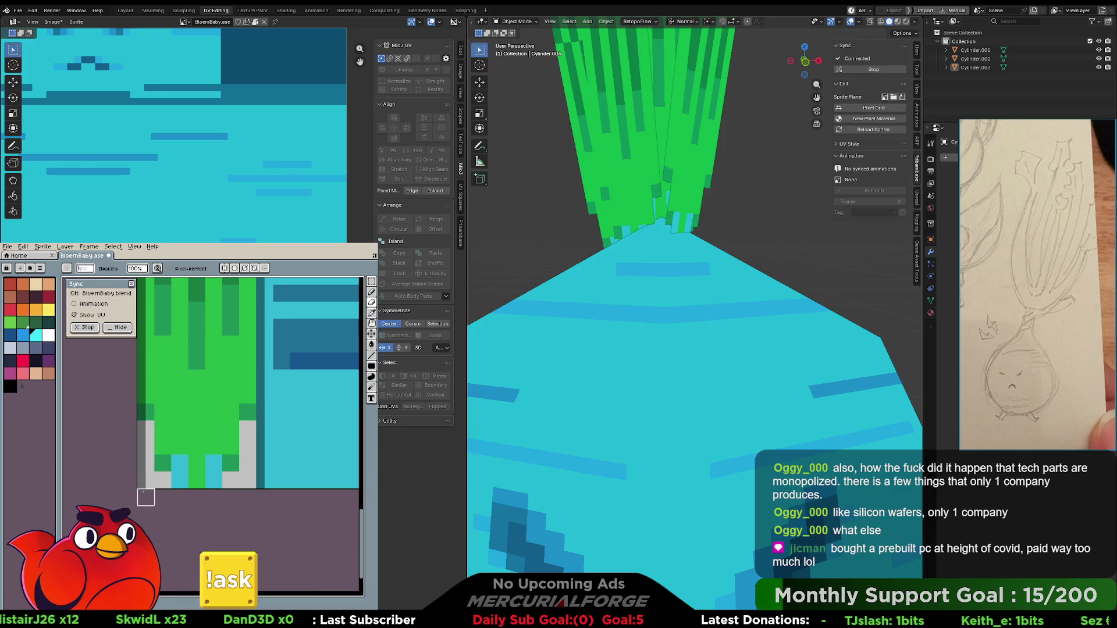
left_click(180, 479)
left_click(214, 480)
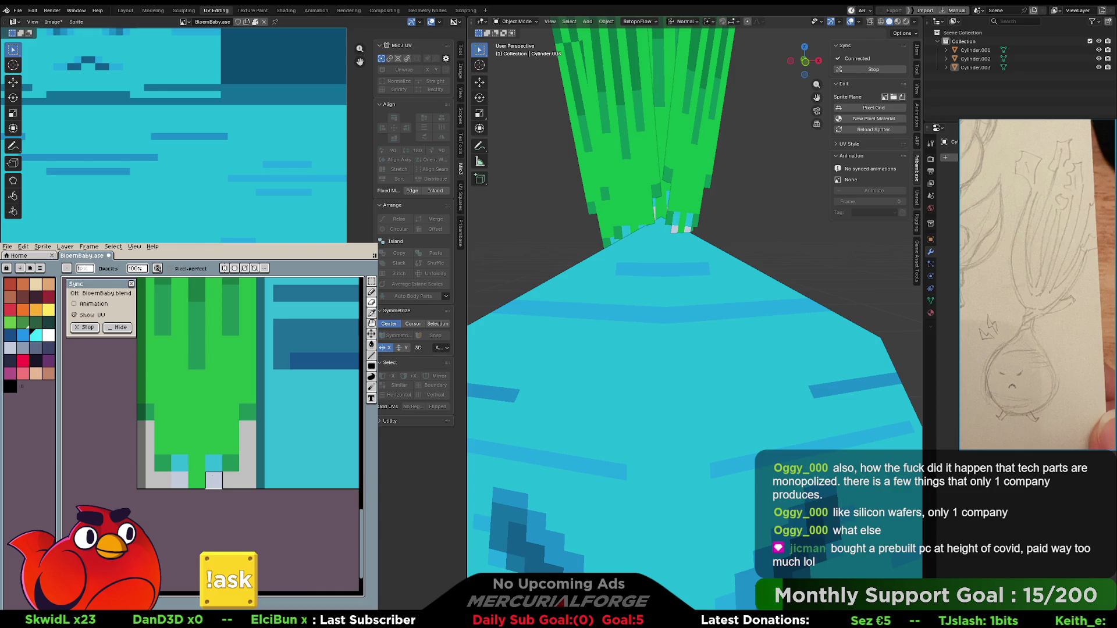
- Orbit and zoom around the turnip to check the updated leaf bases
mouse_move(686, 325)
middle_mouse_down()
mouse_move(731, 315)
mouse_move(621, 309)
mouse_move(657, 310)
middle_mouse_up()
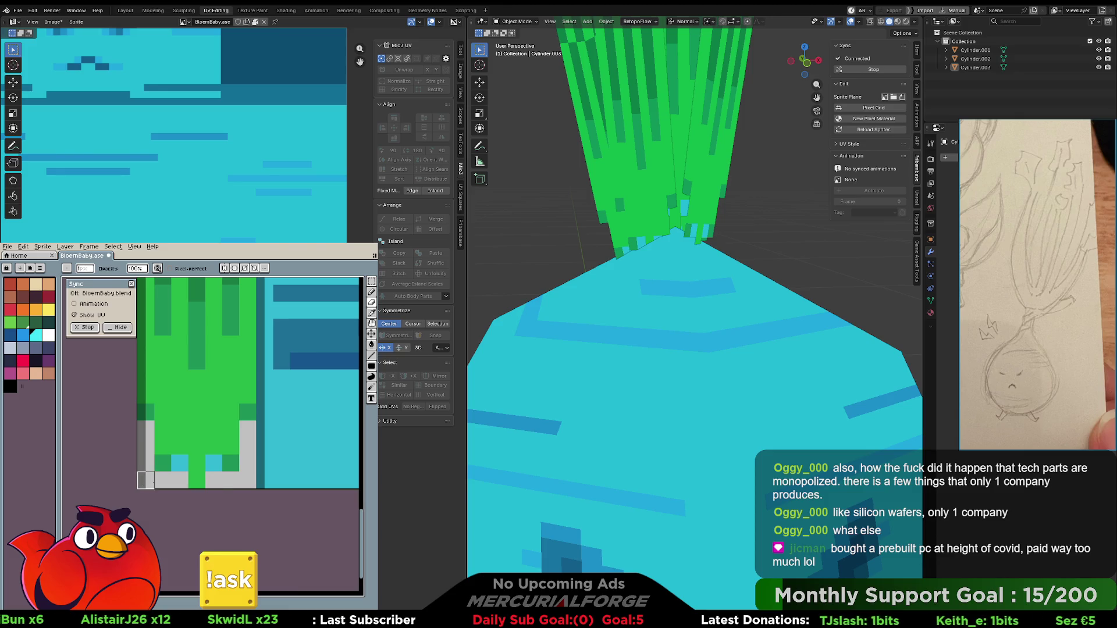
scroll(693, 314, "down", 10)
middle_click_drag(687, 303, 696, 303)
scroll(696, 303, "up", 2)
scroll(696, 315, "up", 4)
mouse_move(683, 319)
middle_mouse_down()
mouse_move(839, 319)
mouse_move(682, 321)
middle_mouse_up()
scroll(684, 320, "down", 5)
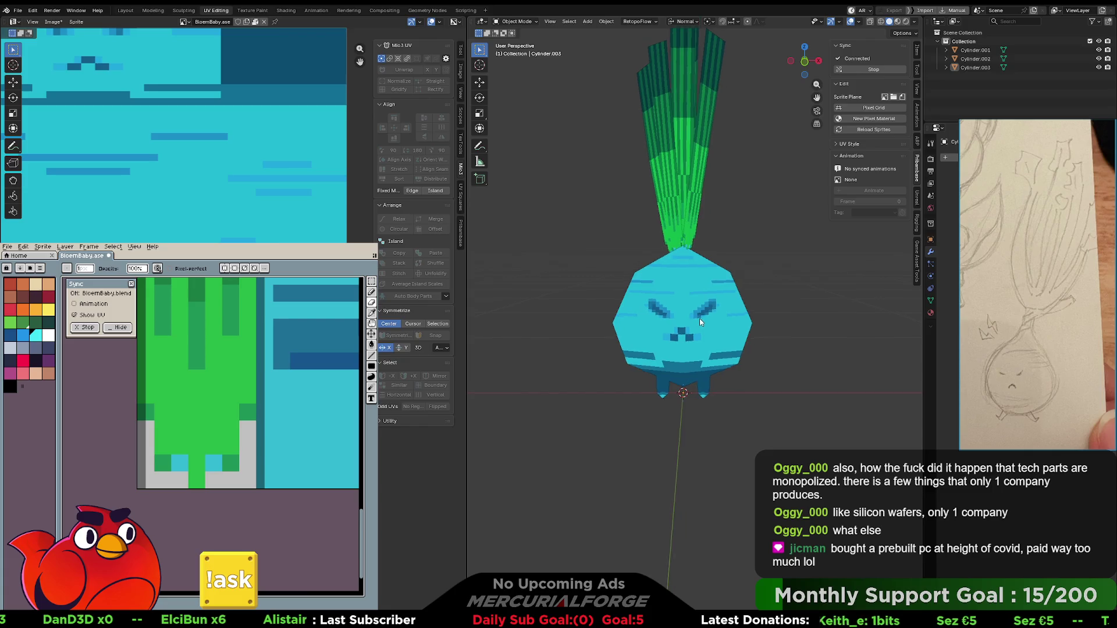
middle_click_drag(686, 322, 695, 300)
- Join Cylinder.002, the leaves and the body into one object with Ctrl+J
left_click(697, 294)
left_click(685, 271, "shift")
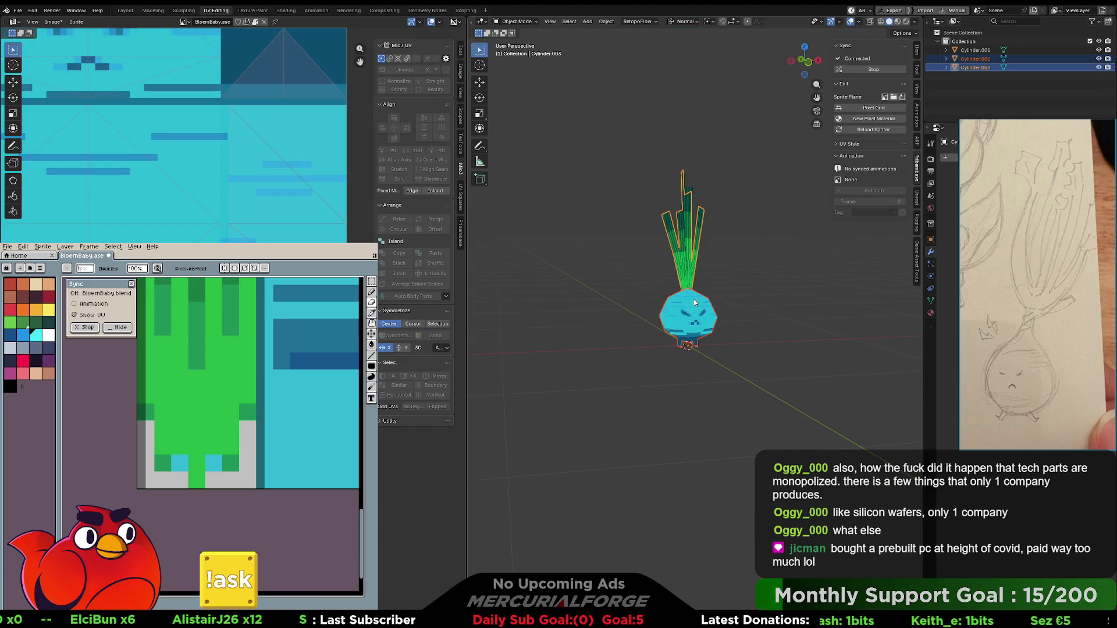
key("ctrl+j")
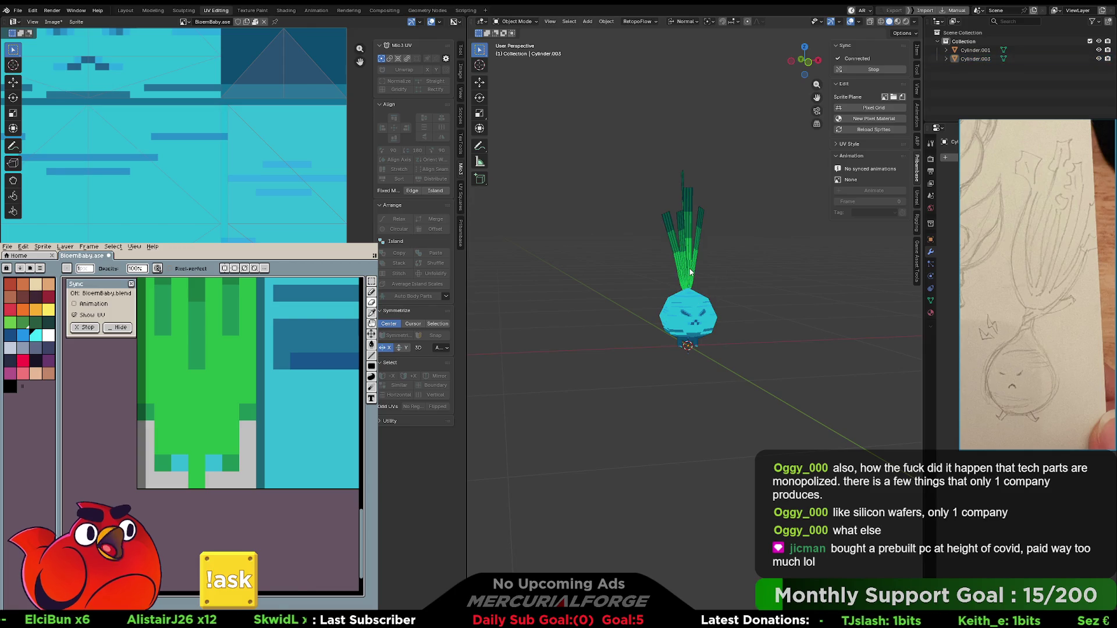
left_click_drag(588, 208, 753, 422)
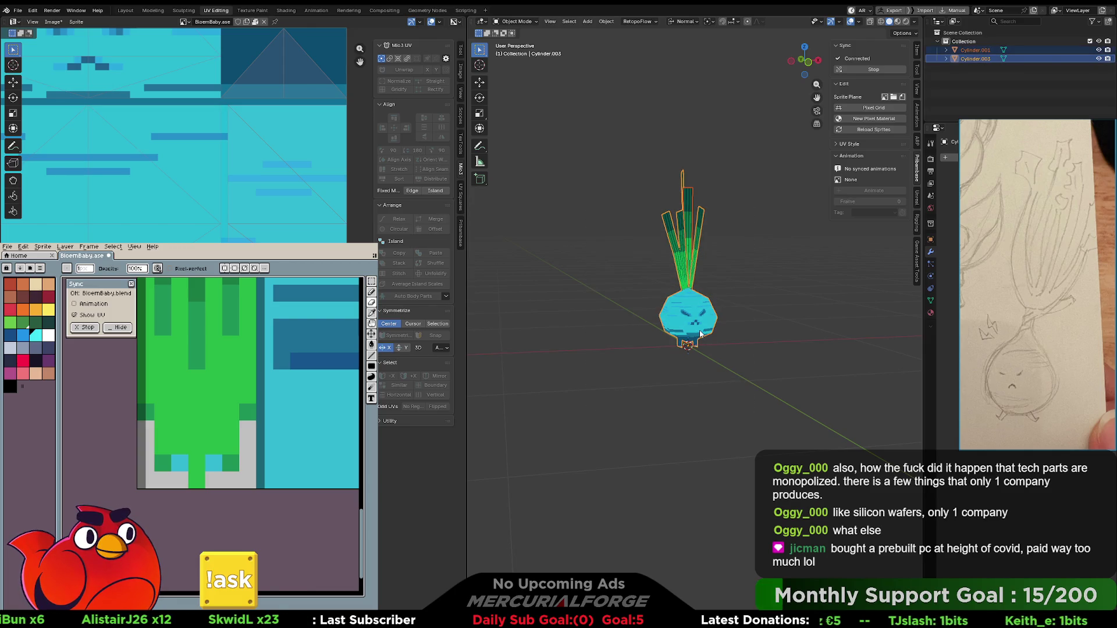
key("ctrl+j")
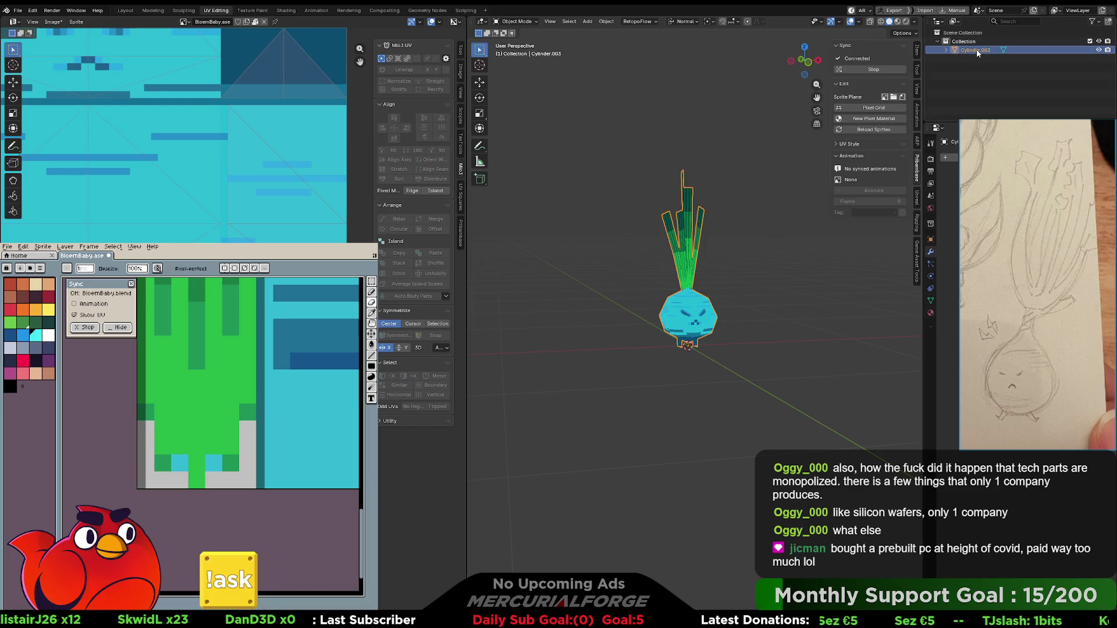
- Rename the merged object to 'Bloembaby' in the Outliner
double_click(976, 51)
type("B")
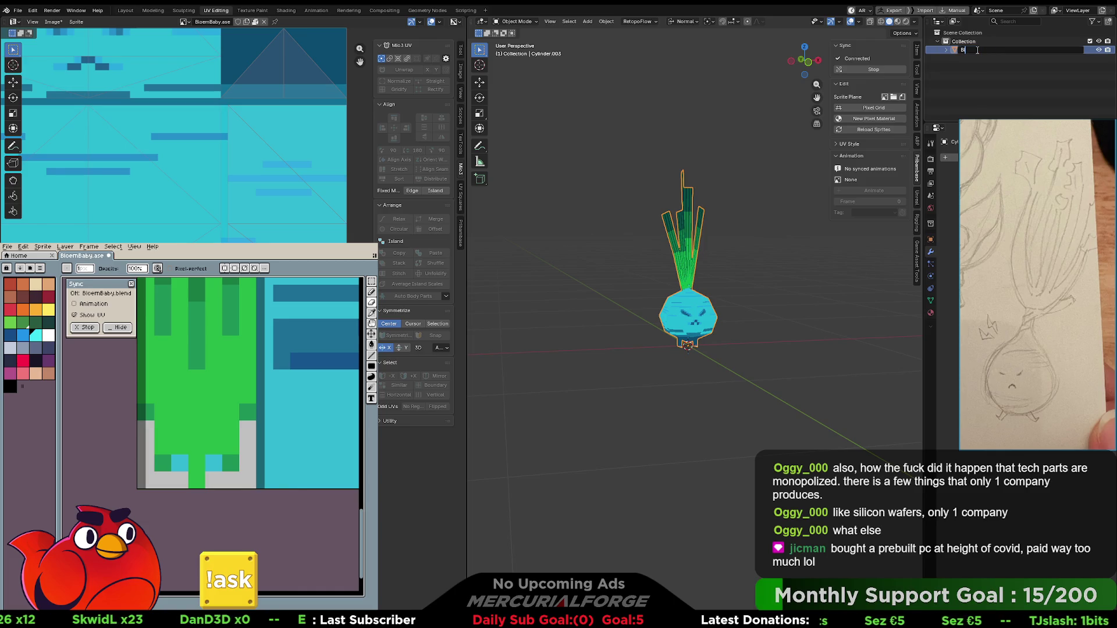
type("loembaby")
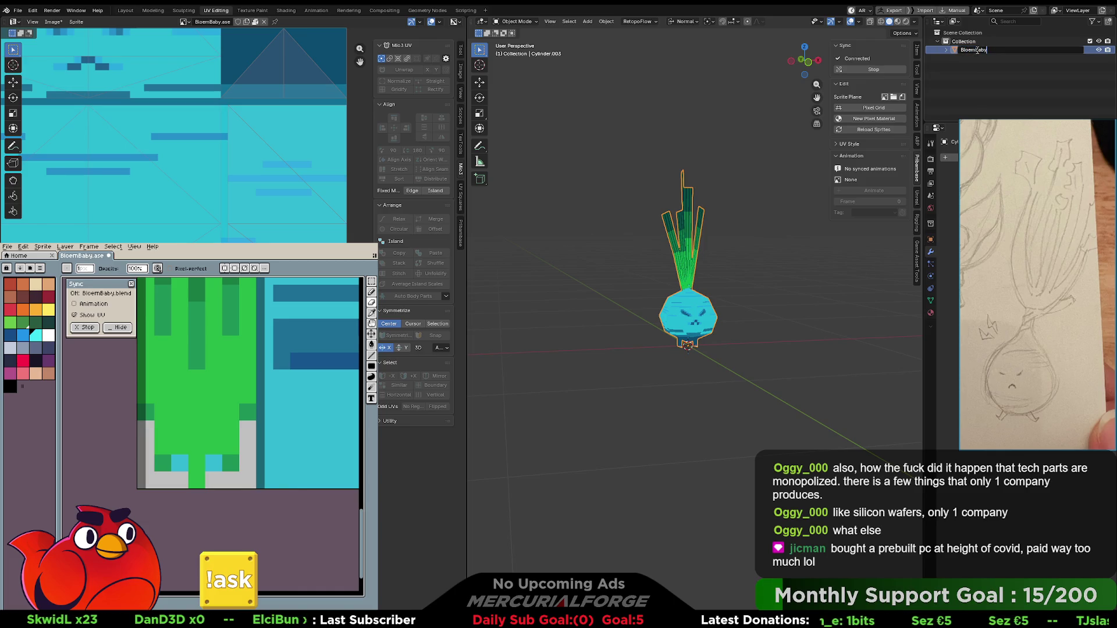
key("Return")
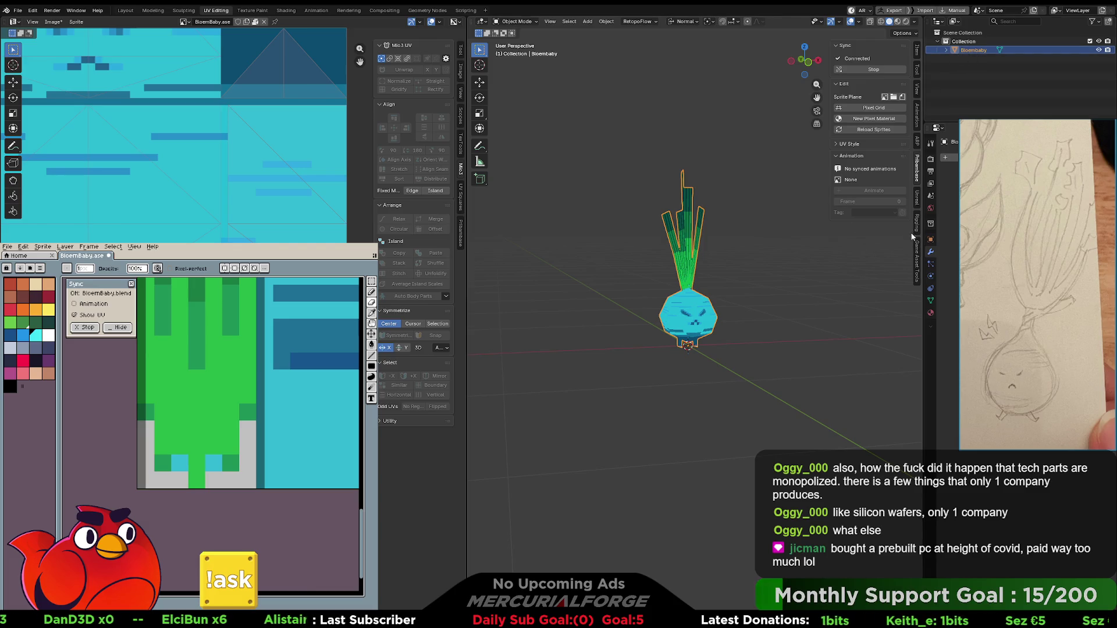
left_click(917, 199)
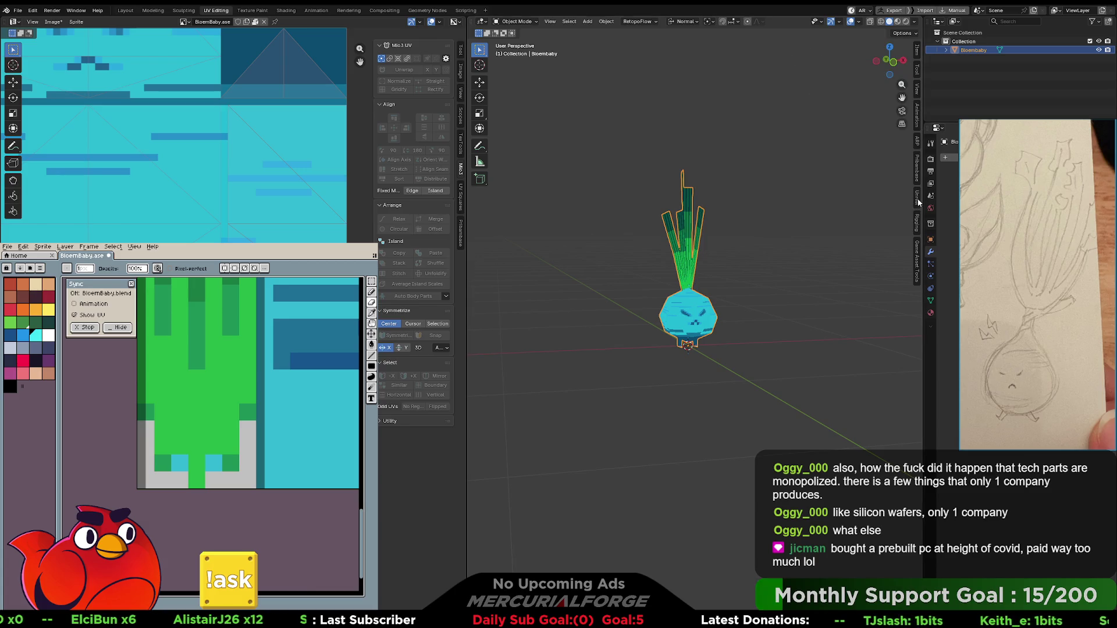
- Export the Bloembaby model as FBX from Quick Favorites
left_click(919, 256)
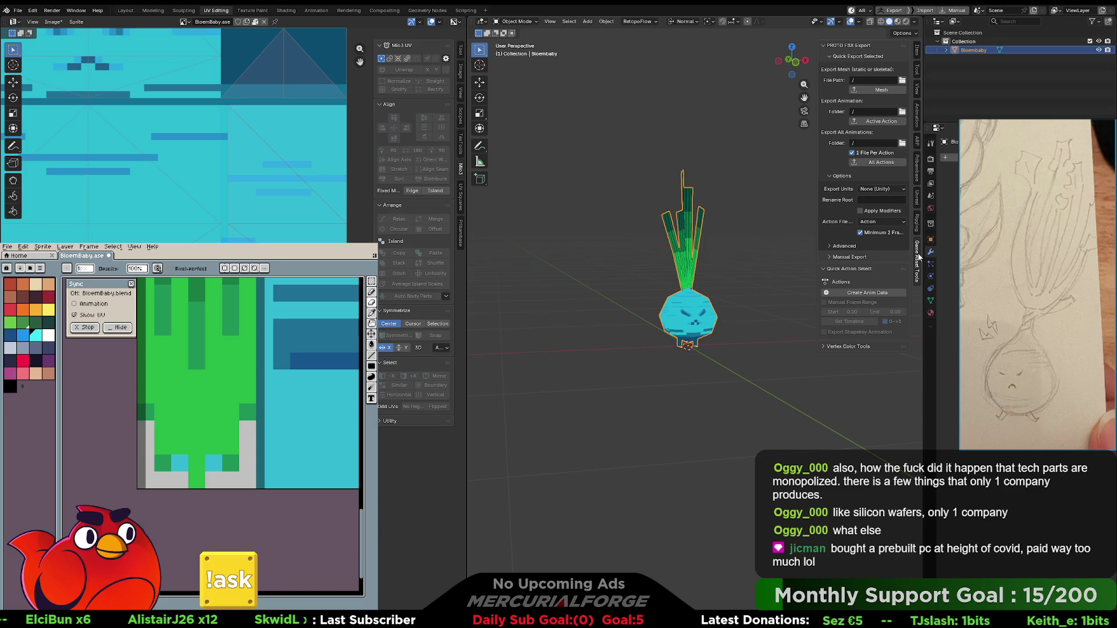
left_click(919, 257)
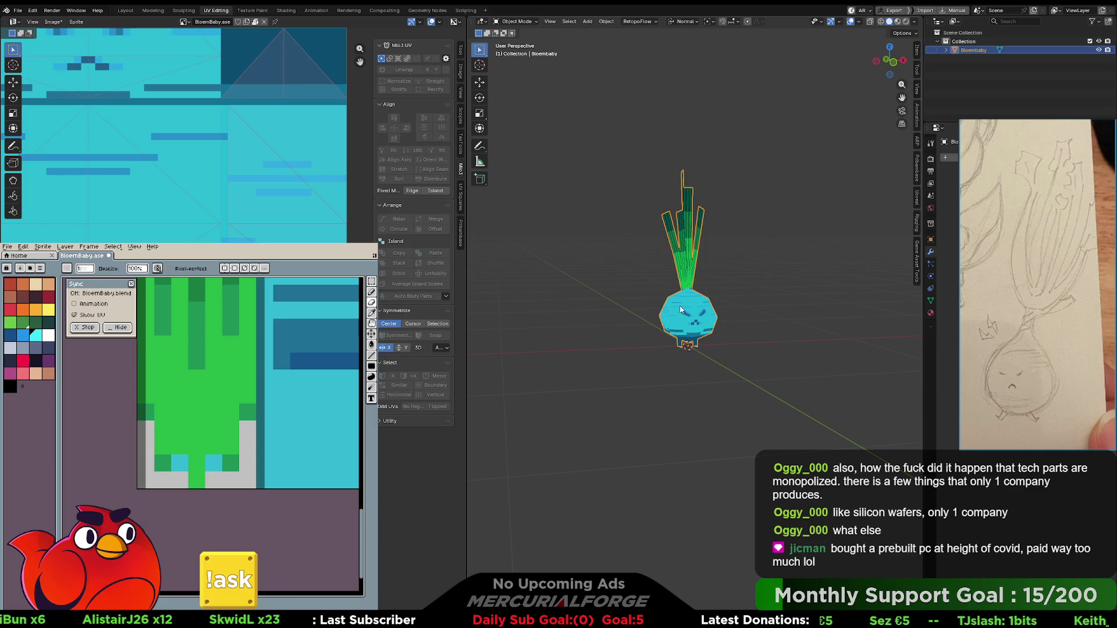
key("q")
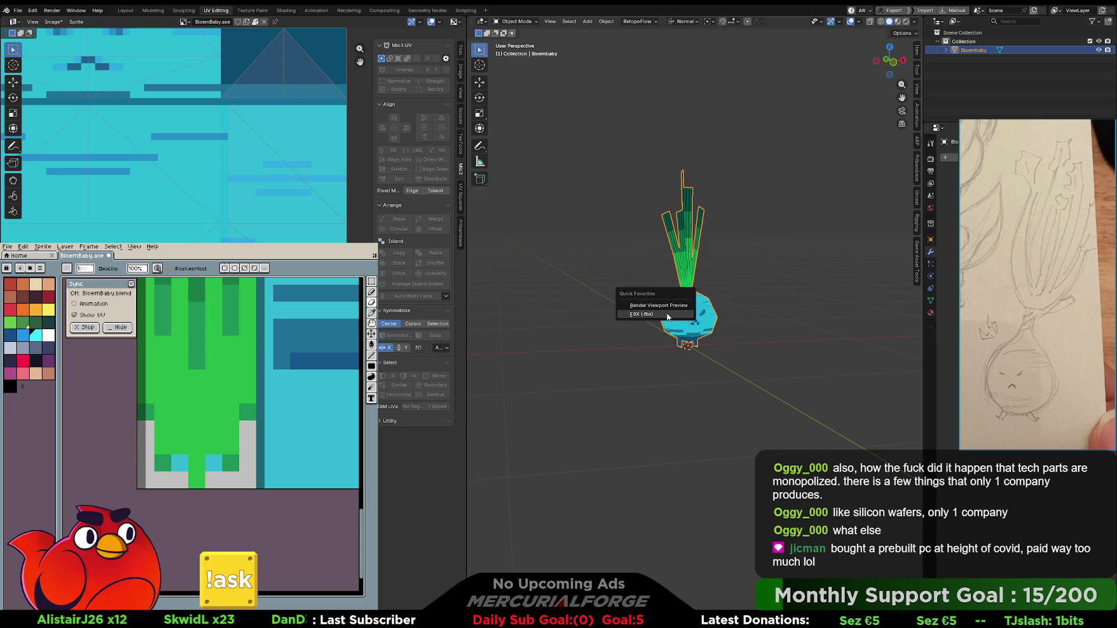
left_click(671, 314)
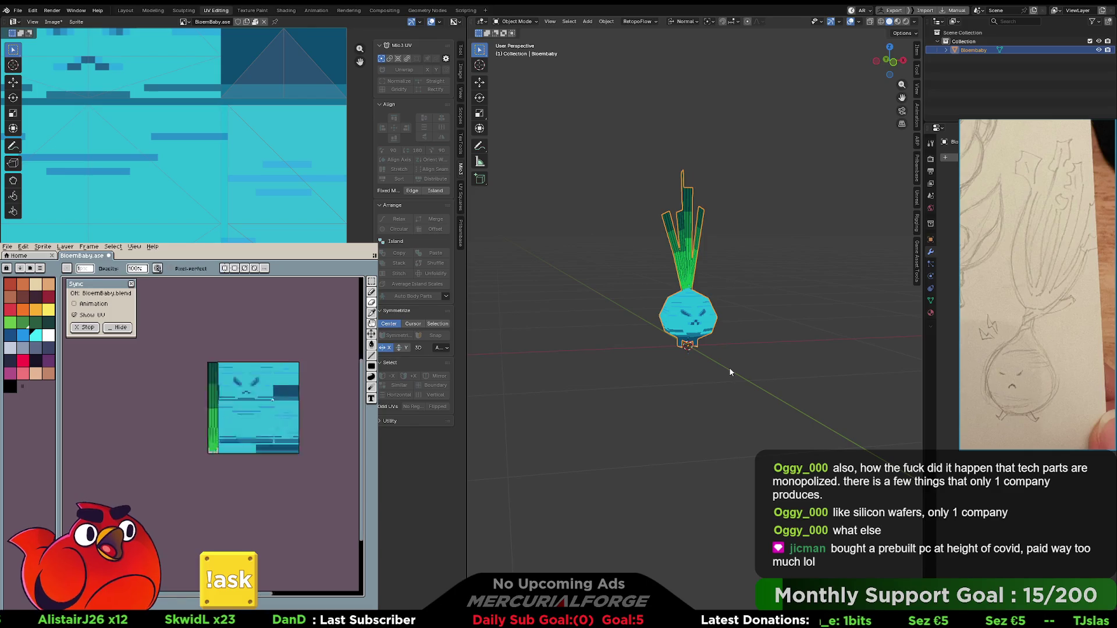
- In Aseprite, export the texture as BloemBaby.png
key("ctrl+shift+s")
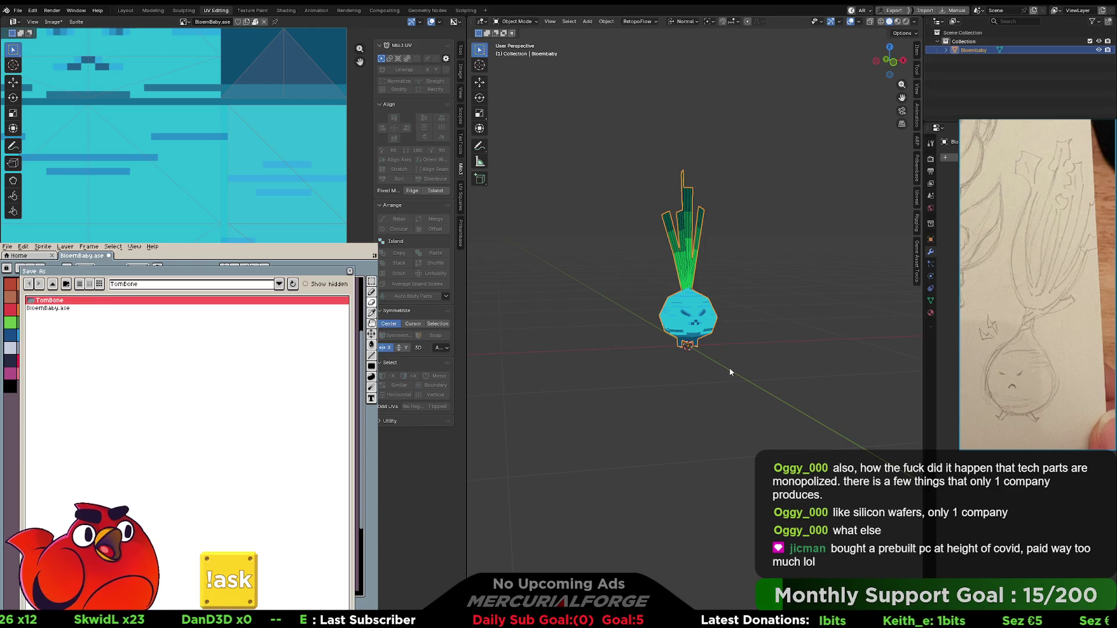
key("Escape")
key("ctrl+alt+shift+s")
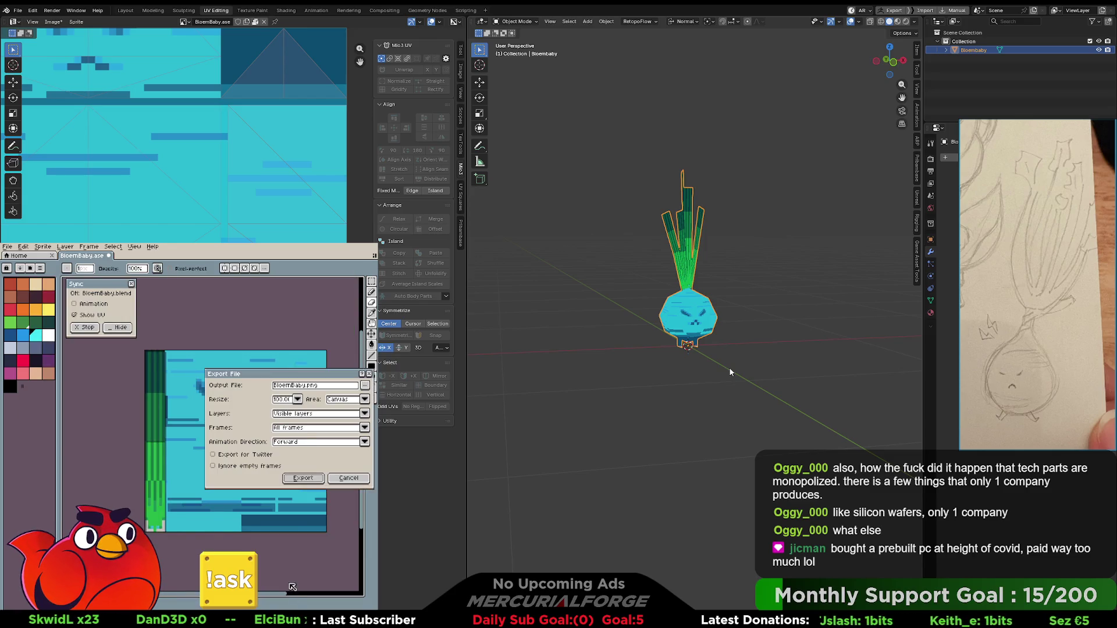
left_click(307, 479)
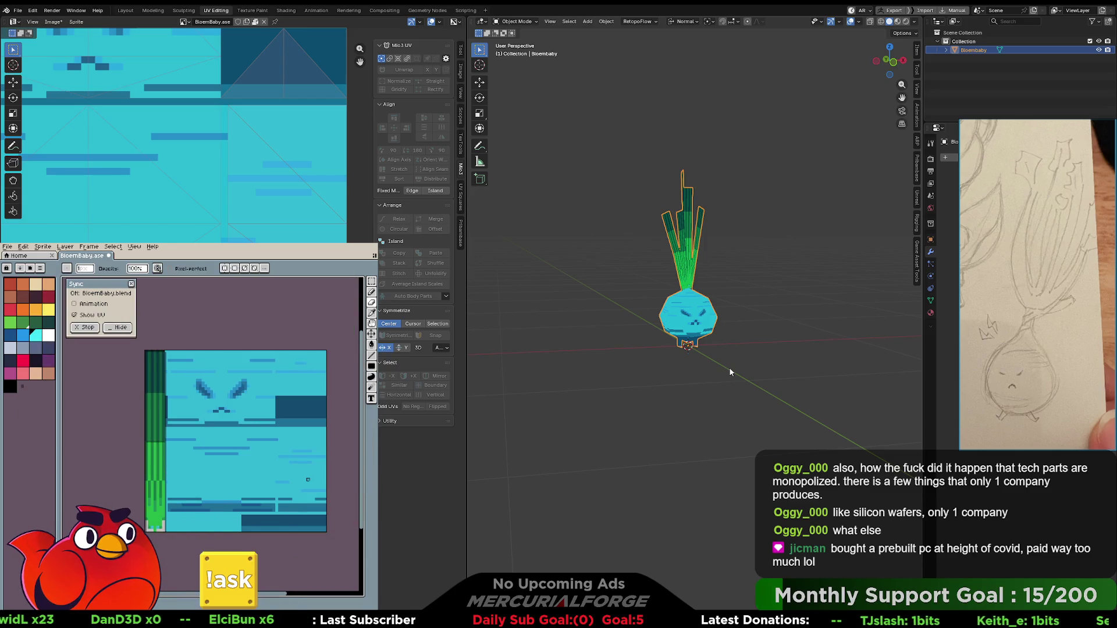
left_click(730, 373)
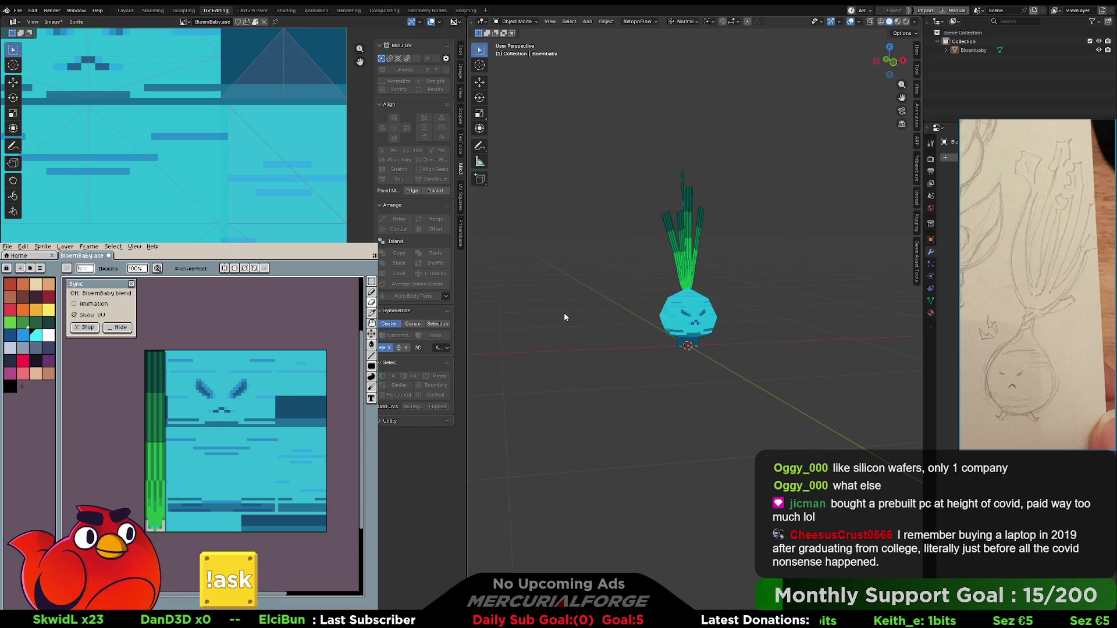
- Reselect the Bloembaby object in the 3D viewport
left_click(695, 308)
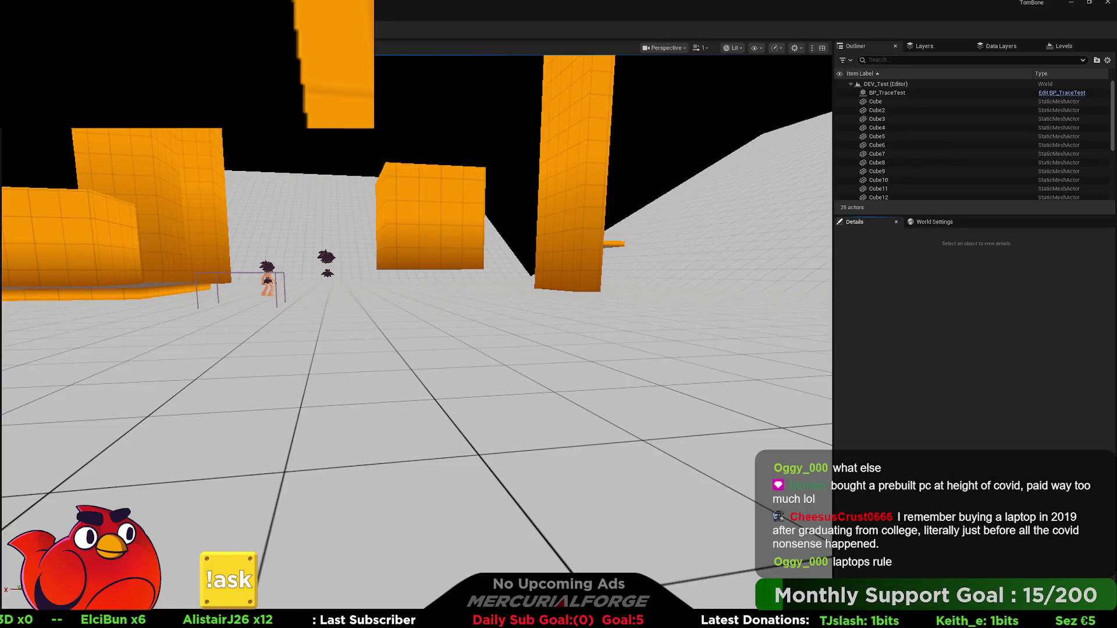
- Open the Content Drawer at Content/Characters/Bloembaby to show the BloemBaby asset
key("ctrl+space")
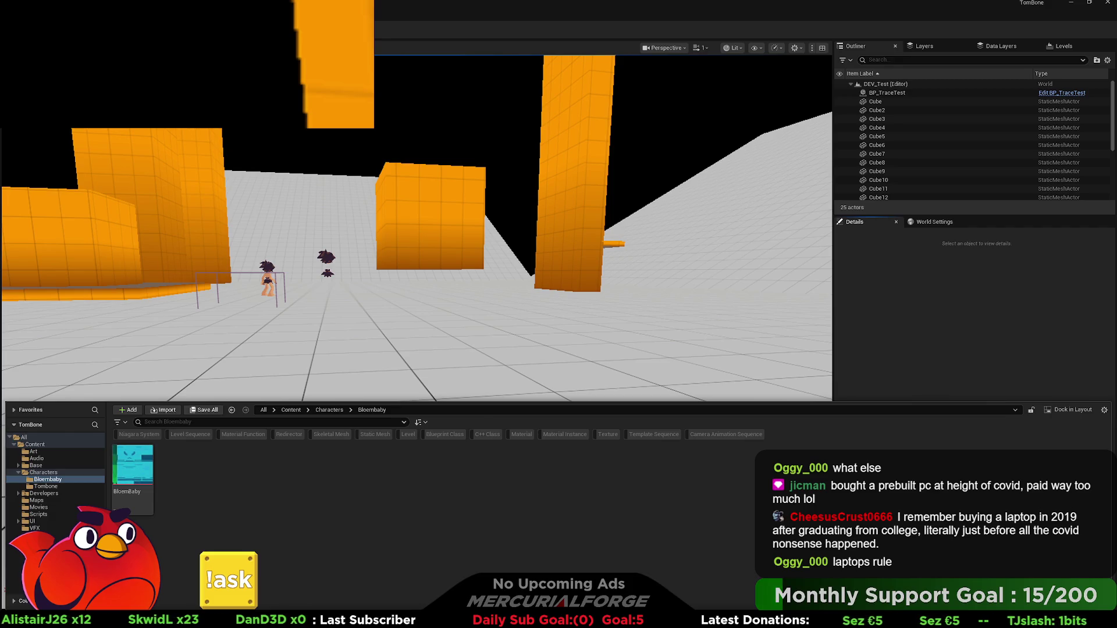
key("ctrl+space")
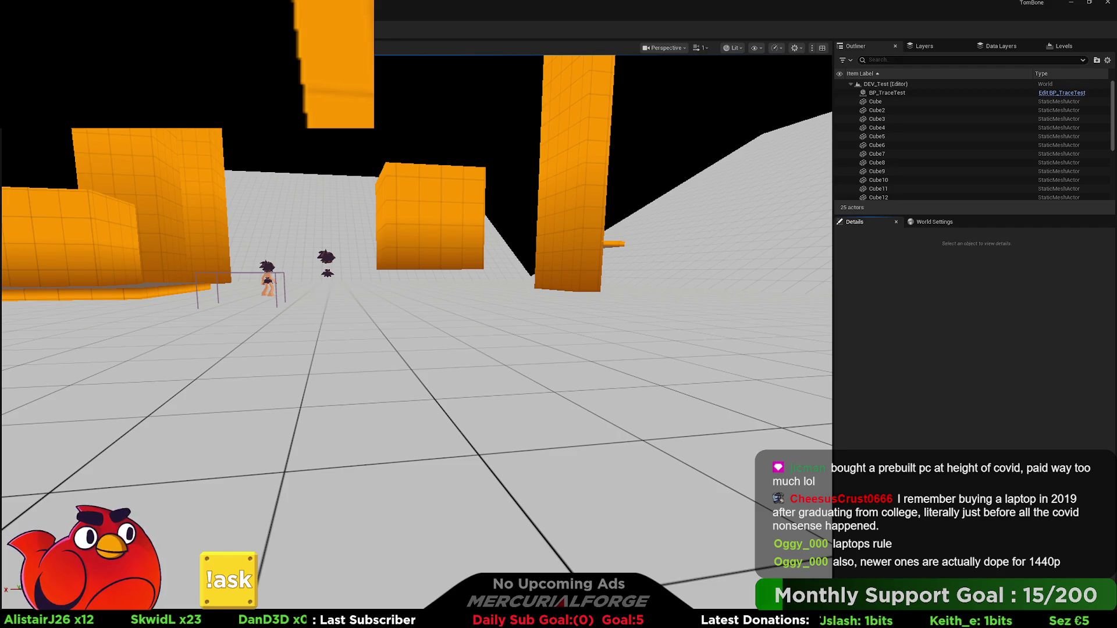
key("ctrl+space")
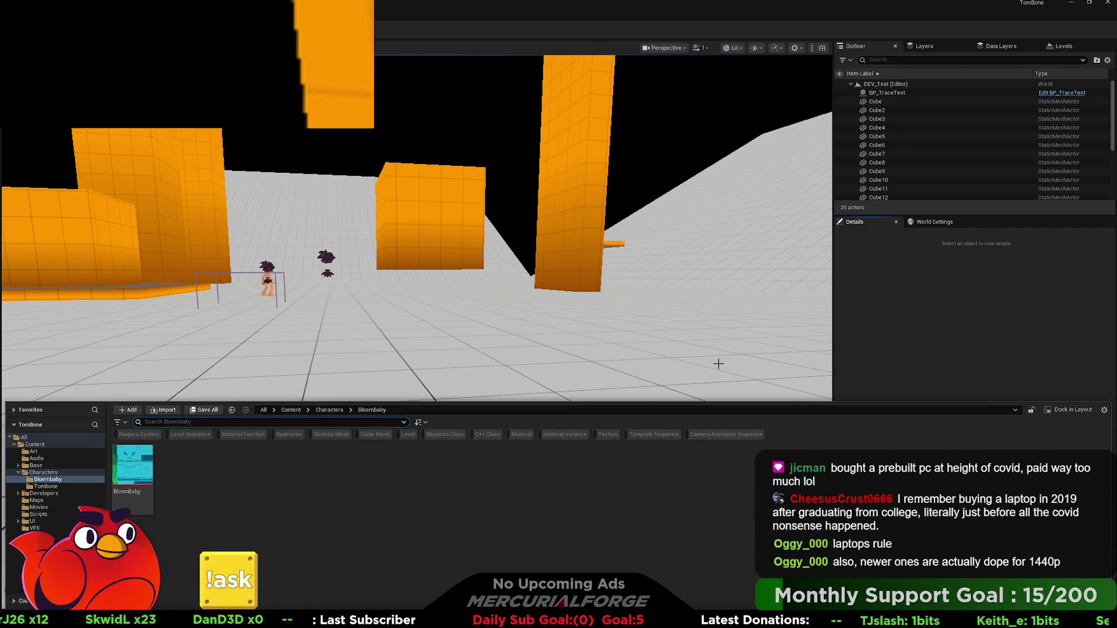
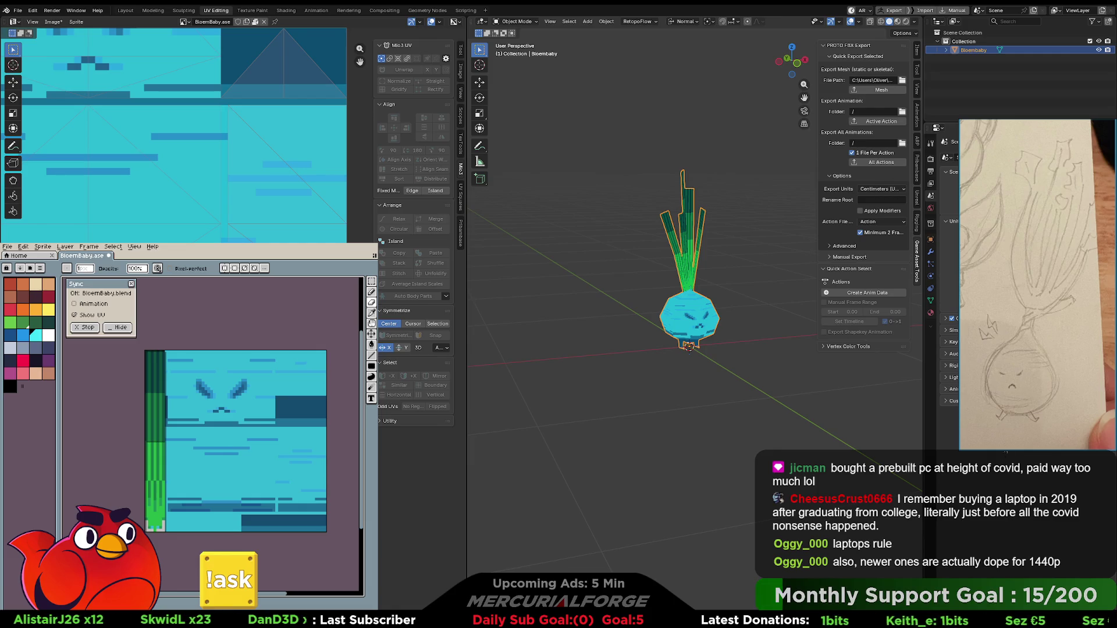
- Apply All Transforms to the Bloembaby onion object from its right-click menu
left_click(691, 315)
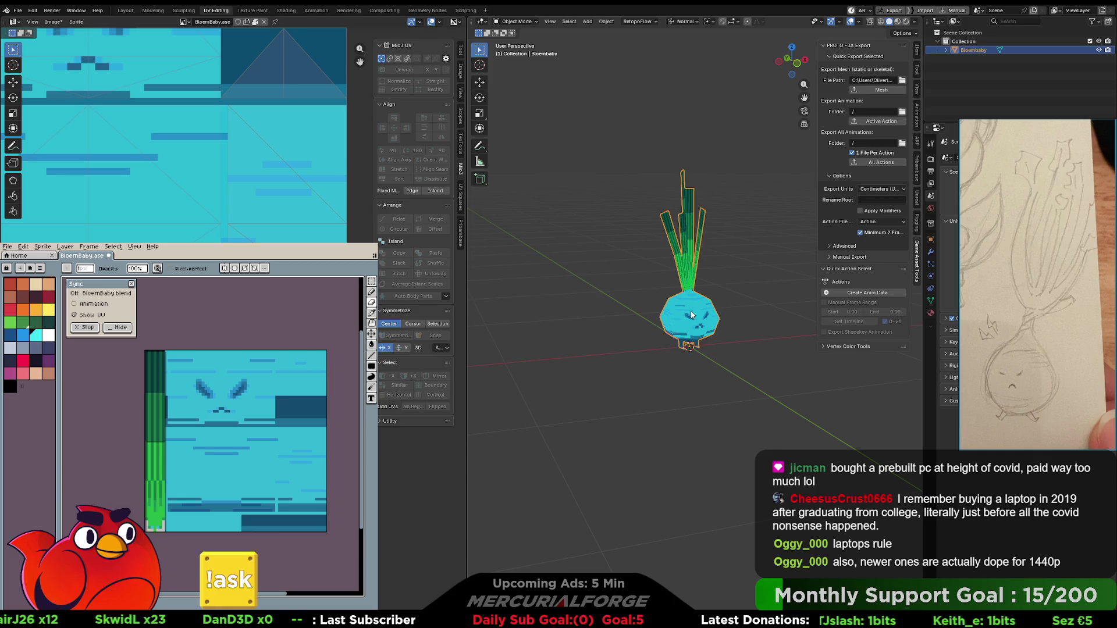
right_click(691, 314)
left_click(722, 309)
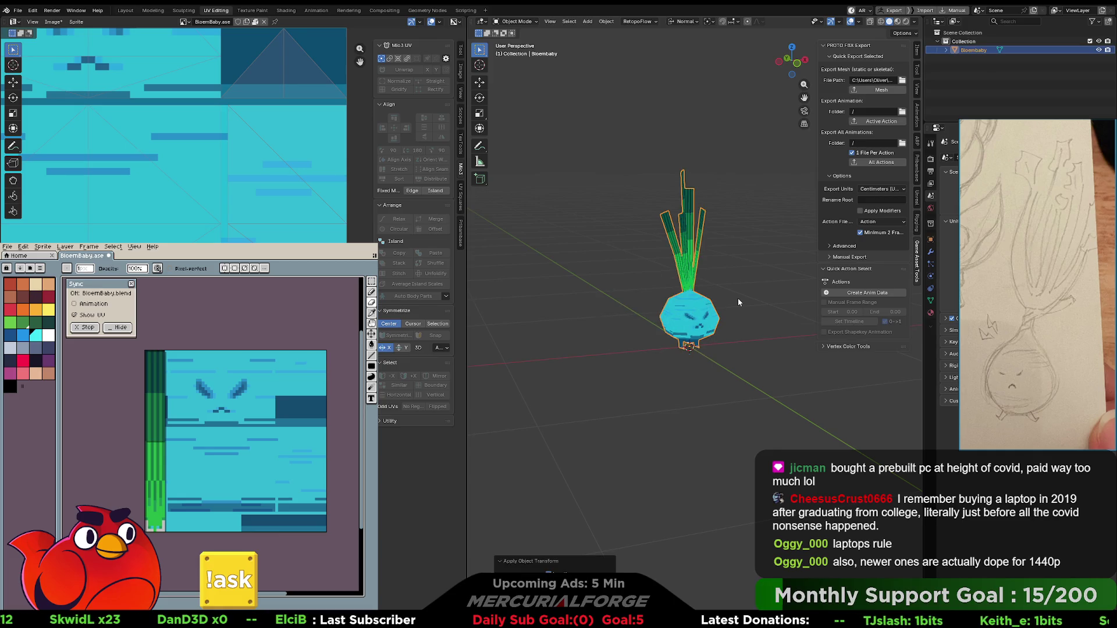
left_click(698, 320)
right_click(698, 319)
key("Escape")
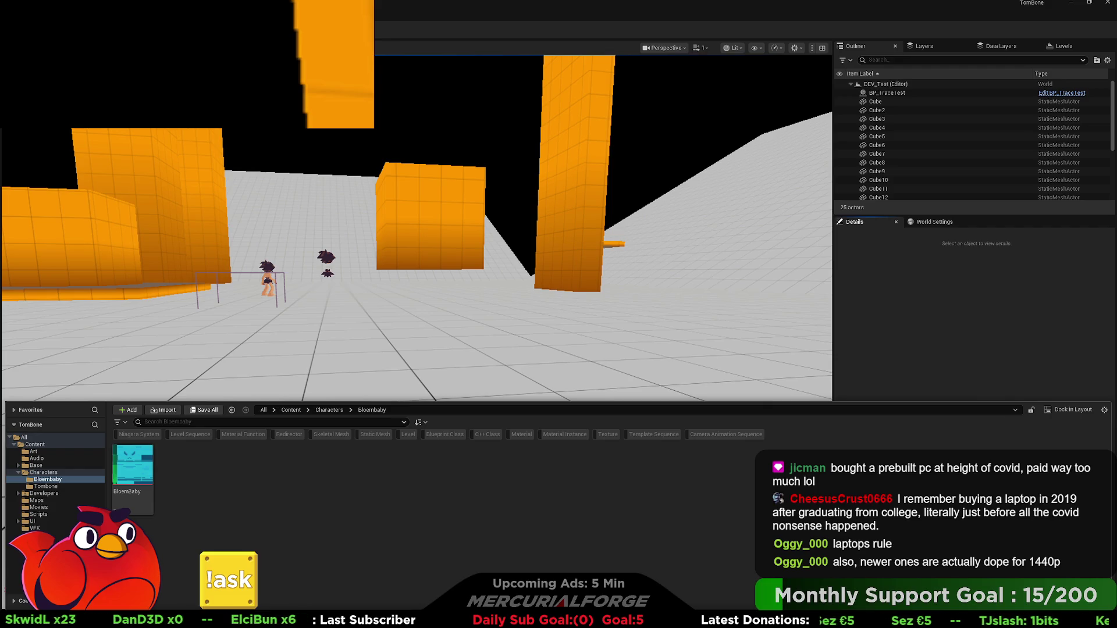
- Search All project content for 'bloembaby' so only the BloemBaby asset is listed
key("ctrl+space")
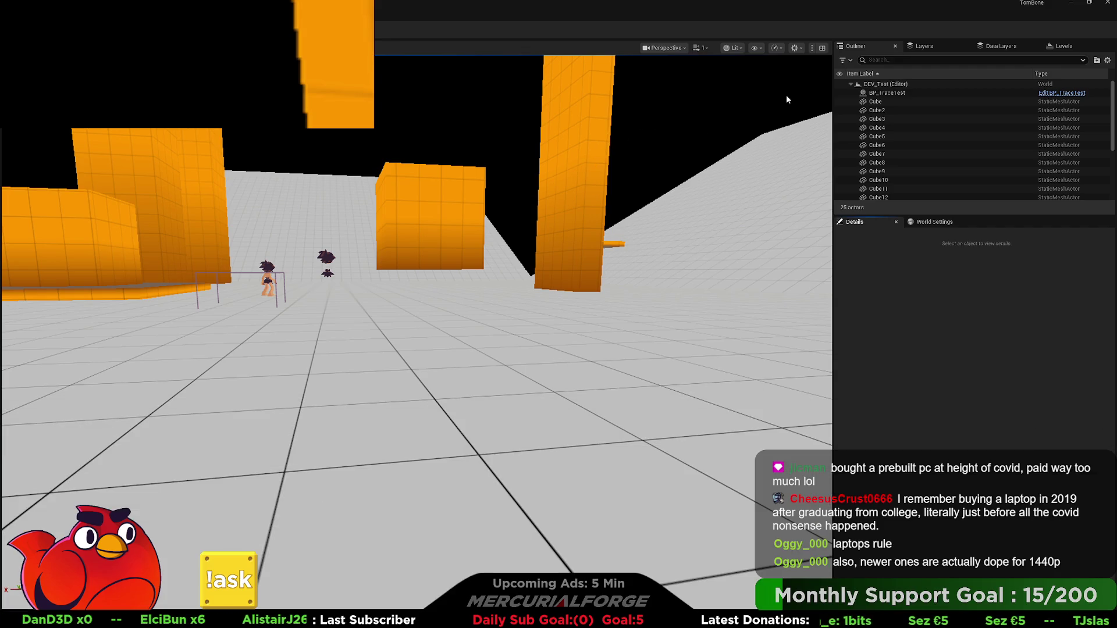
key("ctrl+space")
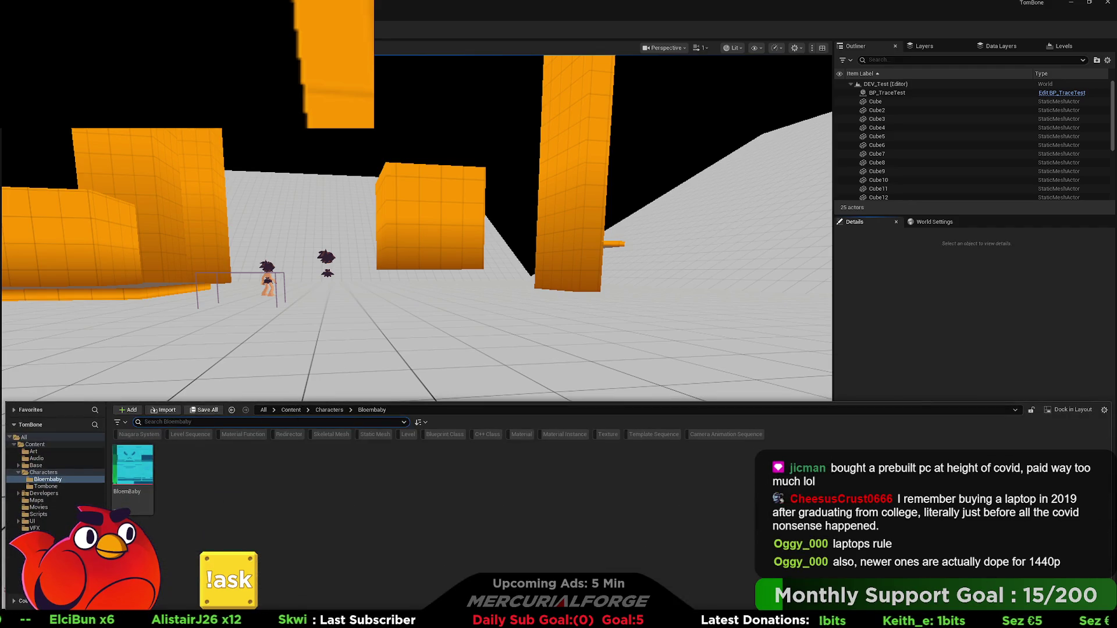
left_click(58, 438)
left_click(169, 423)
type("bloembaby")
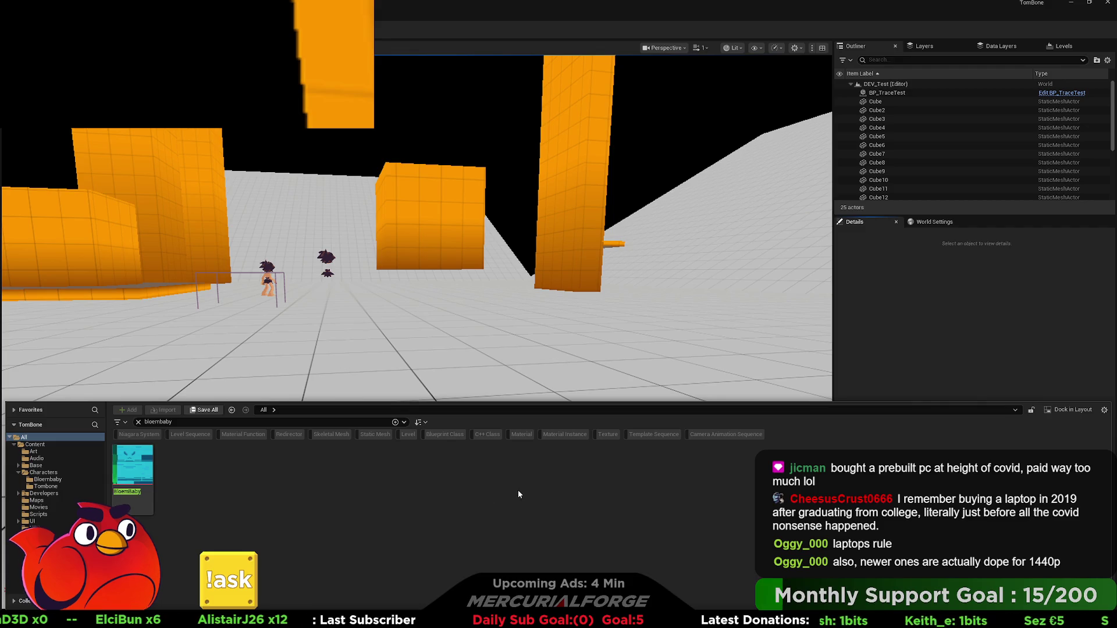
key("alt+Tab")
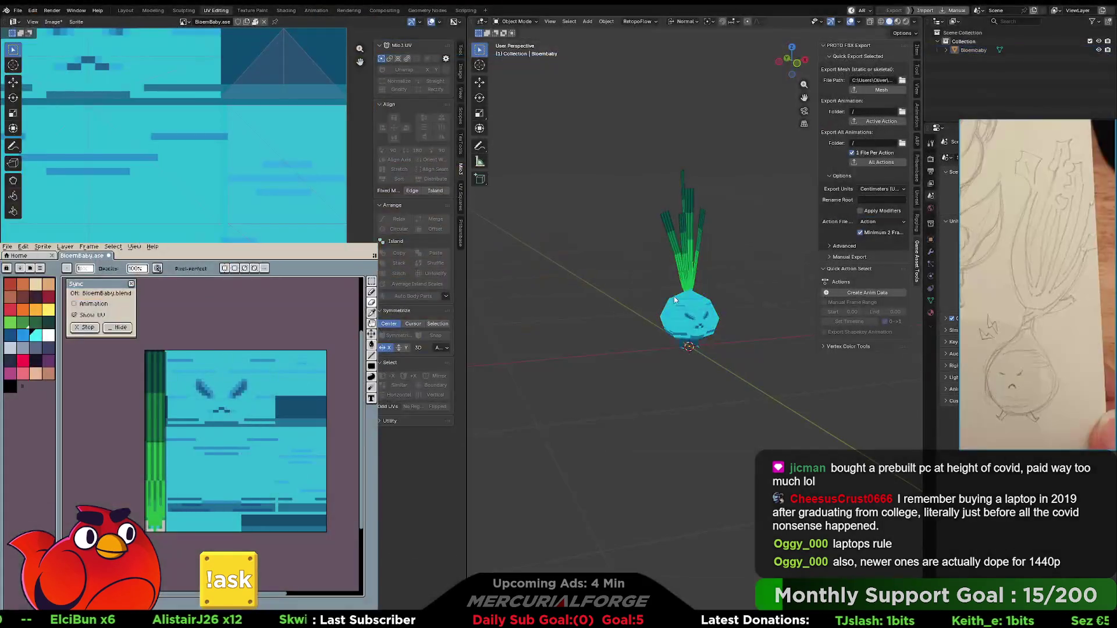
- Browse Blender's Edit, External Data and Export menus without exporting, then return to Unreal
left_click(32, 10)
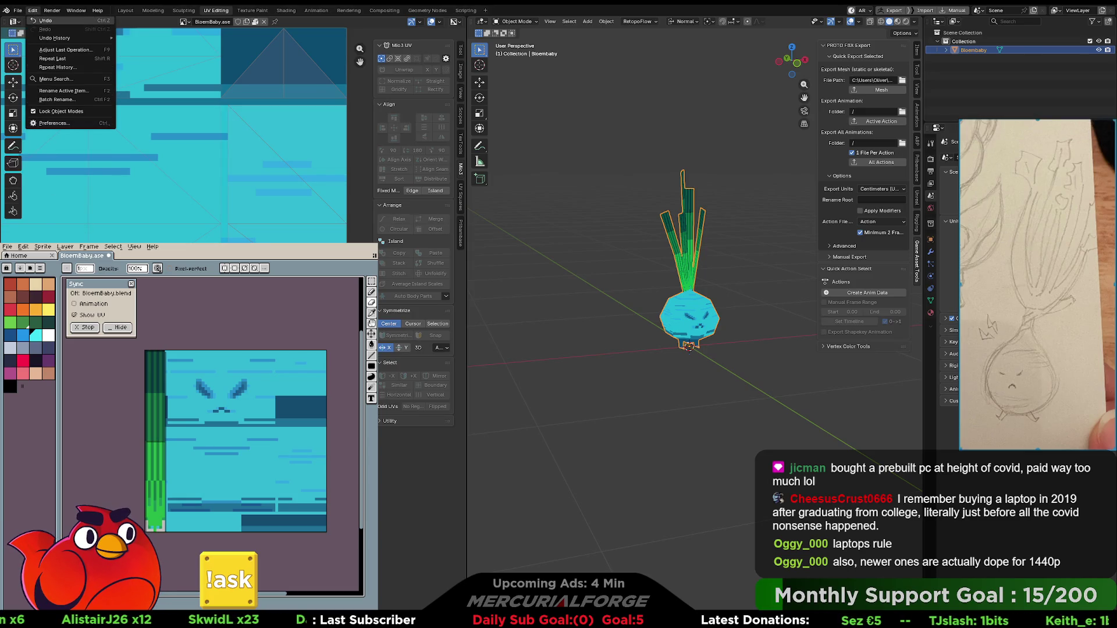
mouse_move(17, 12)
mouse_move(69, 162)
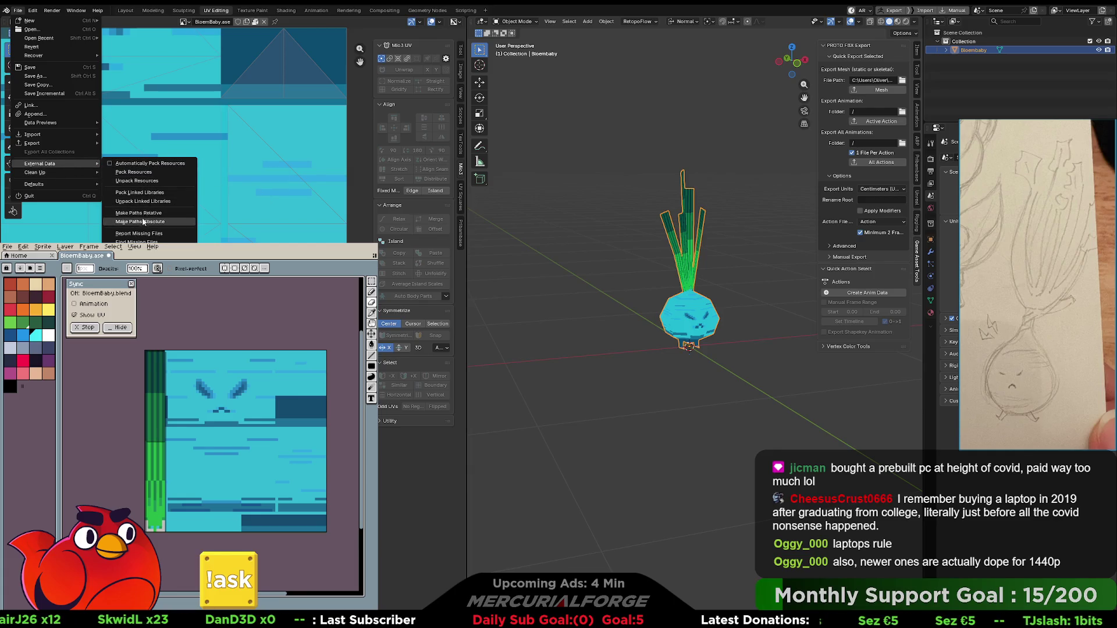
mouse_move(54, 142)
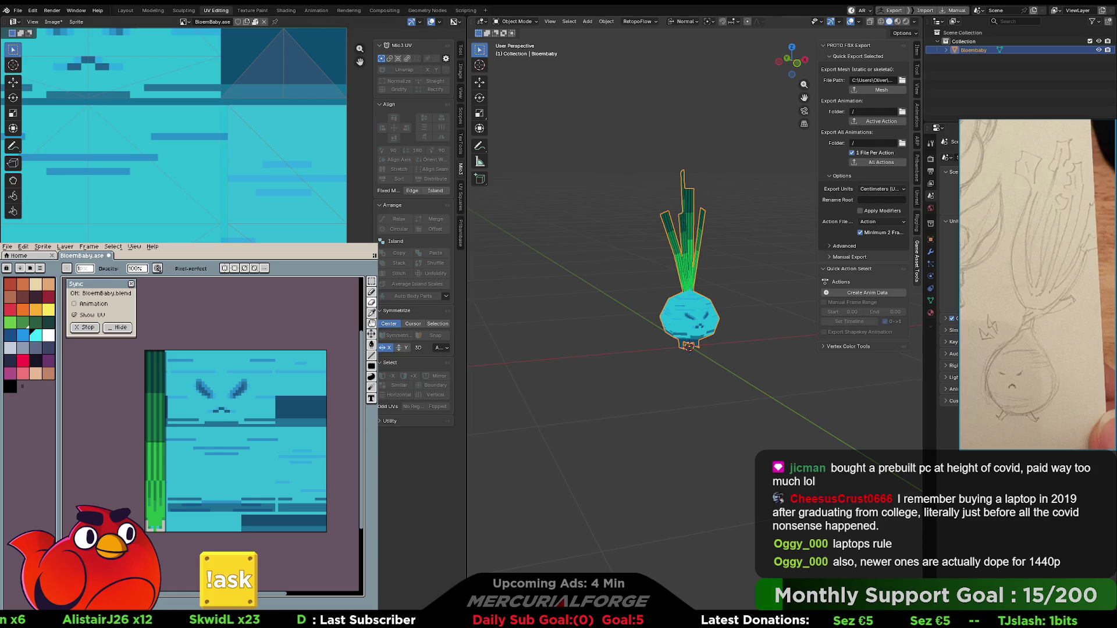
key("alt+Tab")
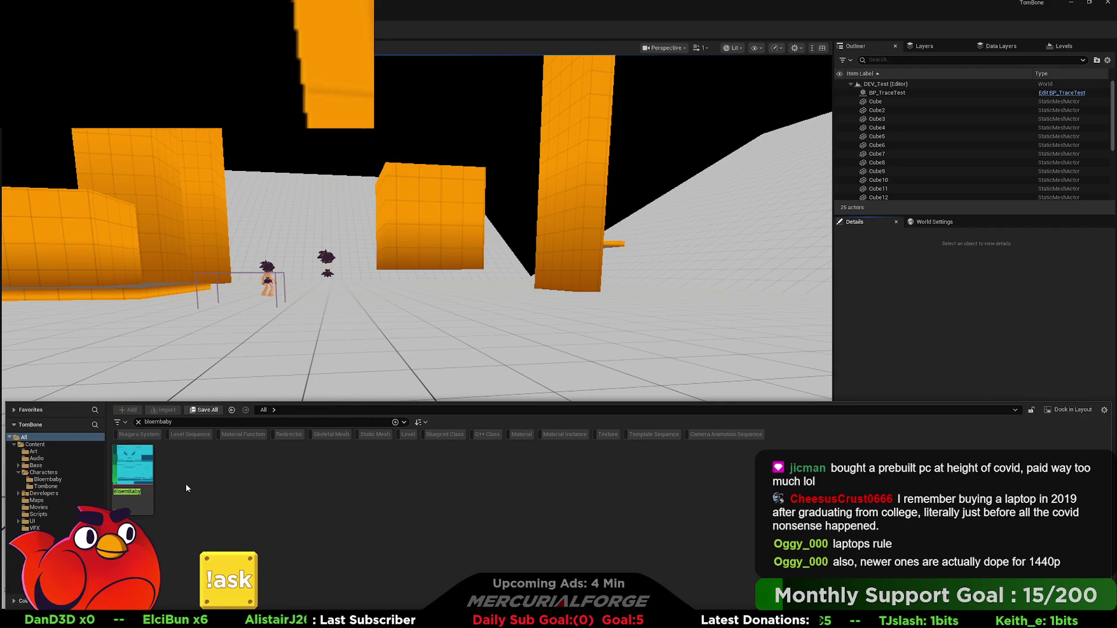
- Clear the search and select the BloemBaby asset in the Bloembaby character folder
left_click(138, 422)
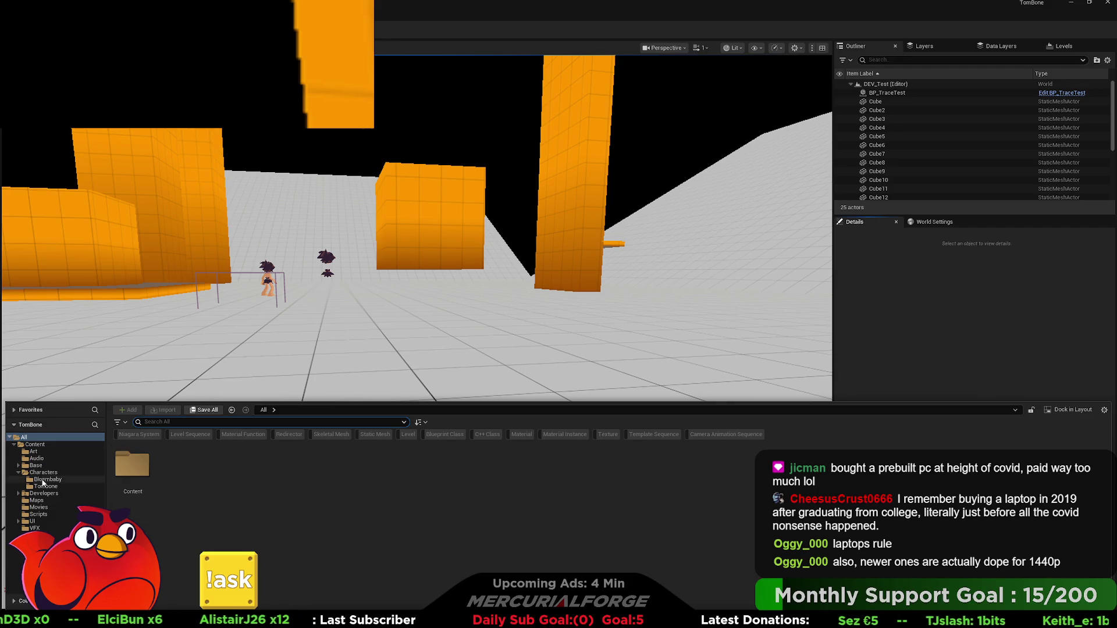
left_click(47, 480)
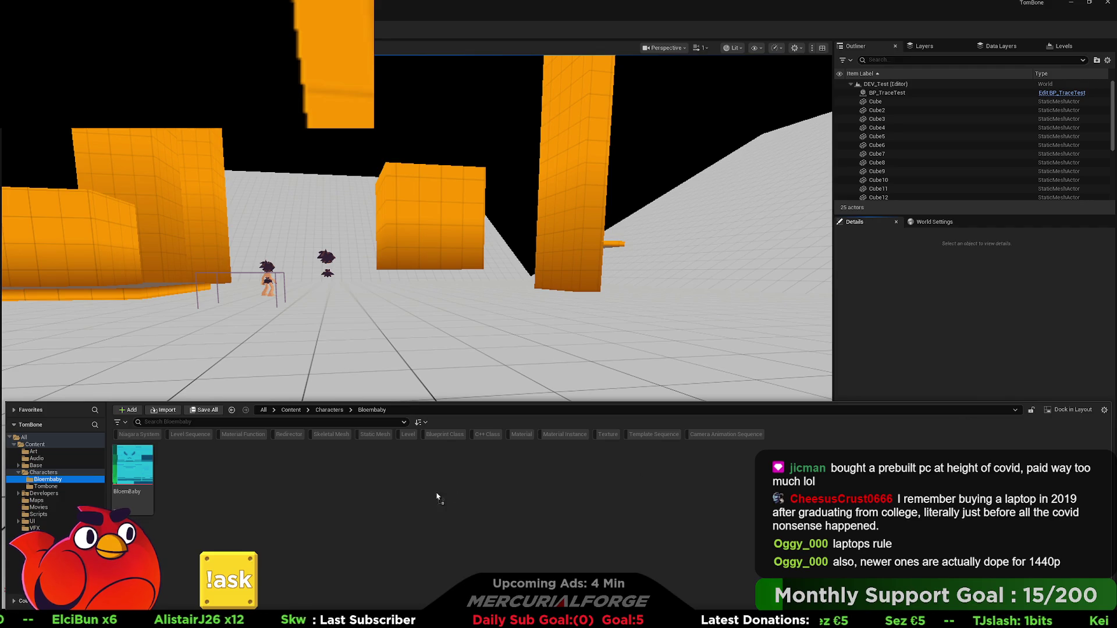
left_click(217, 494)
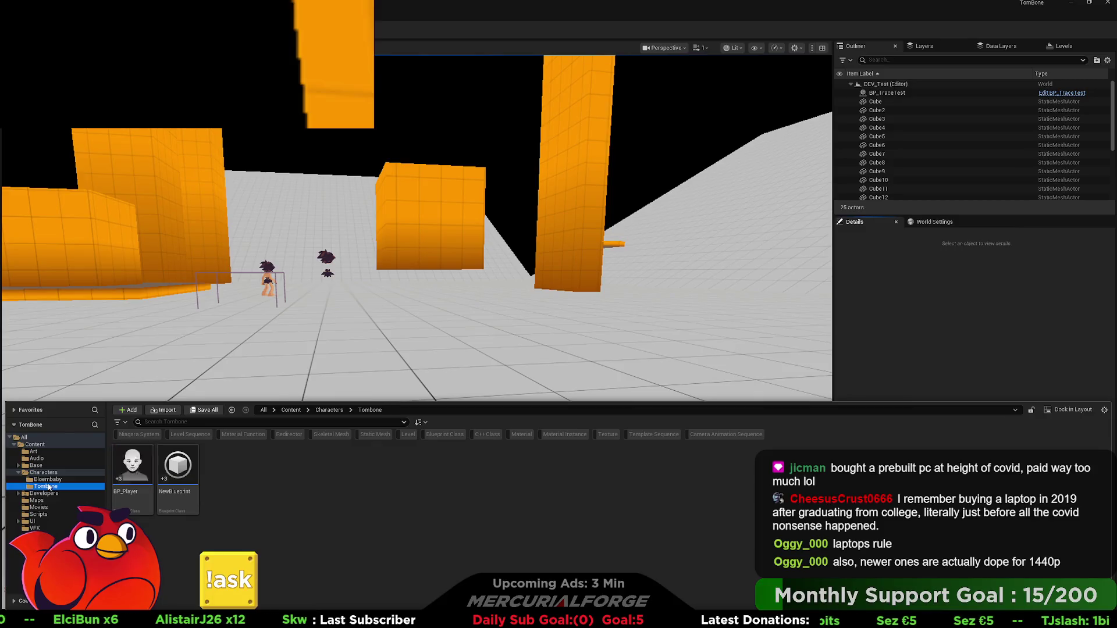
left_click(144, 472)
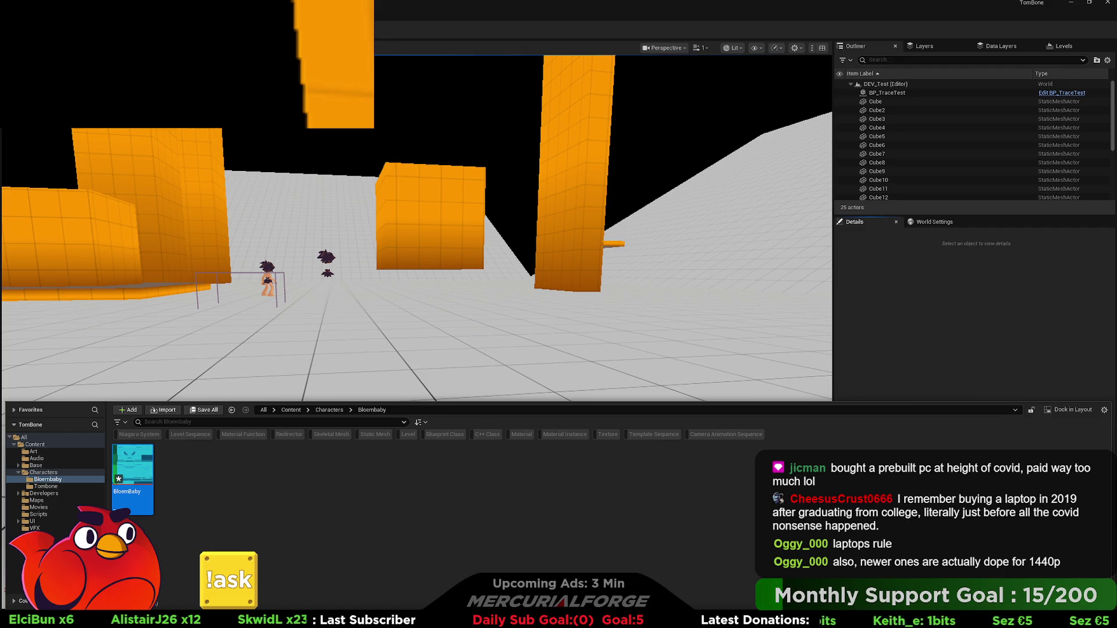
- Show the Developers folder with its BloemBaby and Oliver folders and BP_TraceTest
key("ctrl+space")
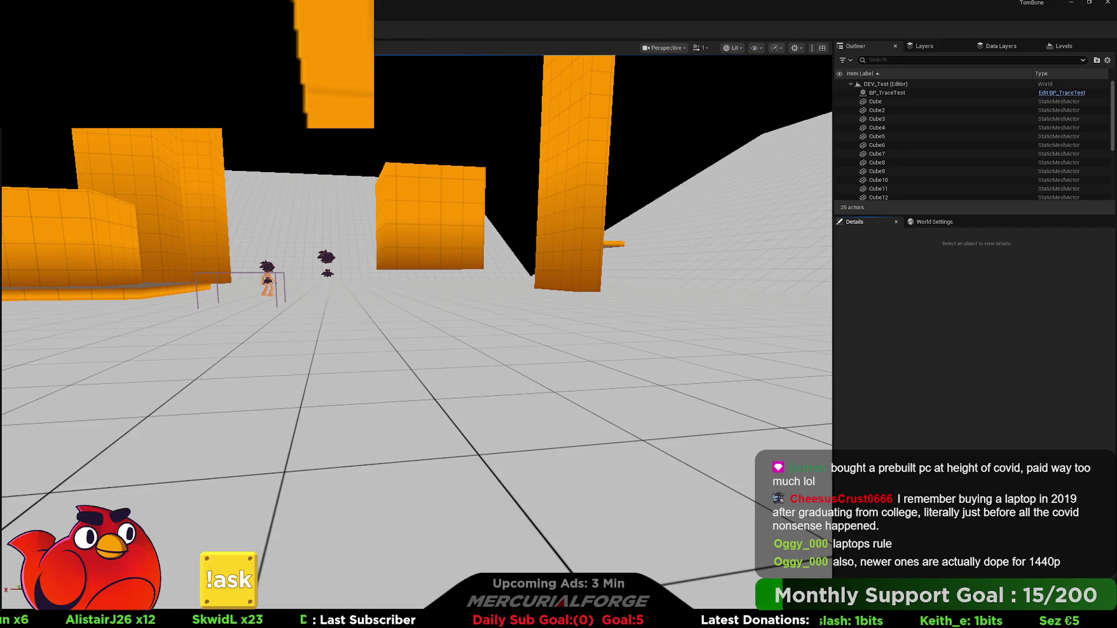
key("ctrl+space")
left_click(44, 494)
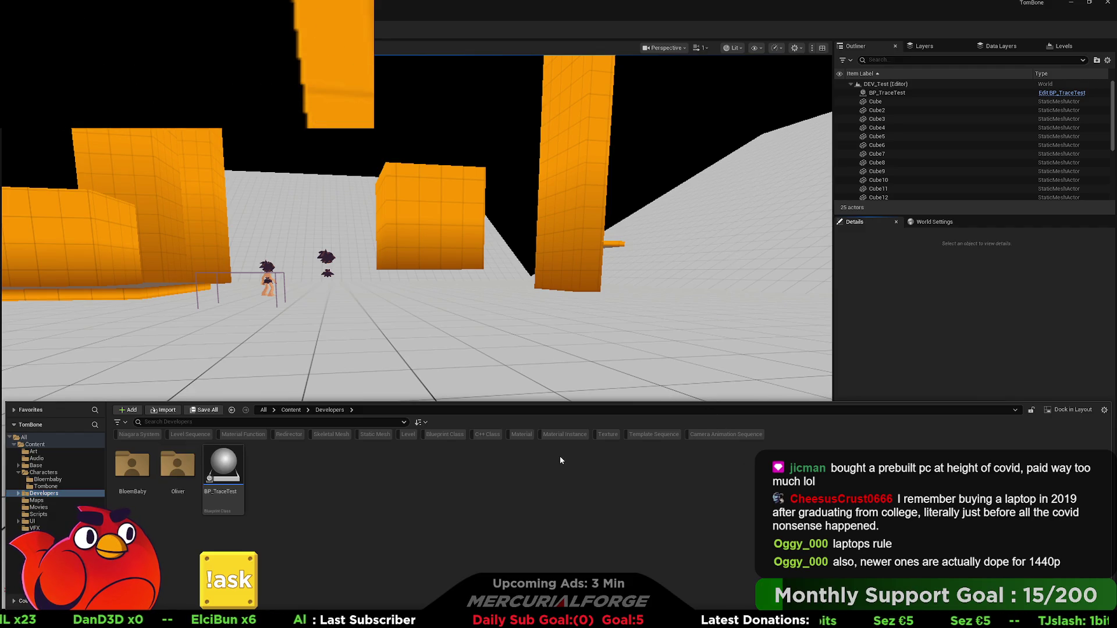
- Rename the BloemBaby asset in Characters > Bloembaby to T_BloemBaby
key("ctrl+space")
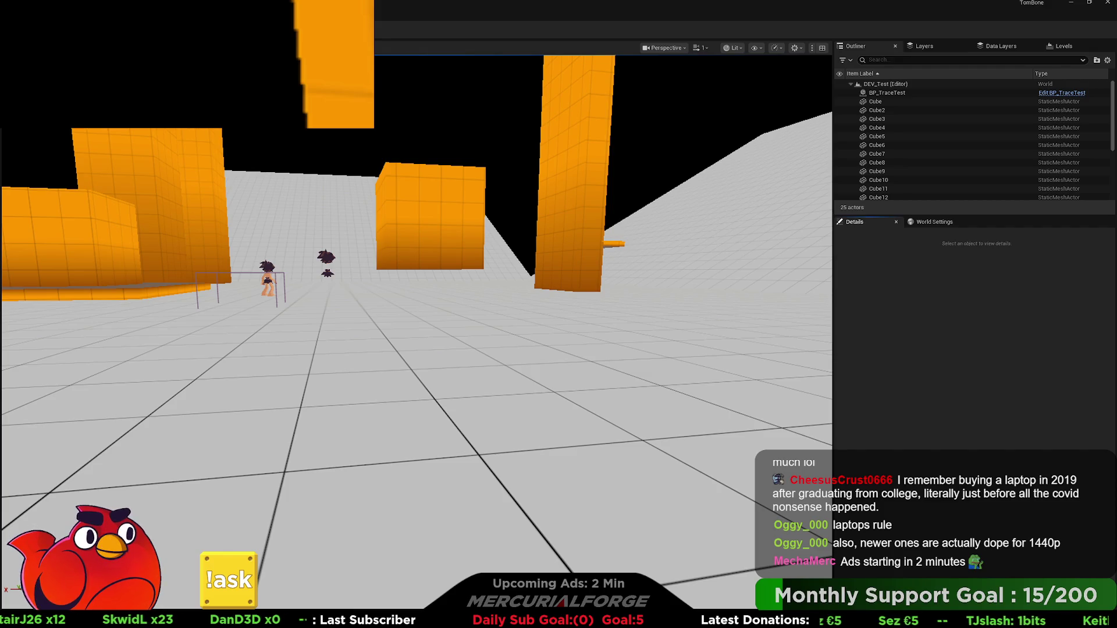
key("ctrl+space")
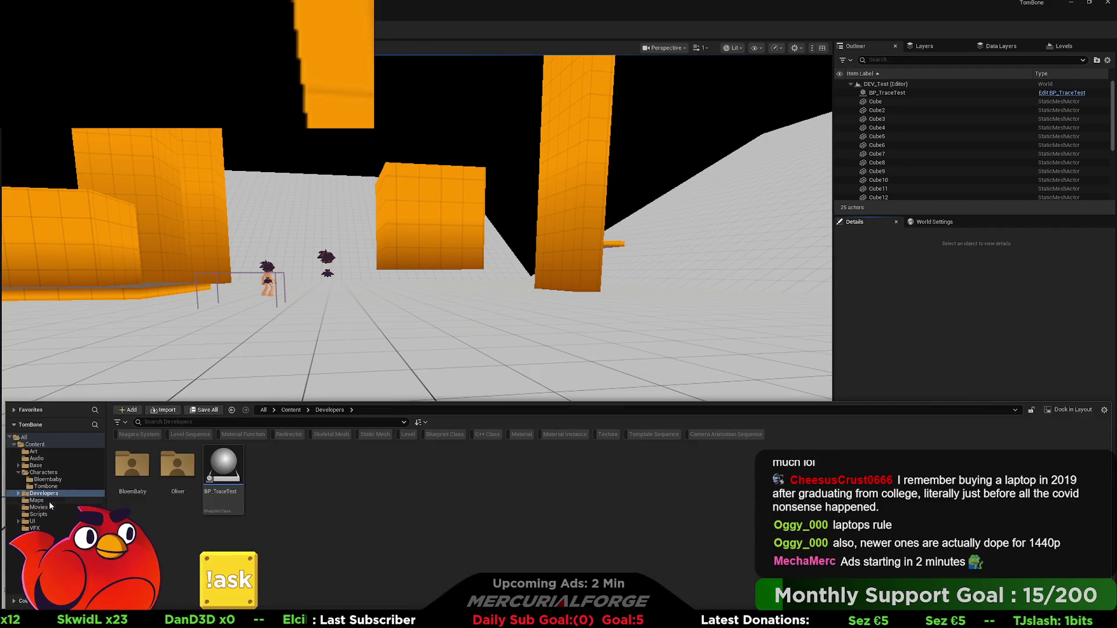
left_click(48, 479)
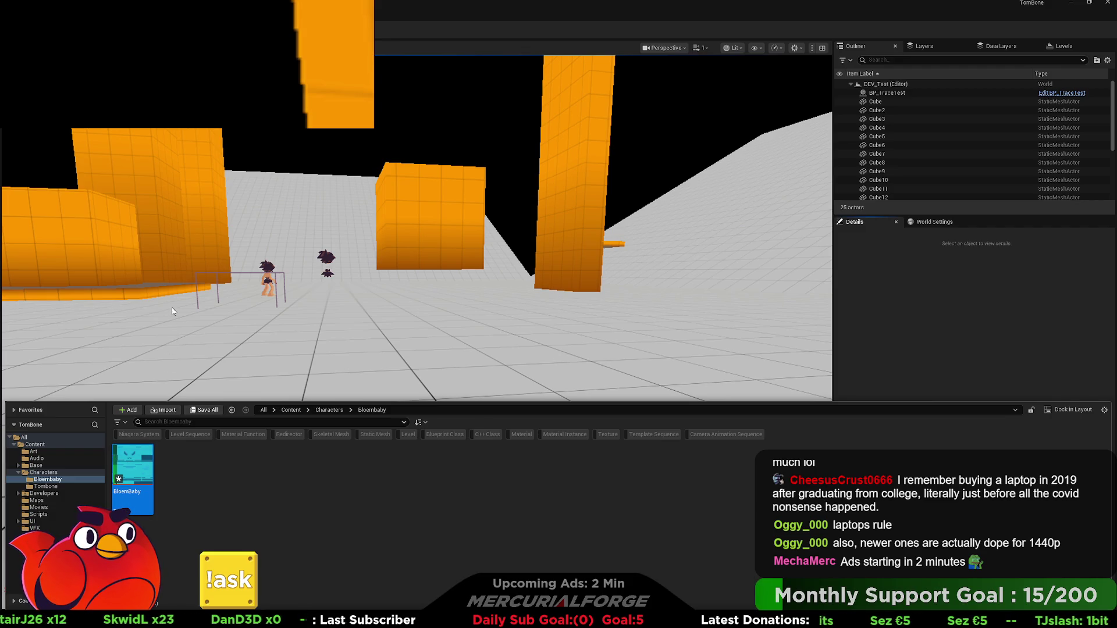
left_click(278, 315)
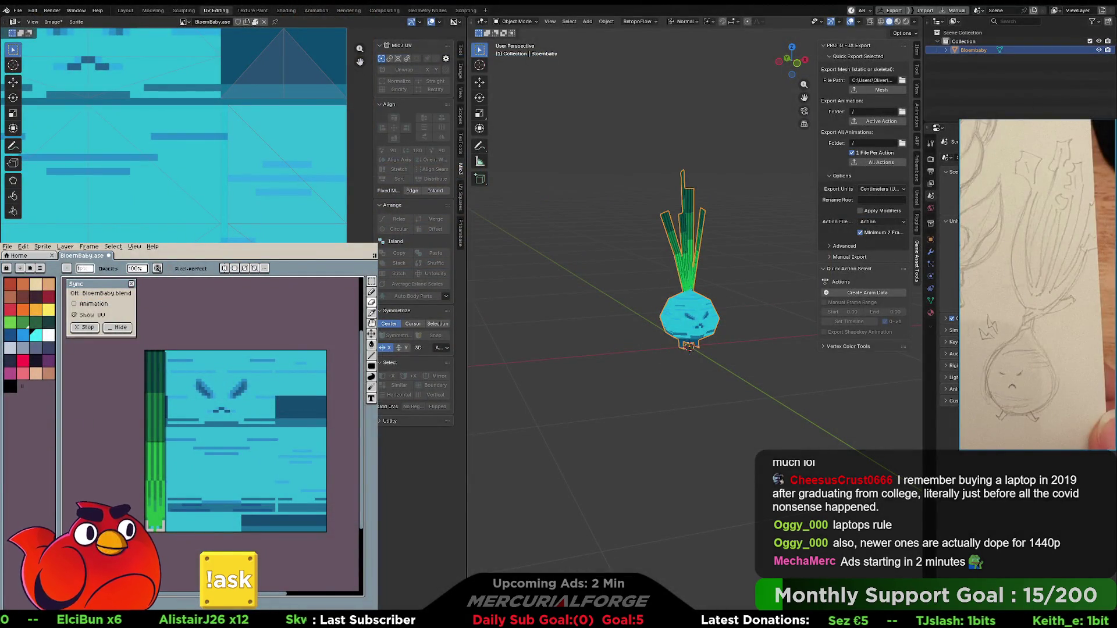
- Run the FBX Mesh quick export, dismiss the error report and retry it
left_click(879, 89)
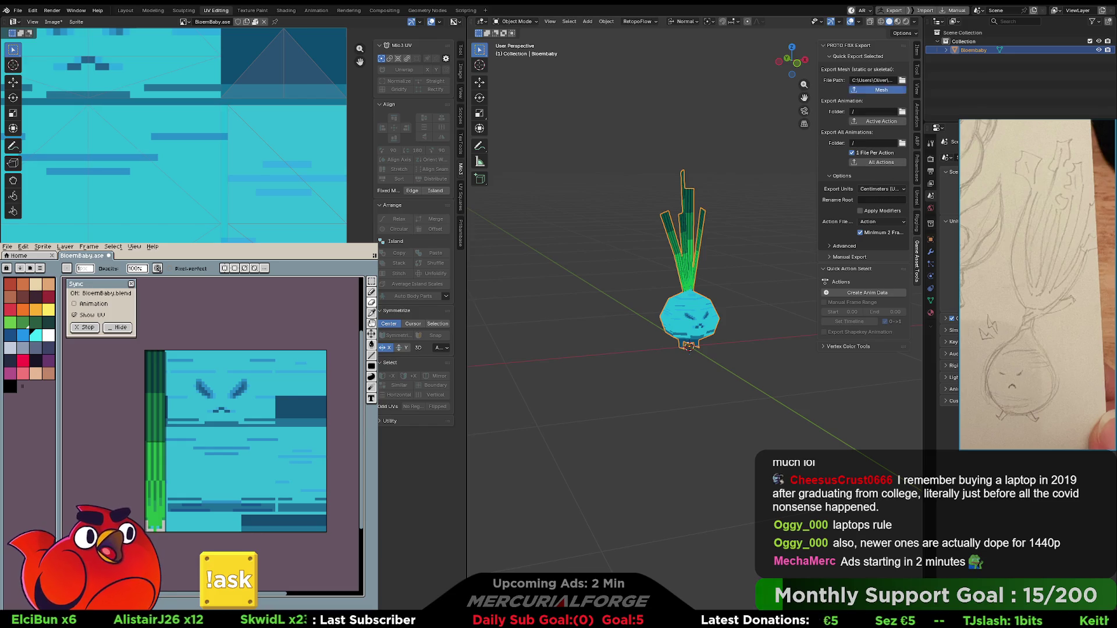
left_click(721, 290)
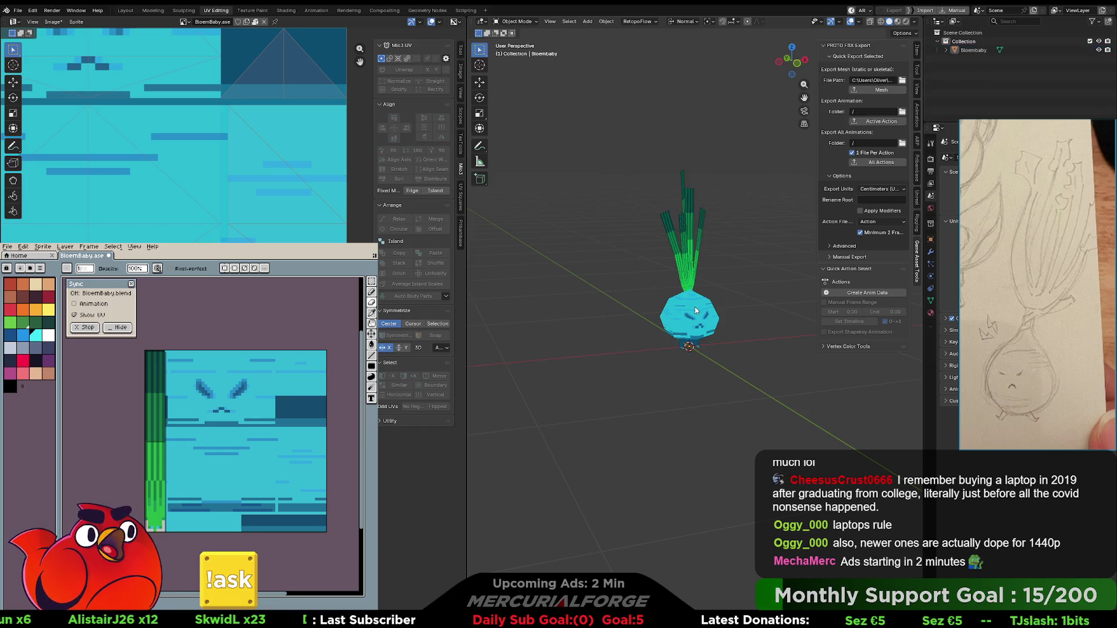
left_click(695, 306)
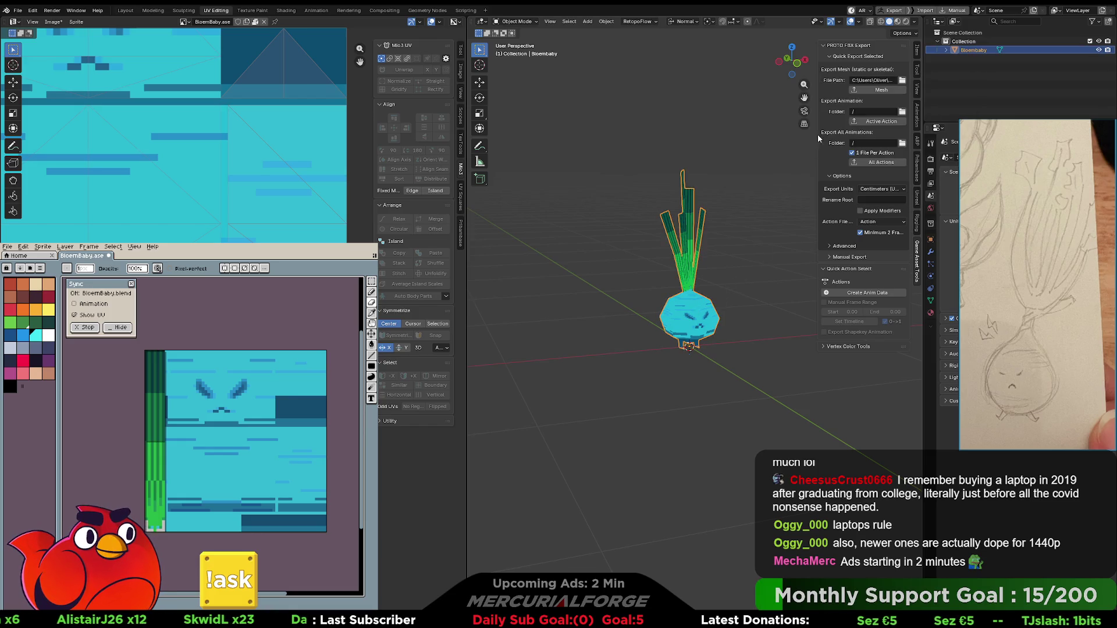
left_click(881, 90)
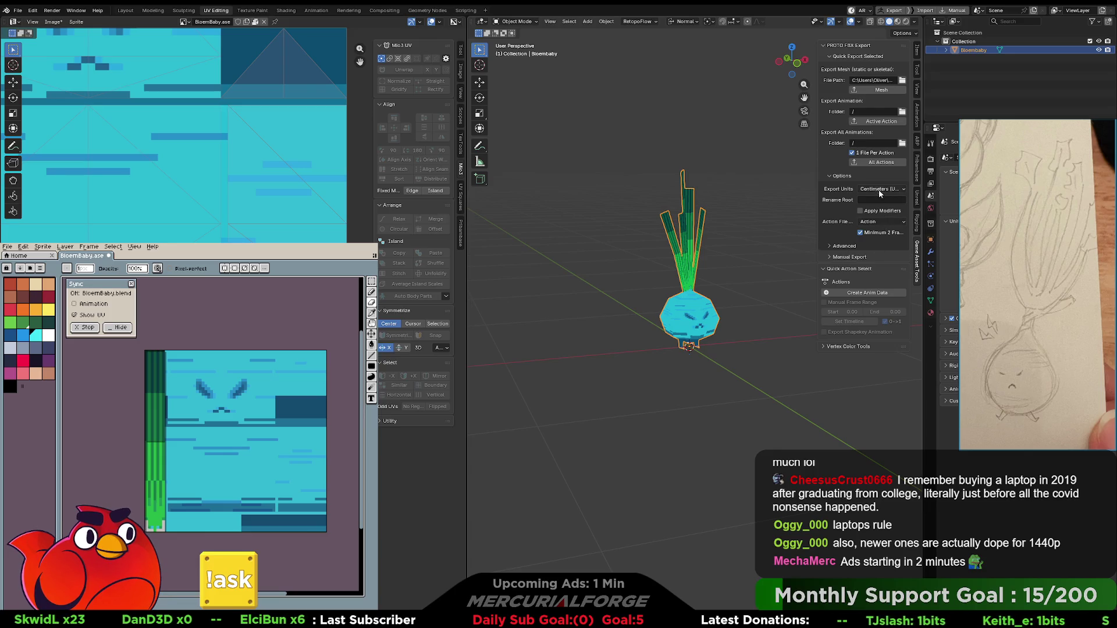
- Reselect only the Bloembaby onion and export it as an FBX mesh again
left_click(761, 300)
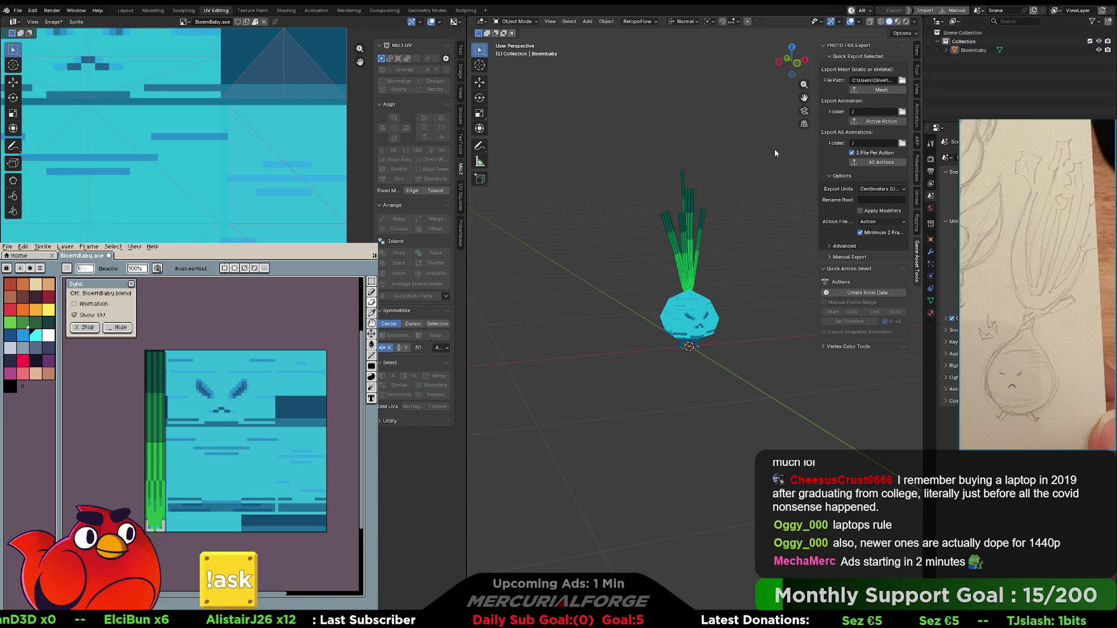
left_click(700, 237)
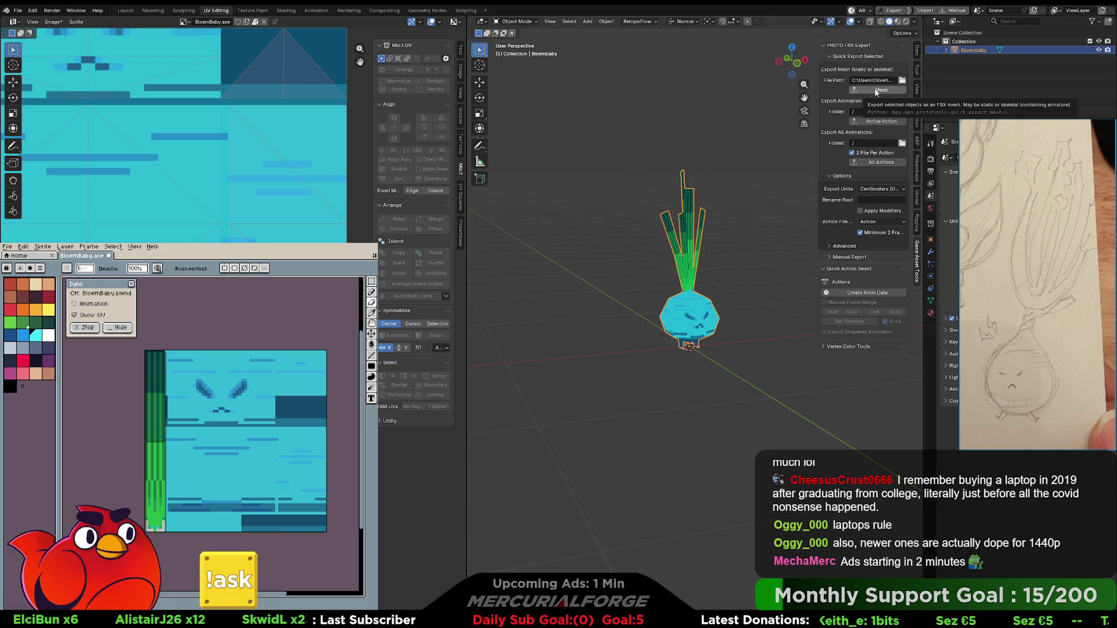
left_click(876, 90)
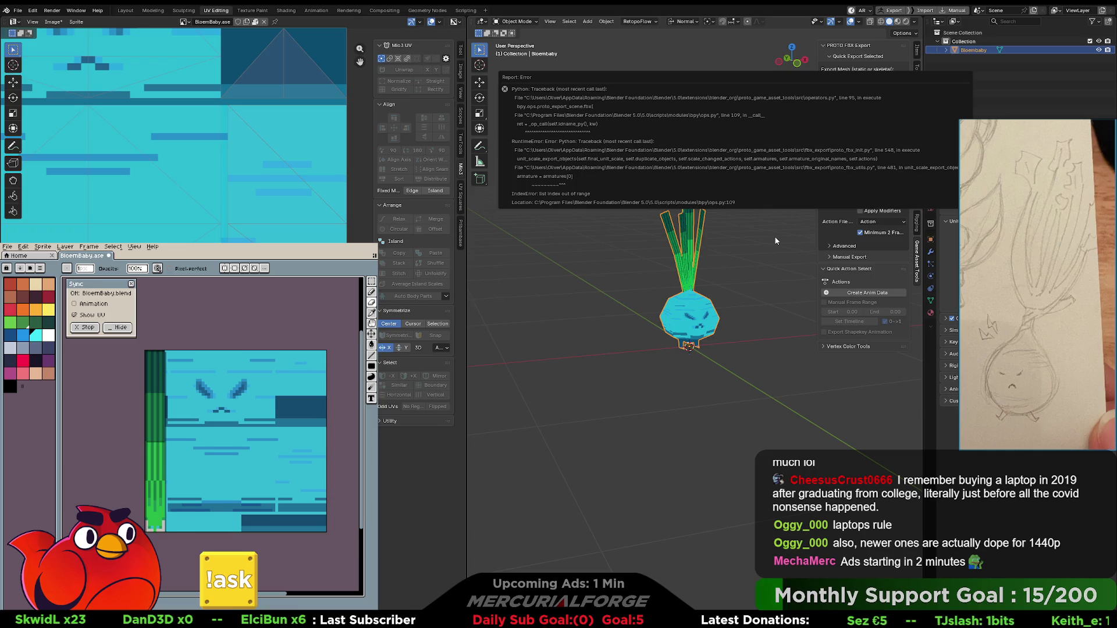
- Export the Bloembaby mesh as FBX with Quick Export Selected > Mesh
left_click(931, 276)
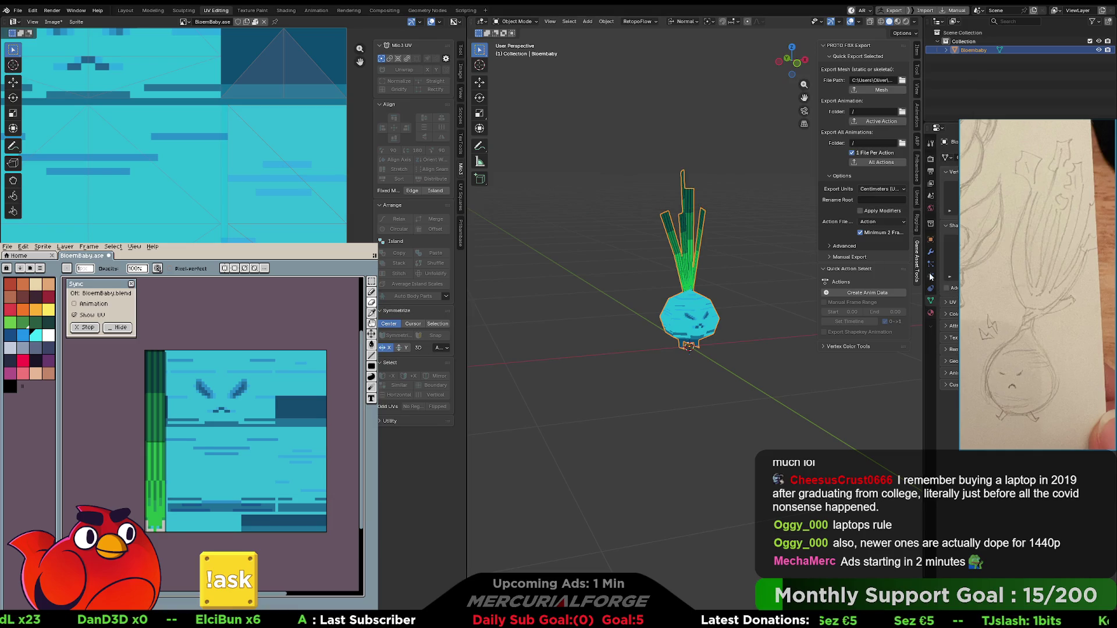
left_click(879, 90)
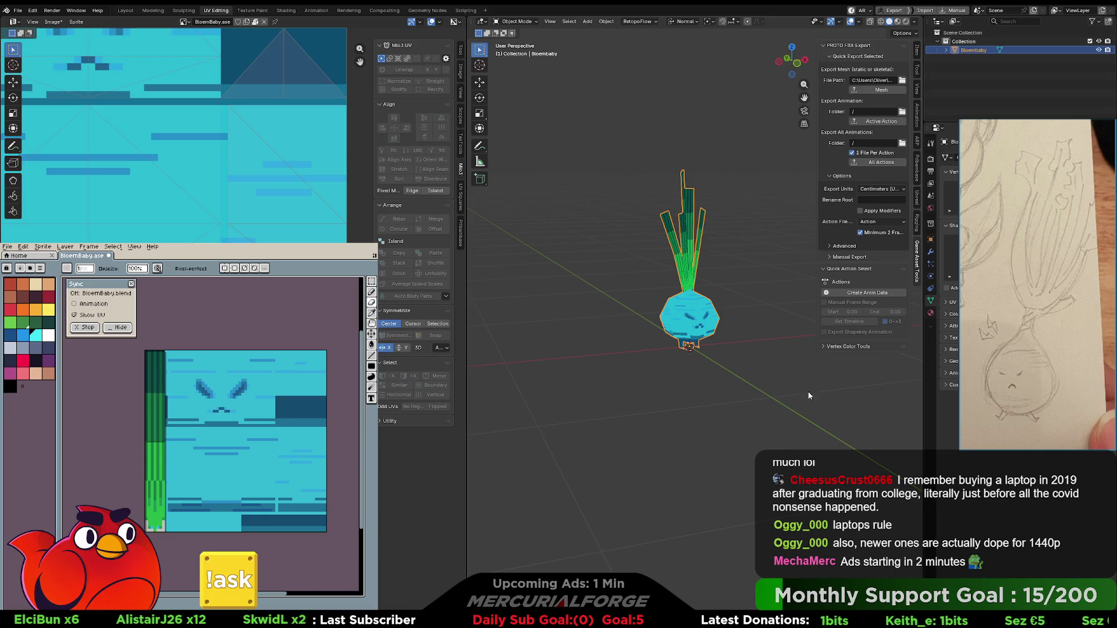
left_click(874, 91)
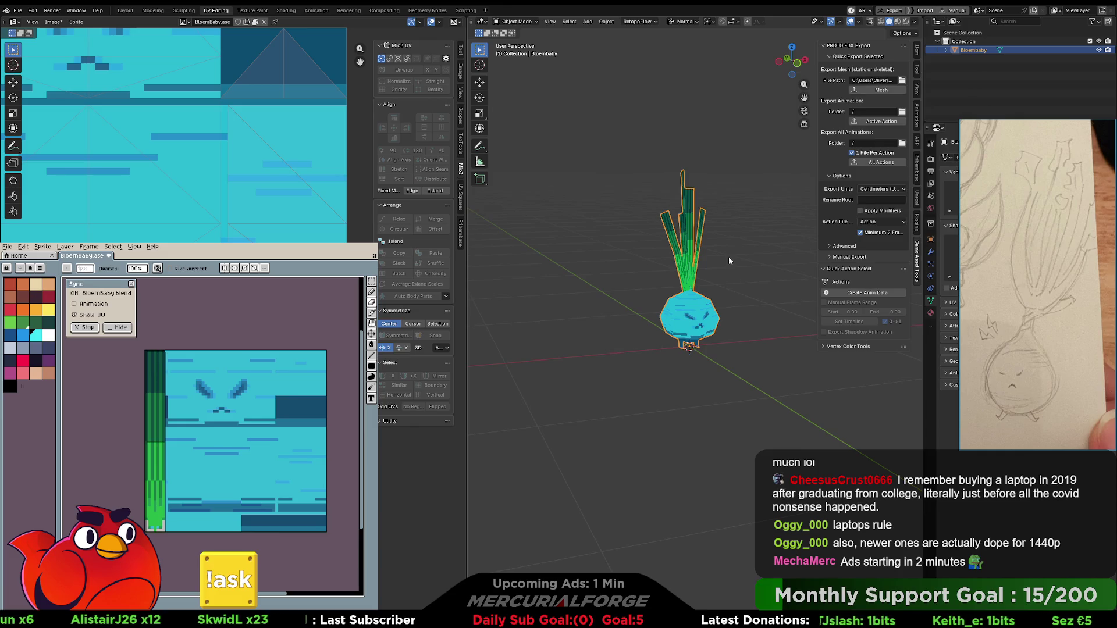
key("q")
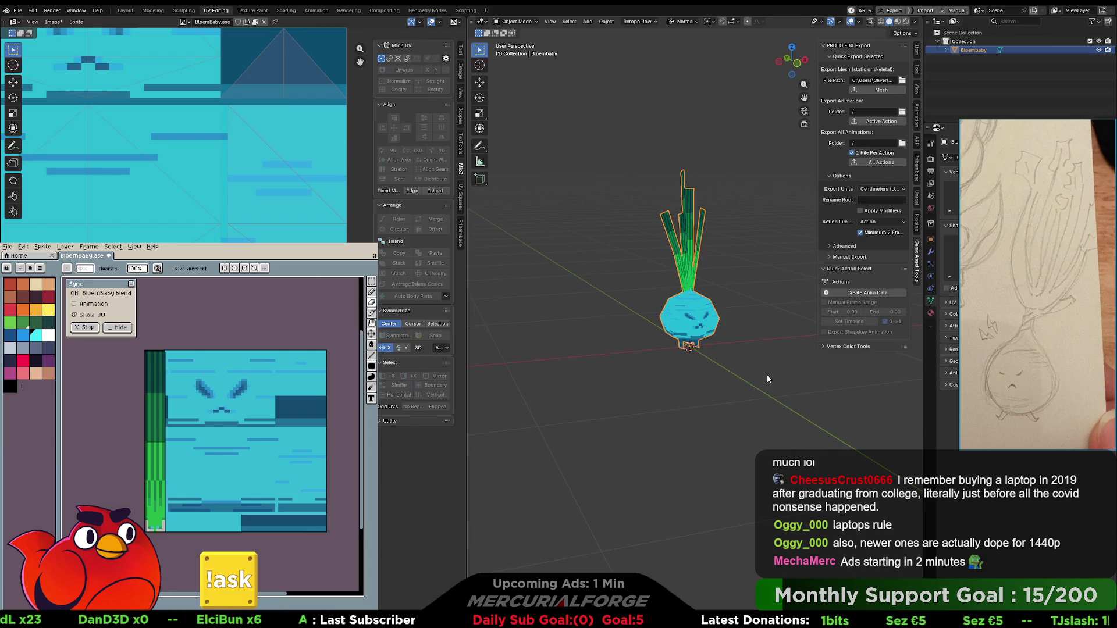
key("alt+Tab")
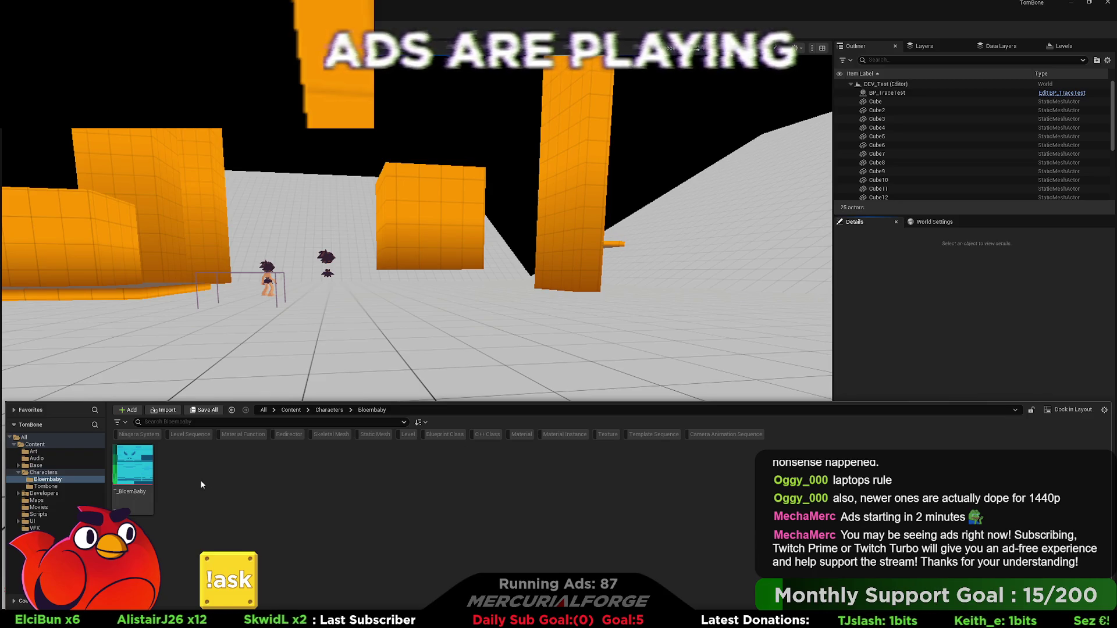
- Browse the imported Developers > BloemBaby folder and its subfolders, then return to Content
left_click(43, 493)
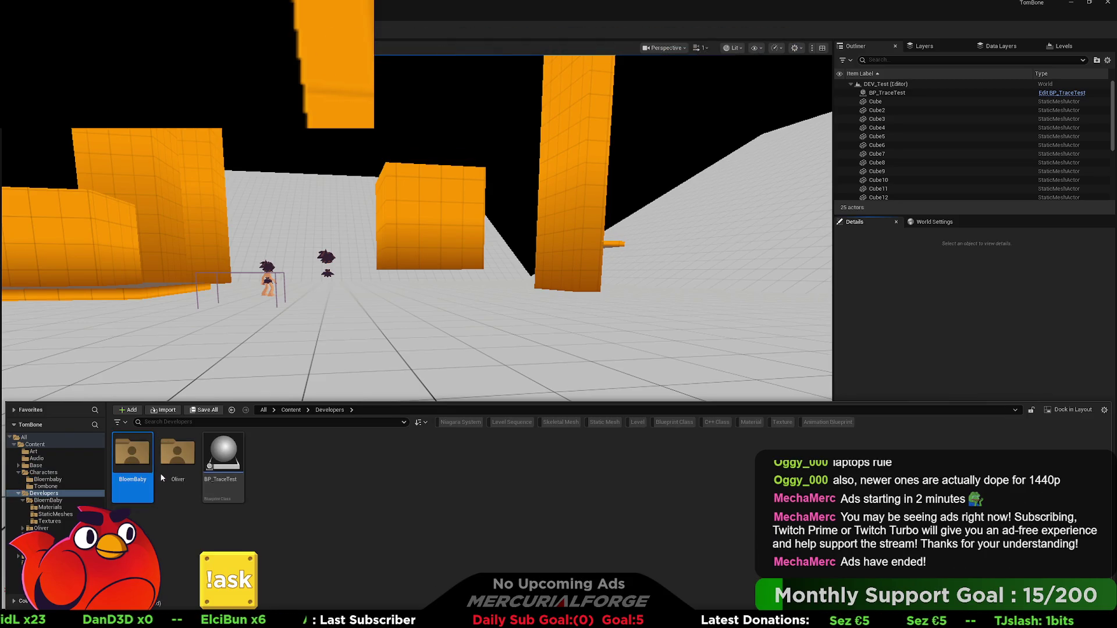
left_click(136, 498)
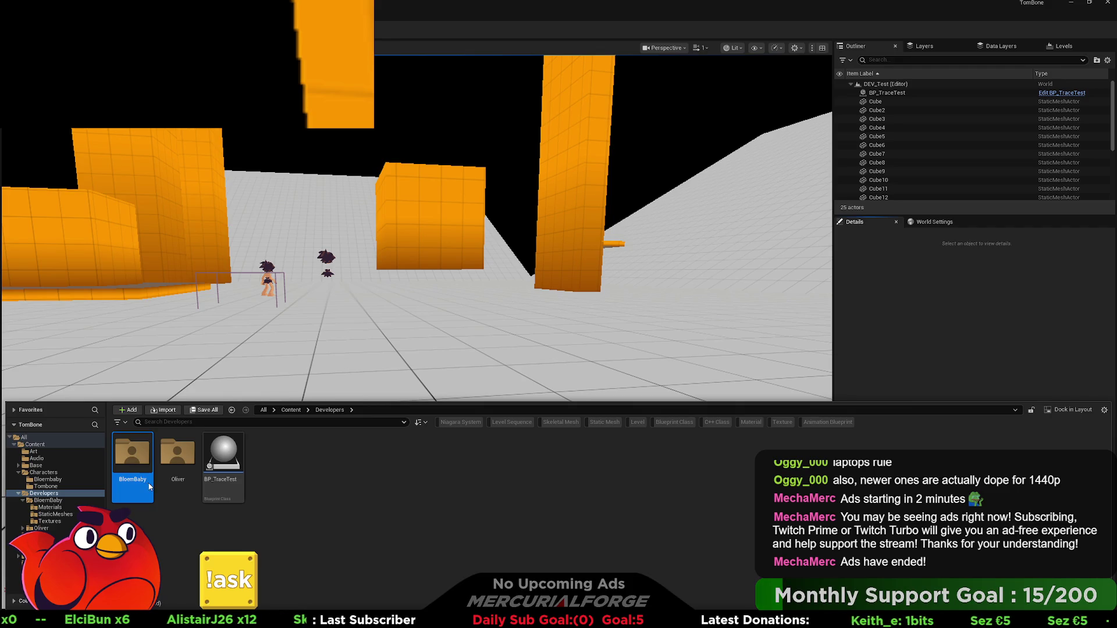
left_click(55, 502)
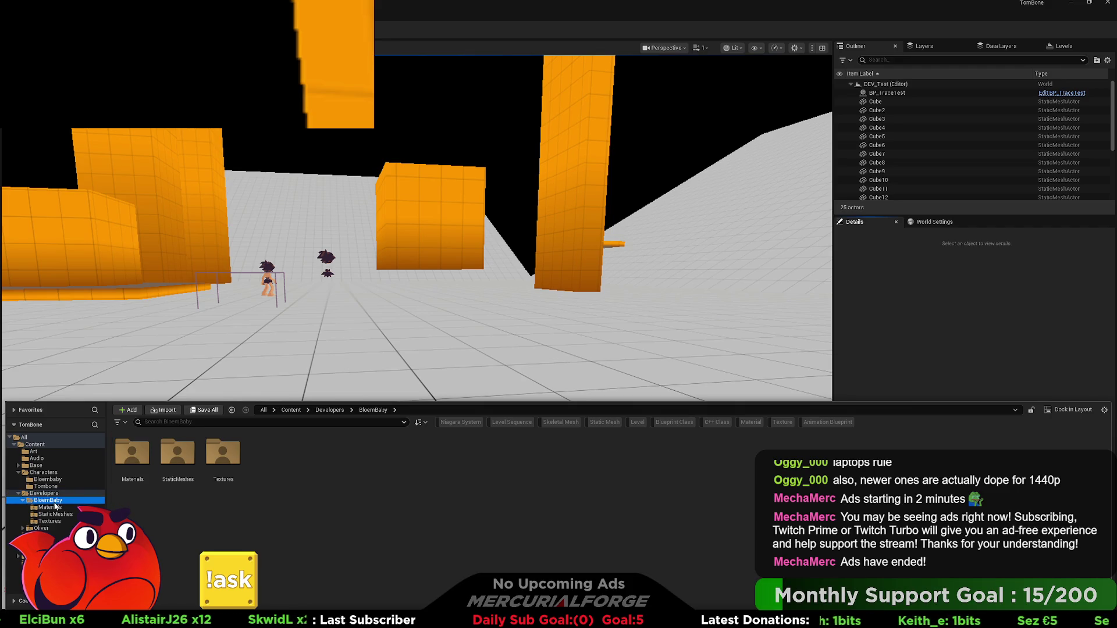
left_click(62, 493)
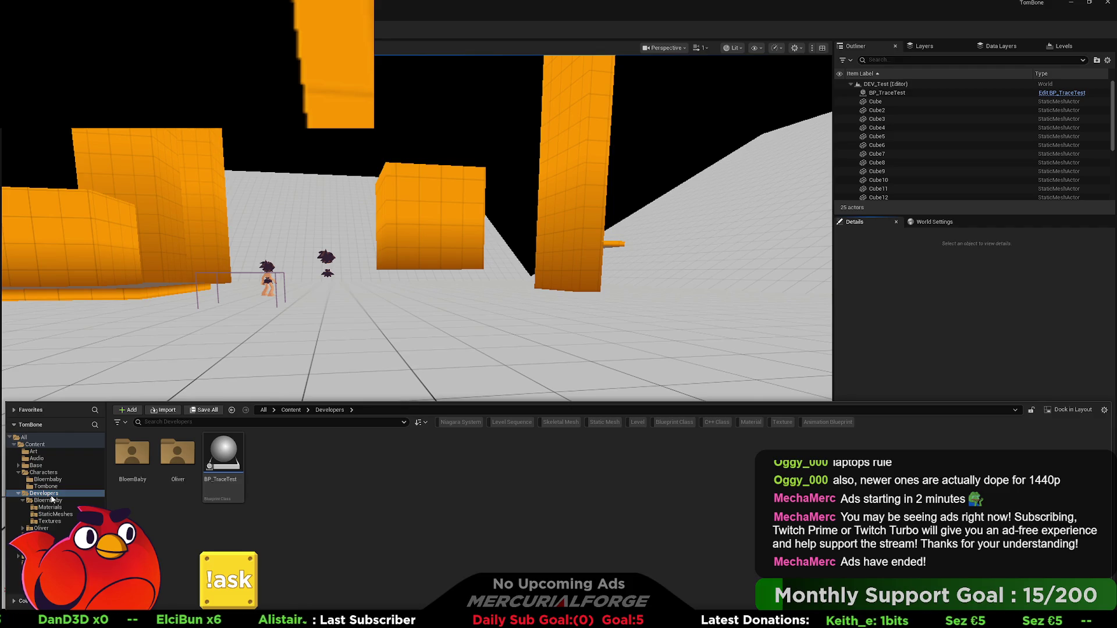
key("alt+Left")
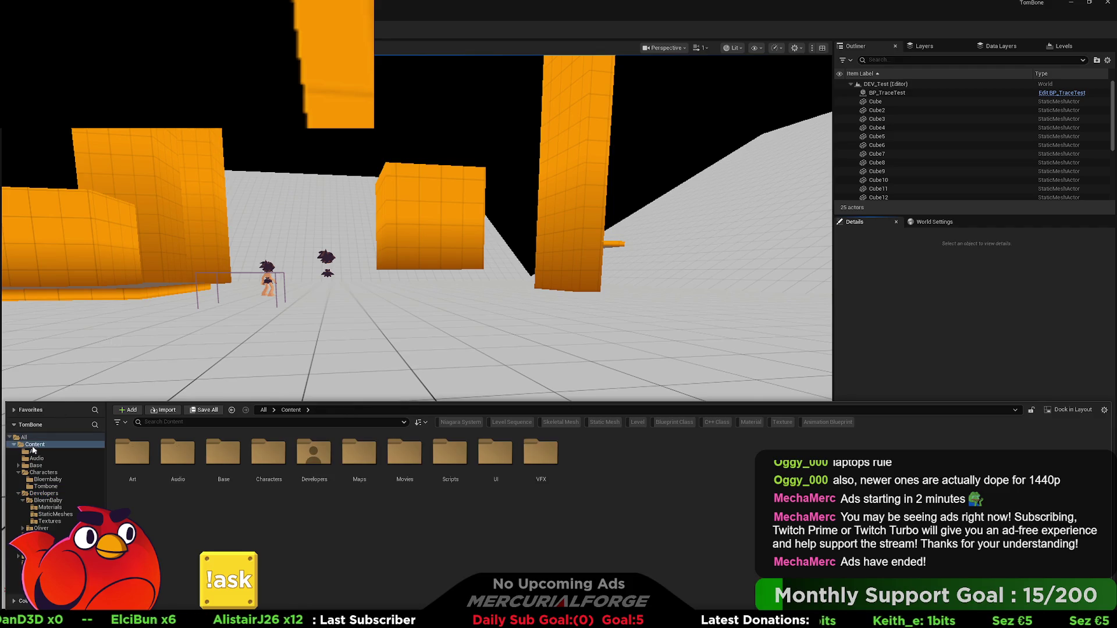
key("ctrl+space")
key("ctrl+space")
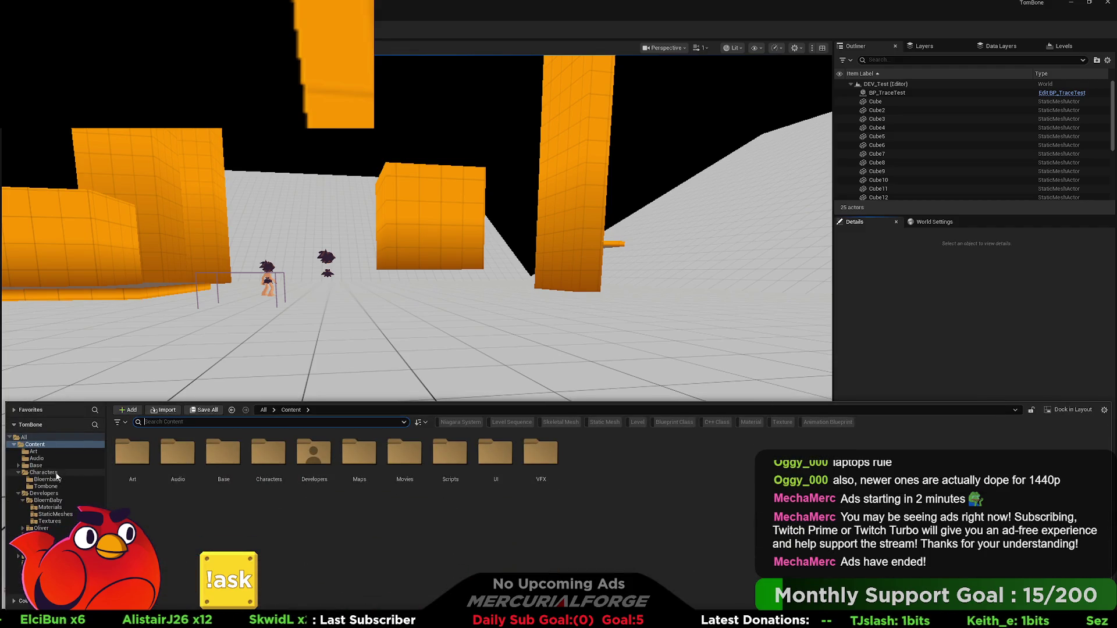
left_click(24, 438)
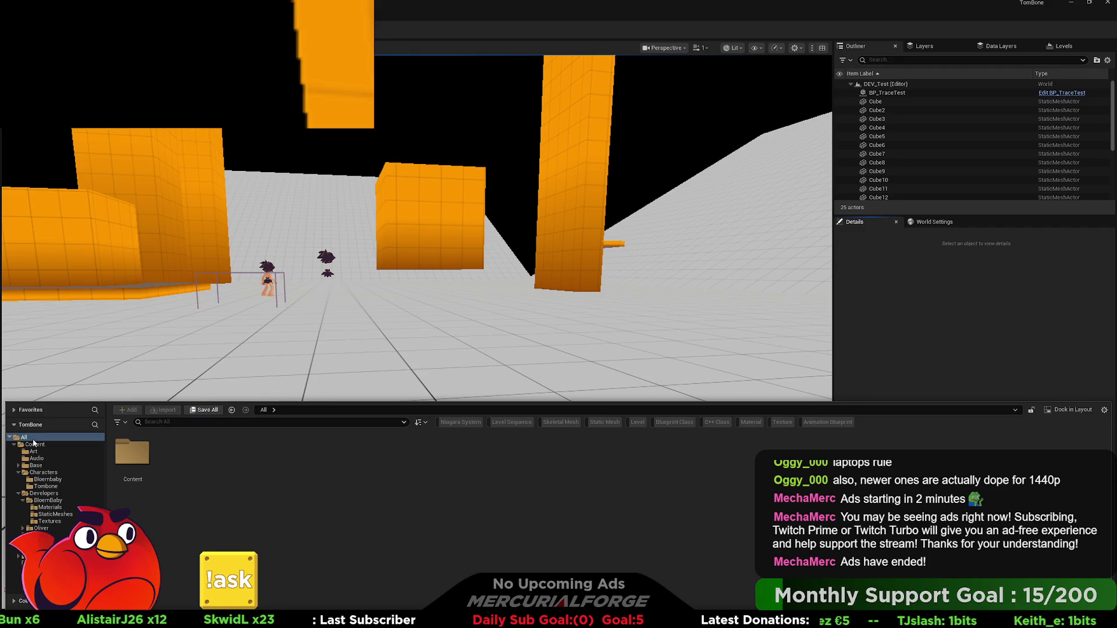
left_click(26, 445)
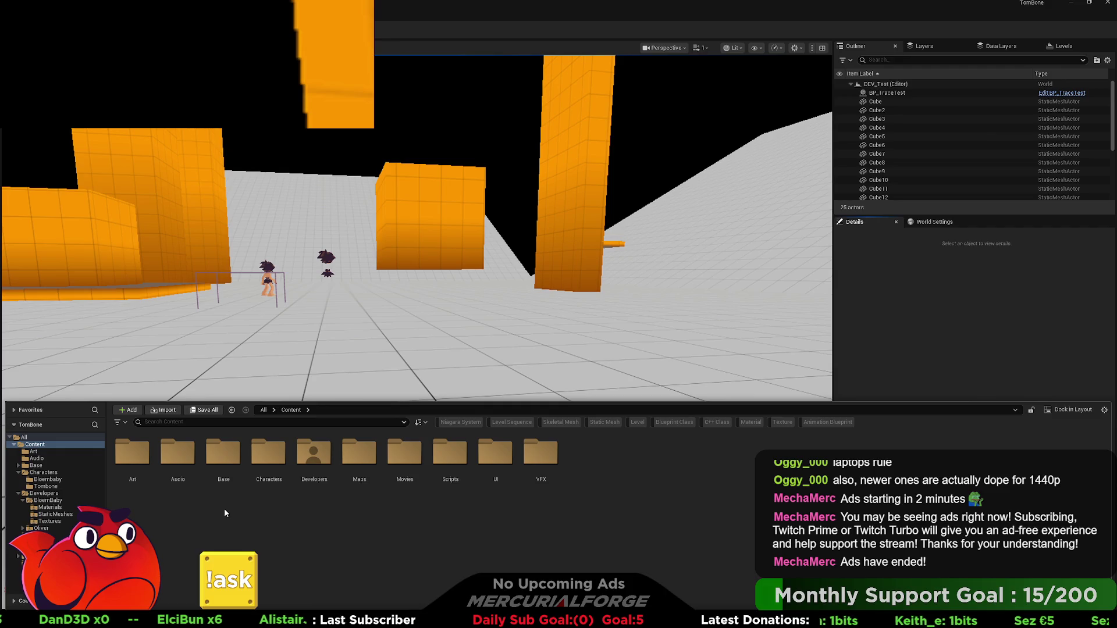
- Inspect the BloemBaby static mesh, then delete the duplicate BloemBaby1 texture from Textures
left_click(52, 514)
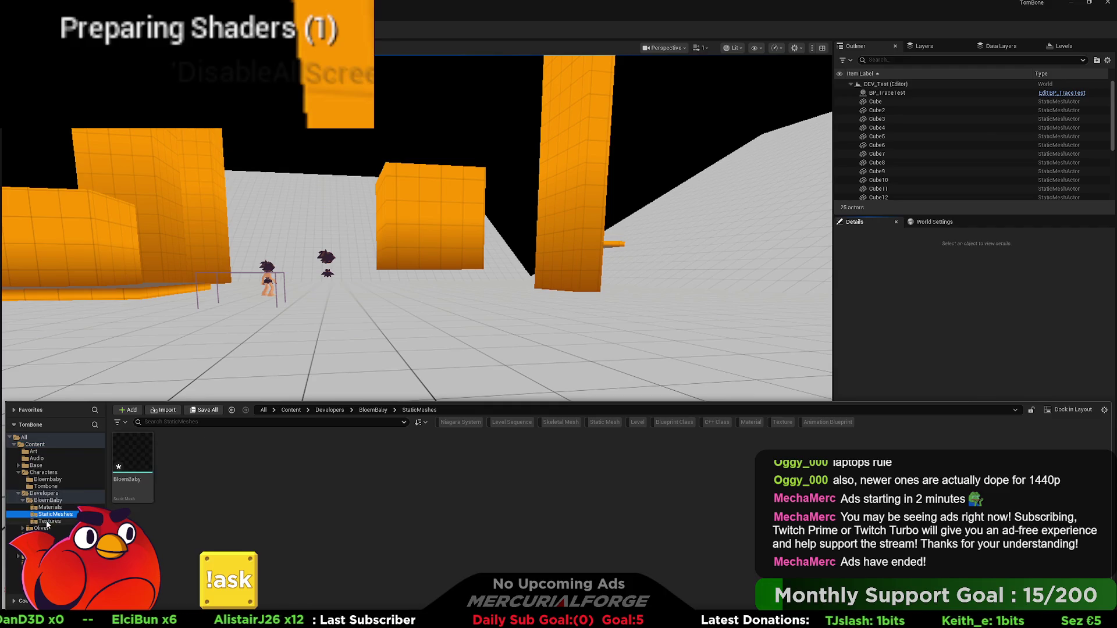
left_click(140, 492)
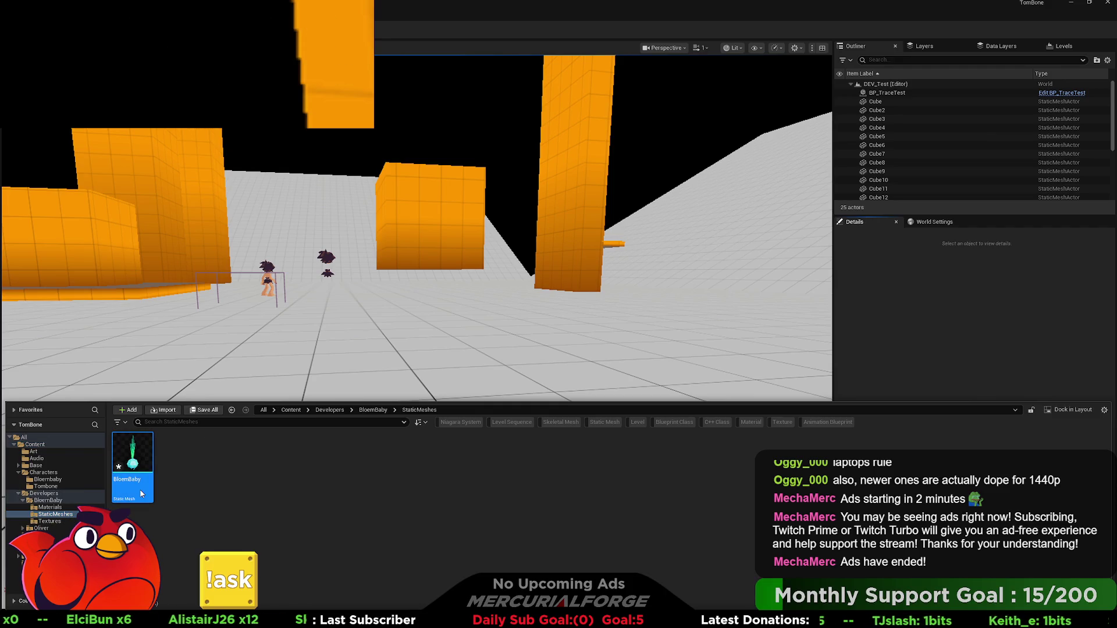
key("ctrl+space")
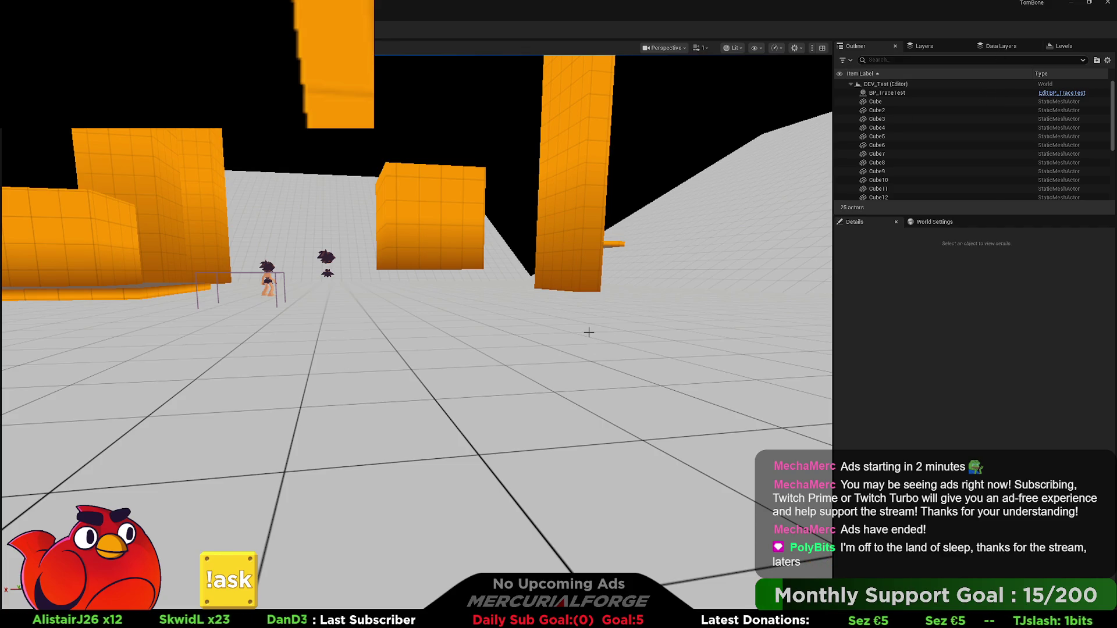
key("ctrl+space")
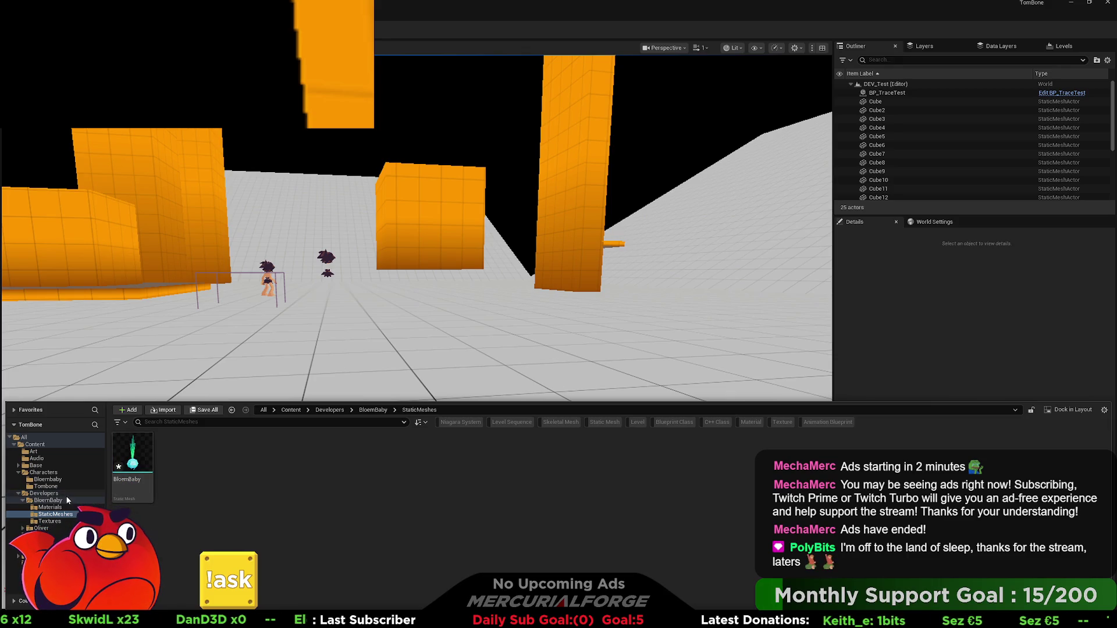
left_click(61, 501)
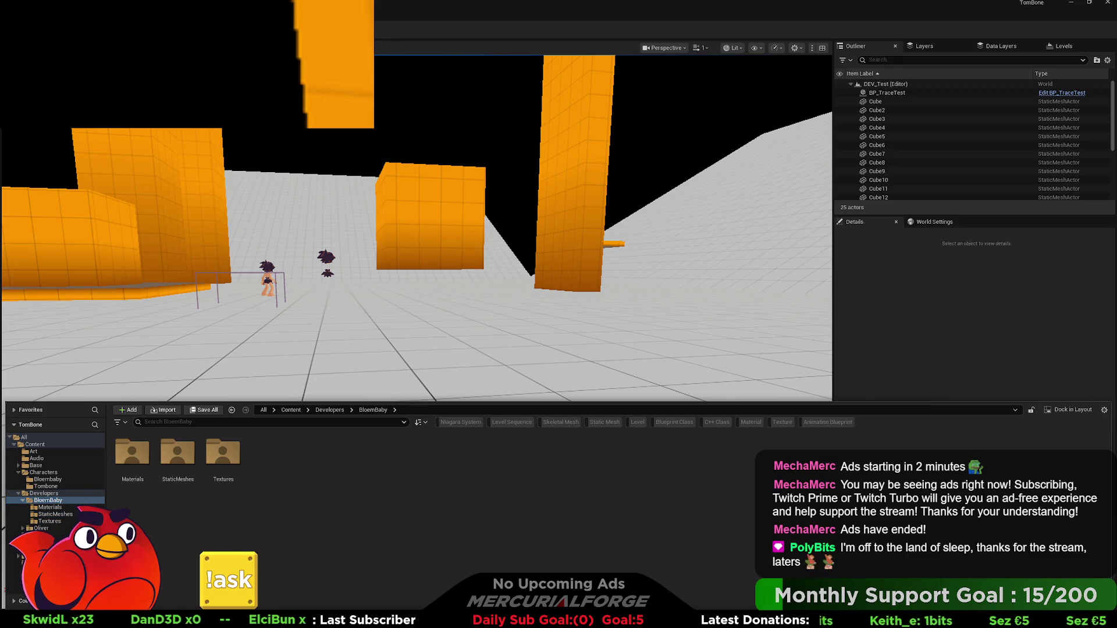
left_click(53, 522)
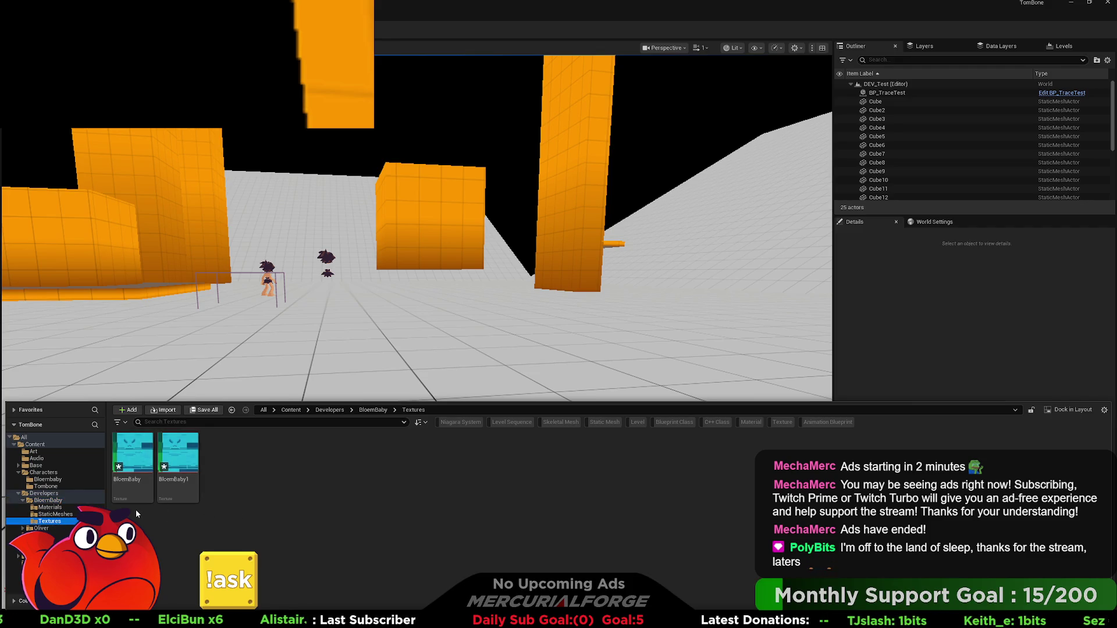
left_click(178, 464)
key("Delete")
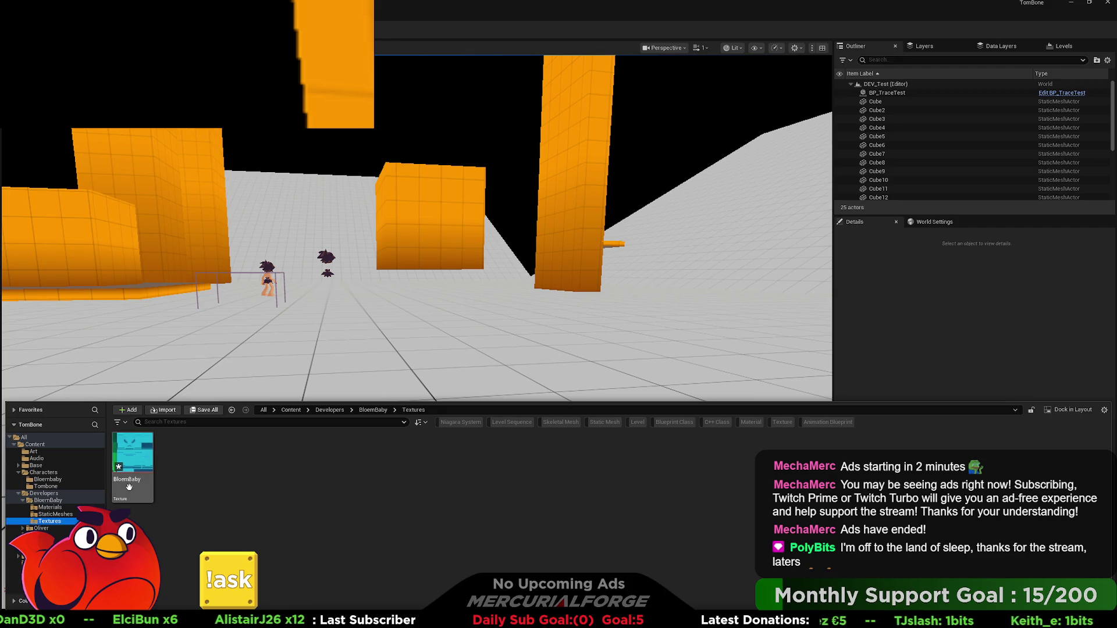
- Check the StaticMeshes and Materials folders, then go to Characters > Bloembaby
left_click(55, 514)
left_click(50, 507)
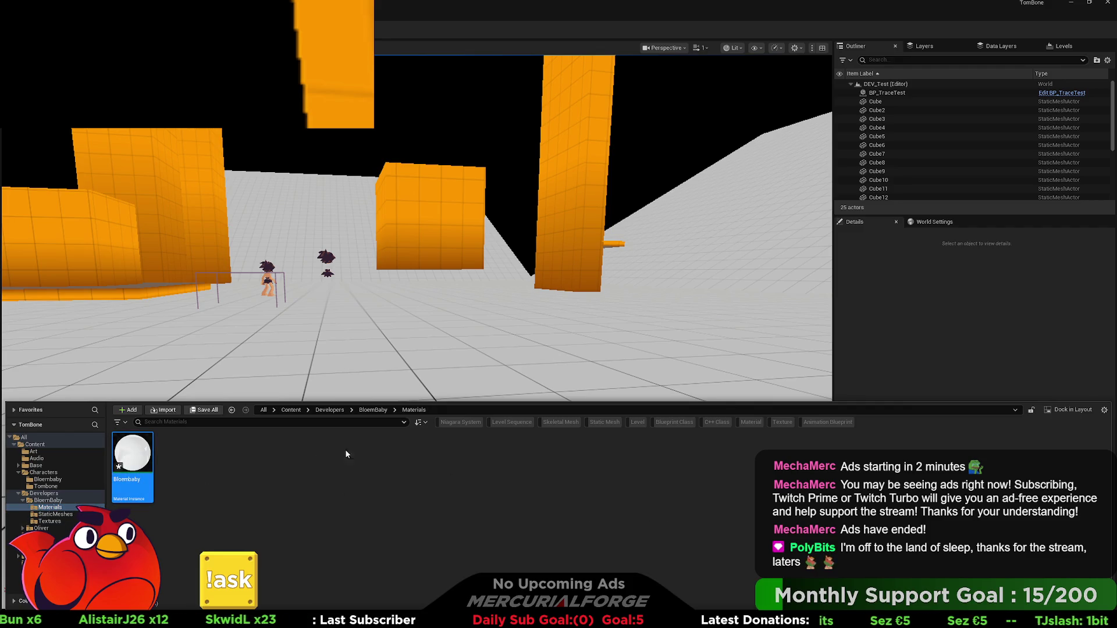
left_click(48, 500)
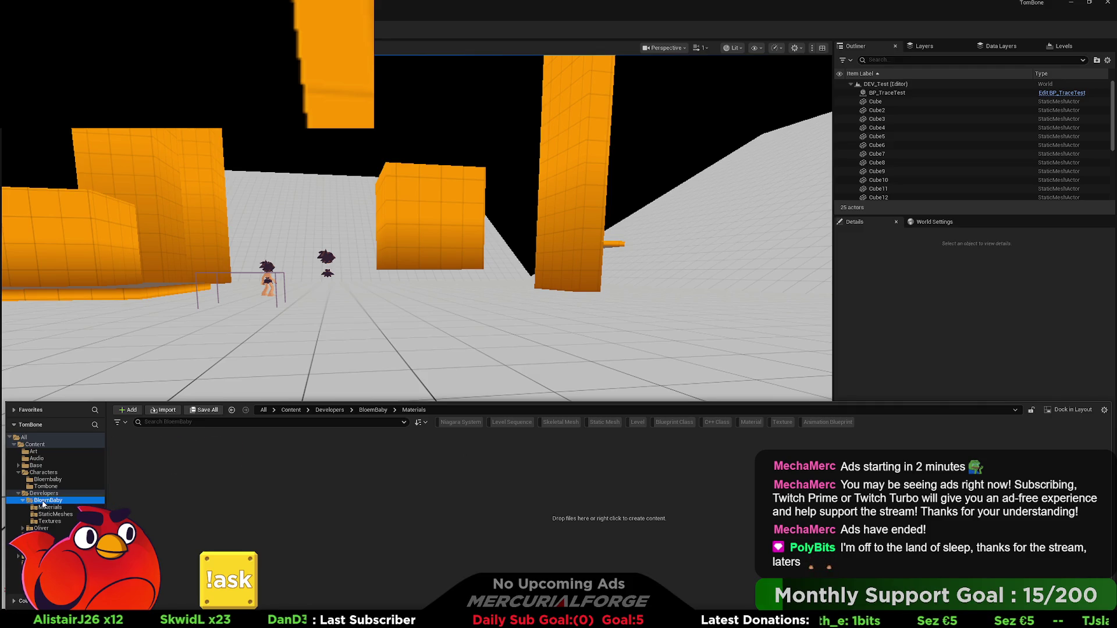
left_click(43, 473)
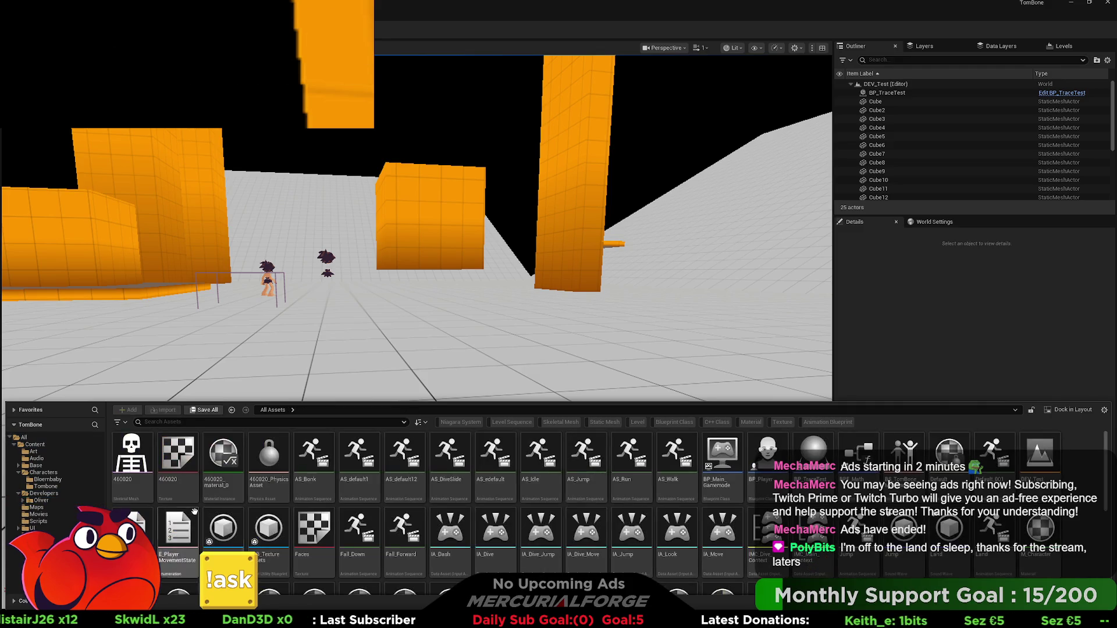
- Review the T_BloemBaby texture in Content > Characters > Bloembaby, glancing at Tombone
left_click(48, 480)
left_click(216, 483)
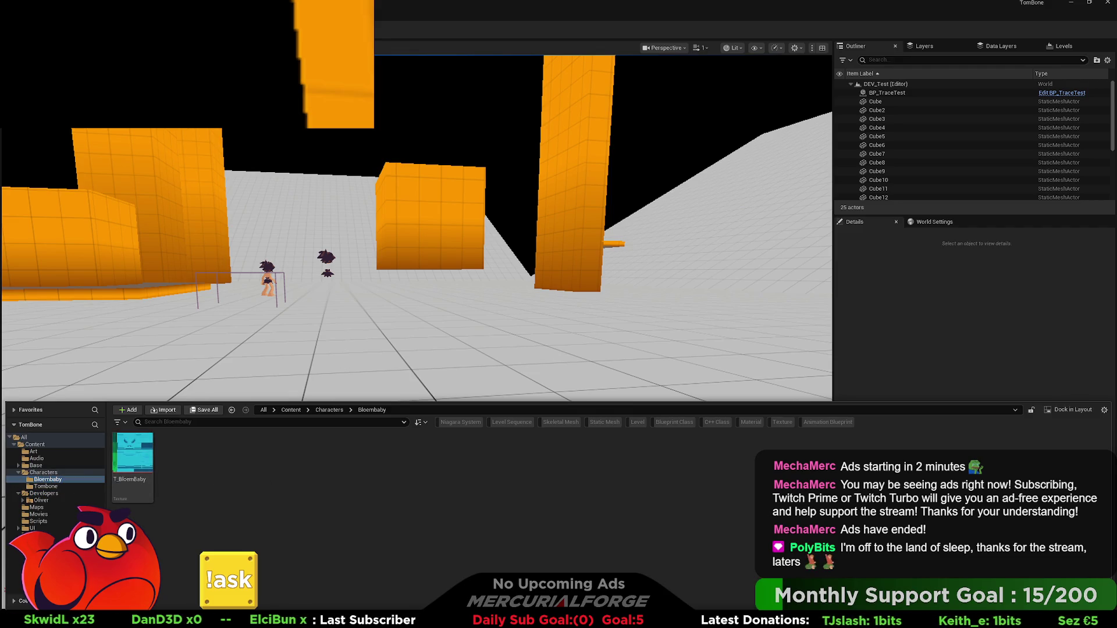
left_click(652, 455)
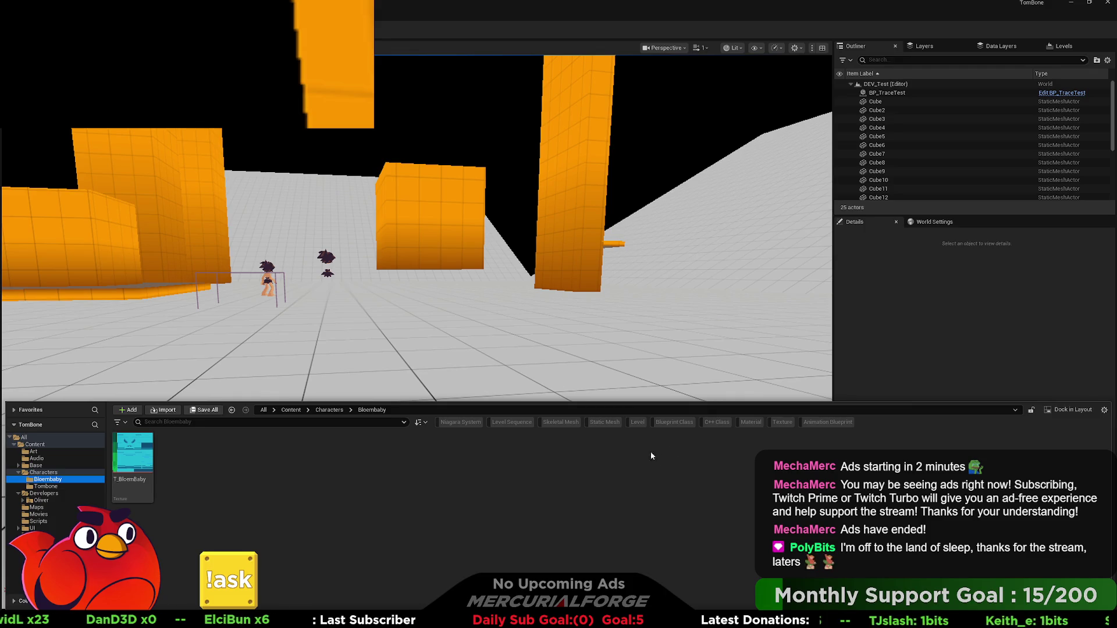
left_click(223, 488)
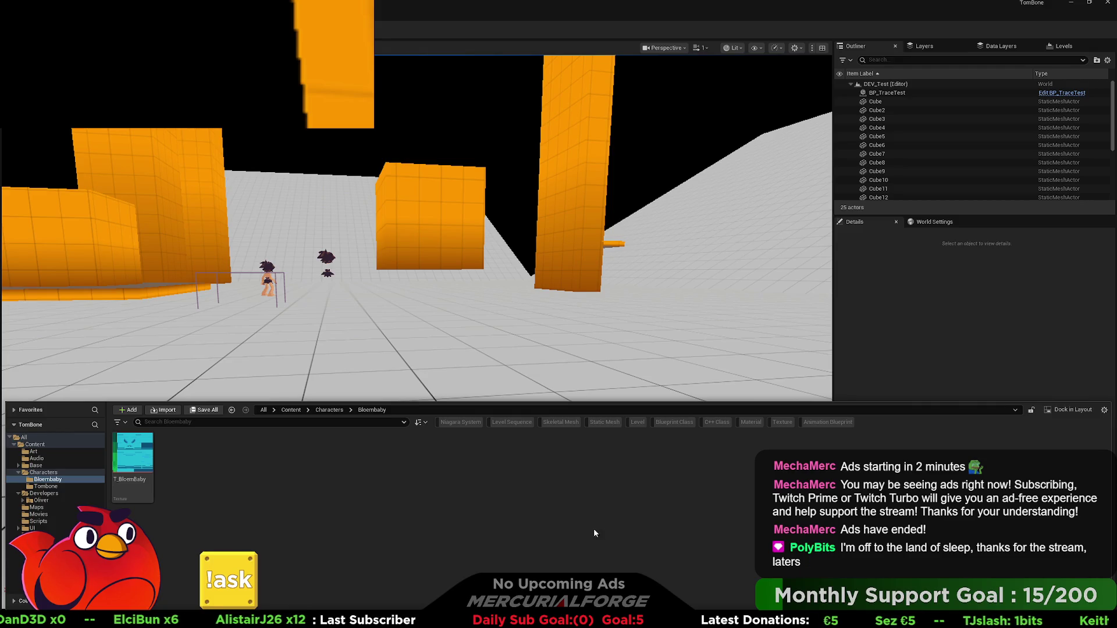
left_click(46, 487)
left_click(49, 479)
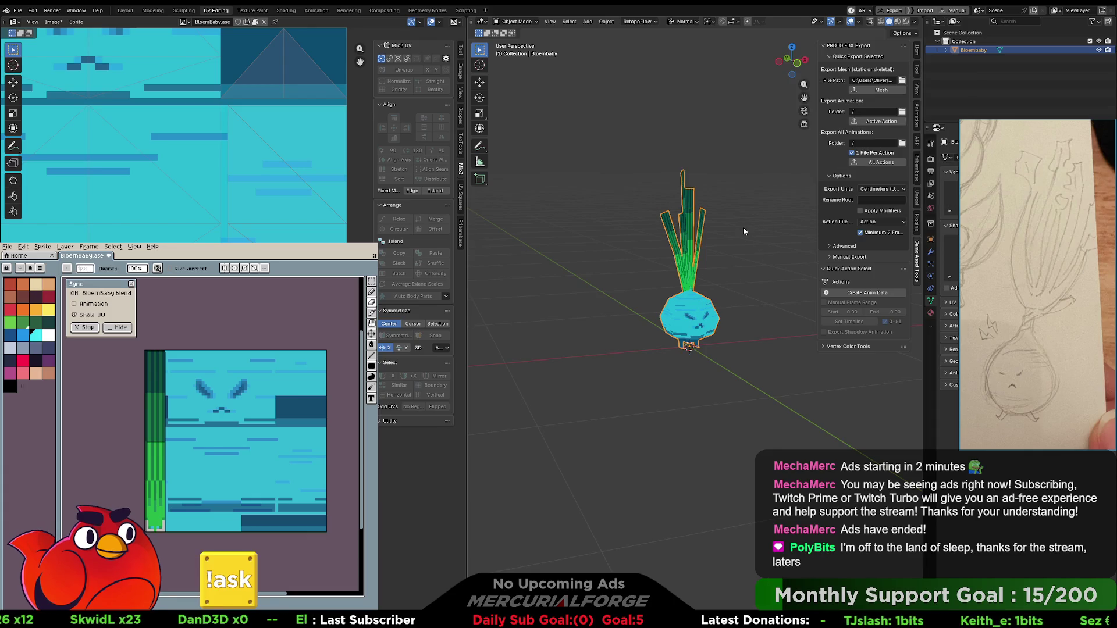
- Choose None (Unity) as the Export Units in the Game Asset Tools FBX settings
left_click(888, 188)
left_click(884, 201)
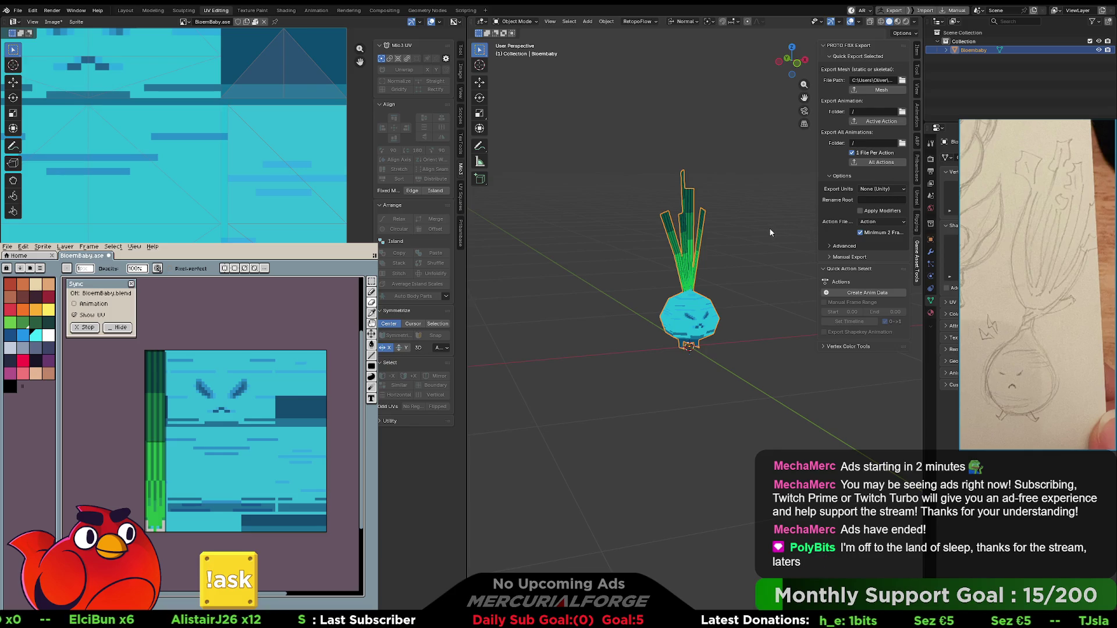
left_click(917, 51)
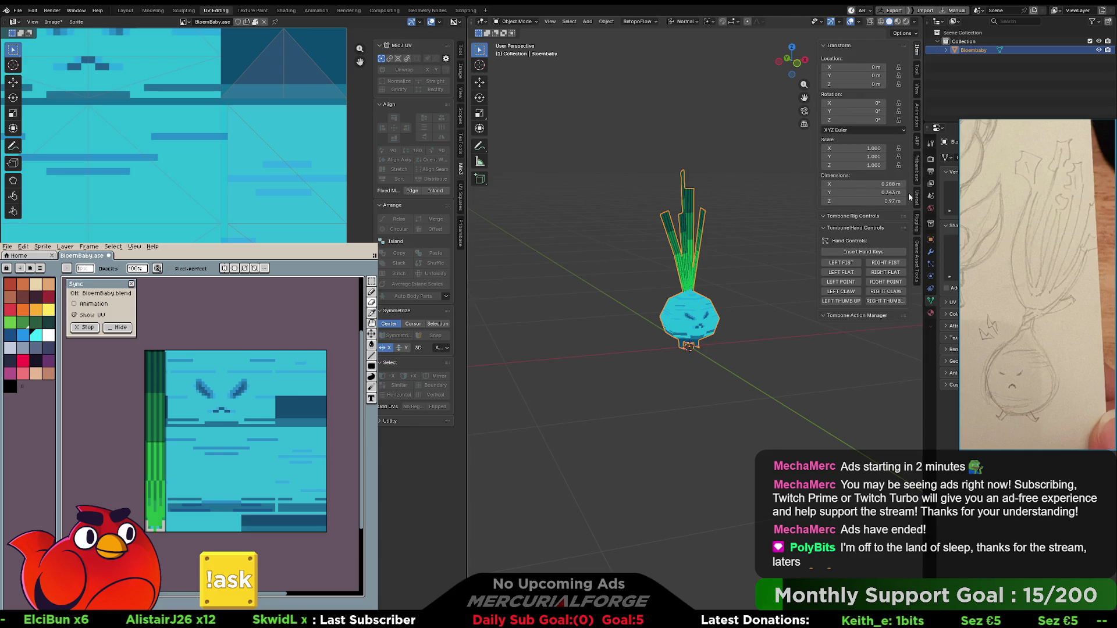
left_click(917, 252)
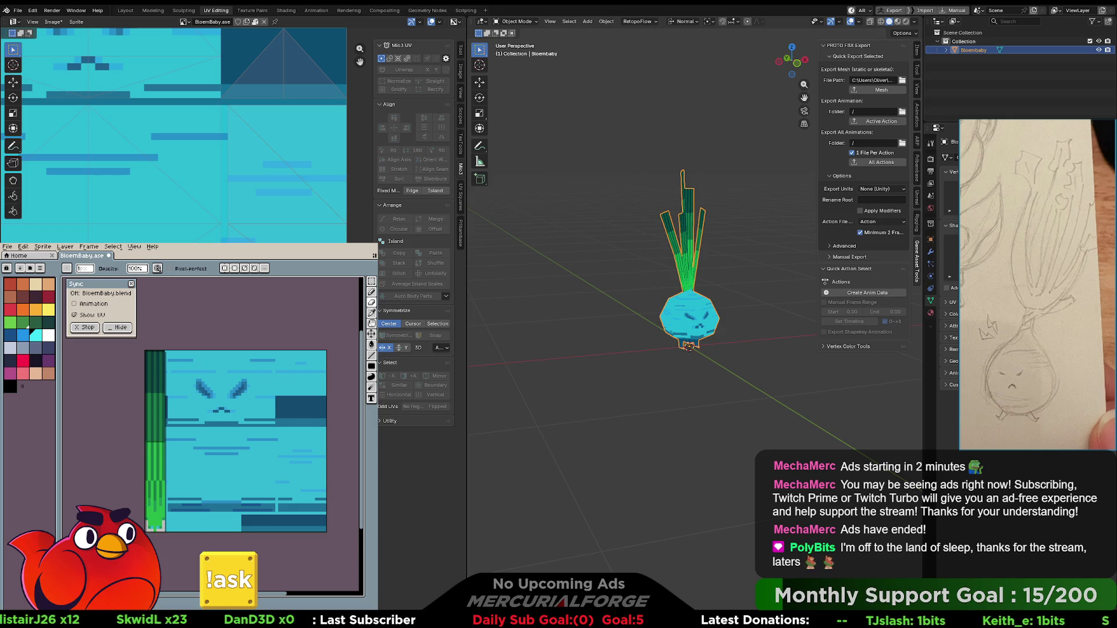
key("alt+Tab")
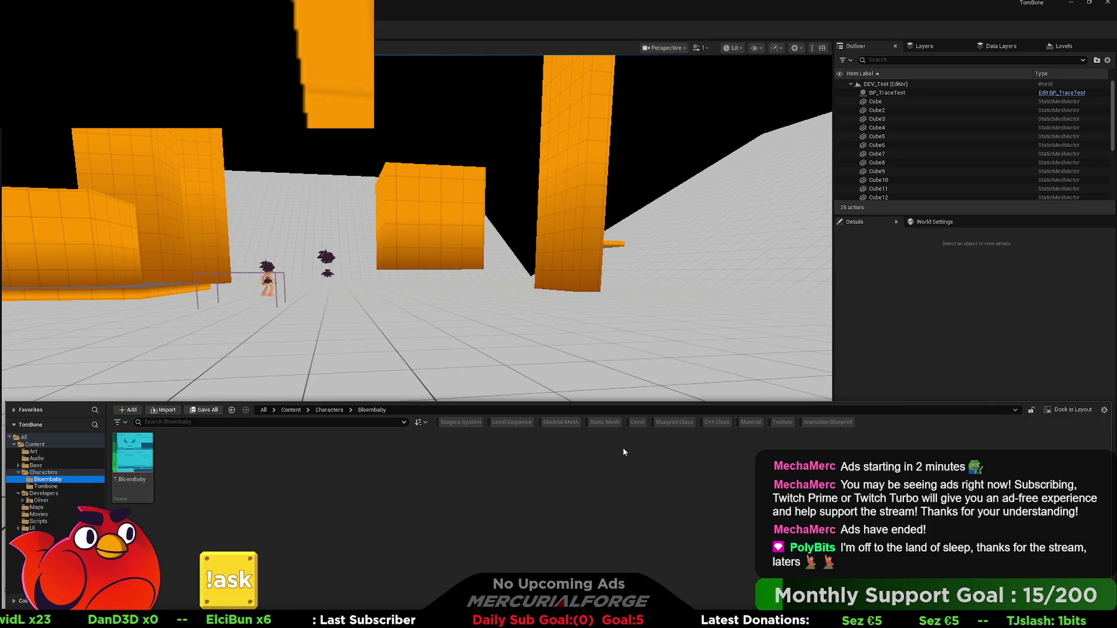
- Focus the Characters/Bloembaby asset area in the Content Browser, leaving its contents unchanged
left_click(221, 478)
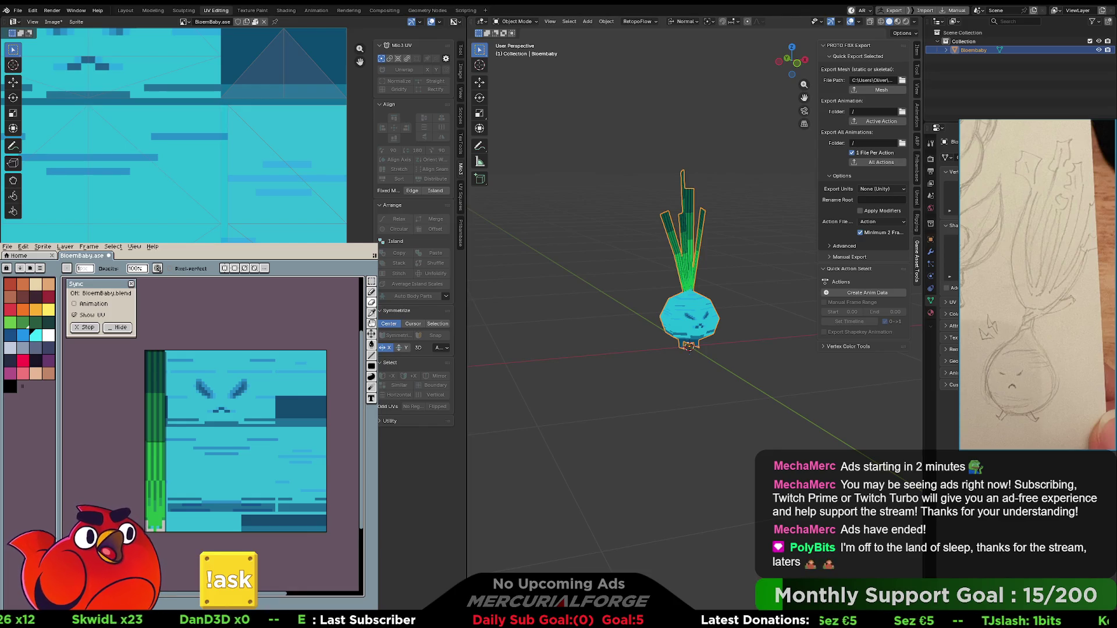
- Deselect Bloembaby and add a default cube via Shift+A > Mesh > Cube, checking the export panels
left_click(917, 201)
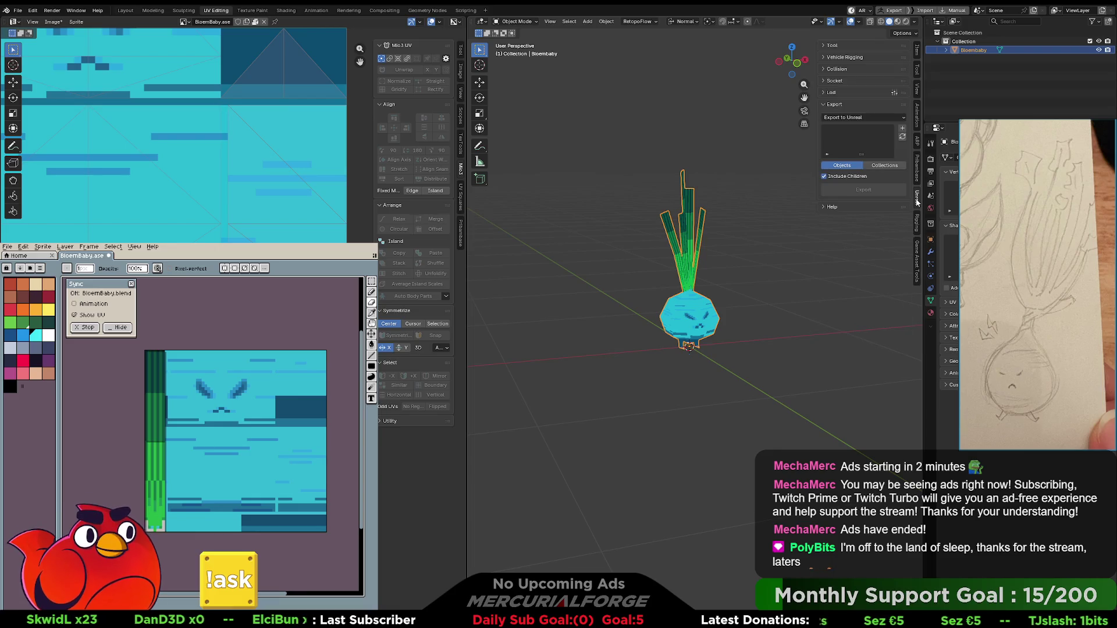
left_click(798, 261)
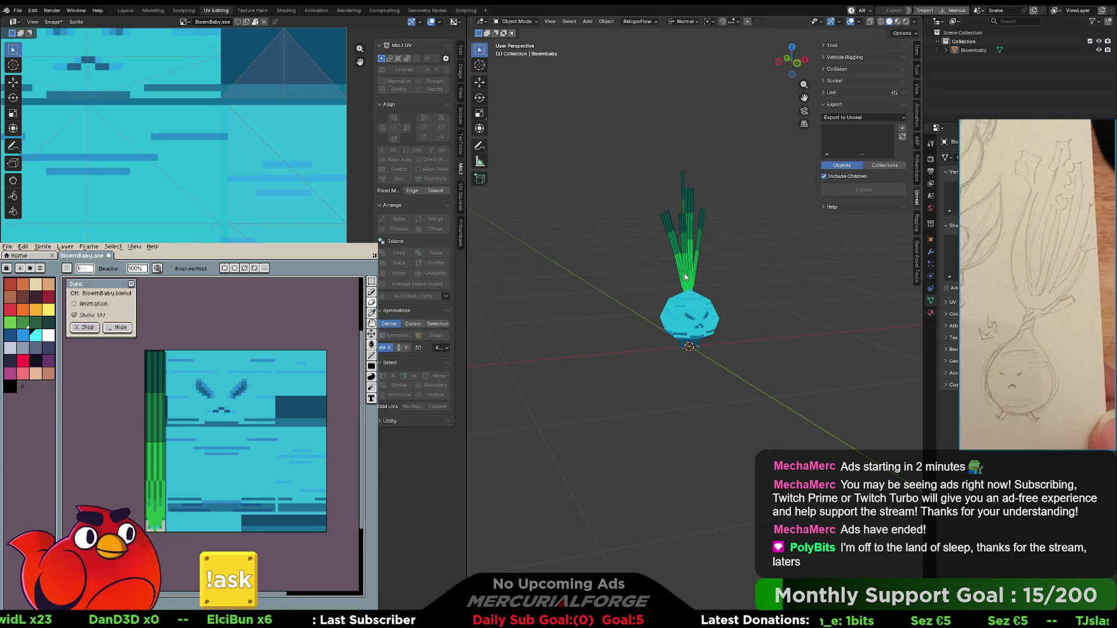
key("shift+a")
mouse_move(696, 278)
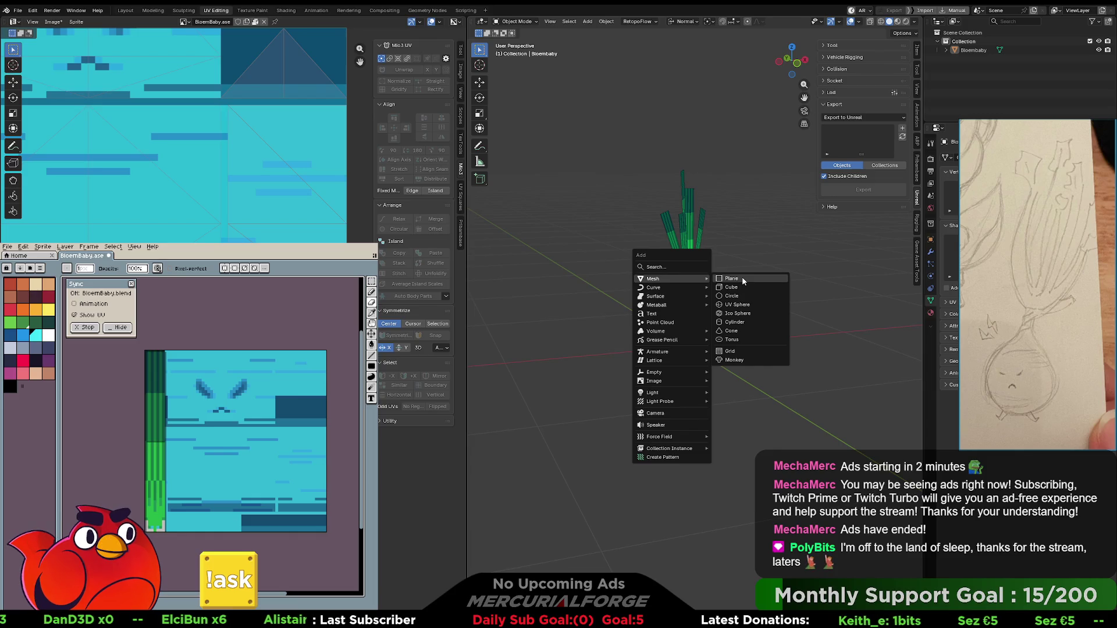
left_click(742, 287)
scroll(780, 274, "down", 2)
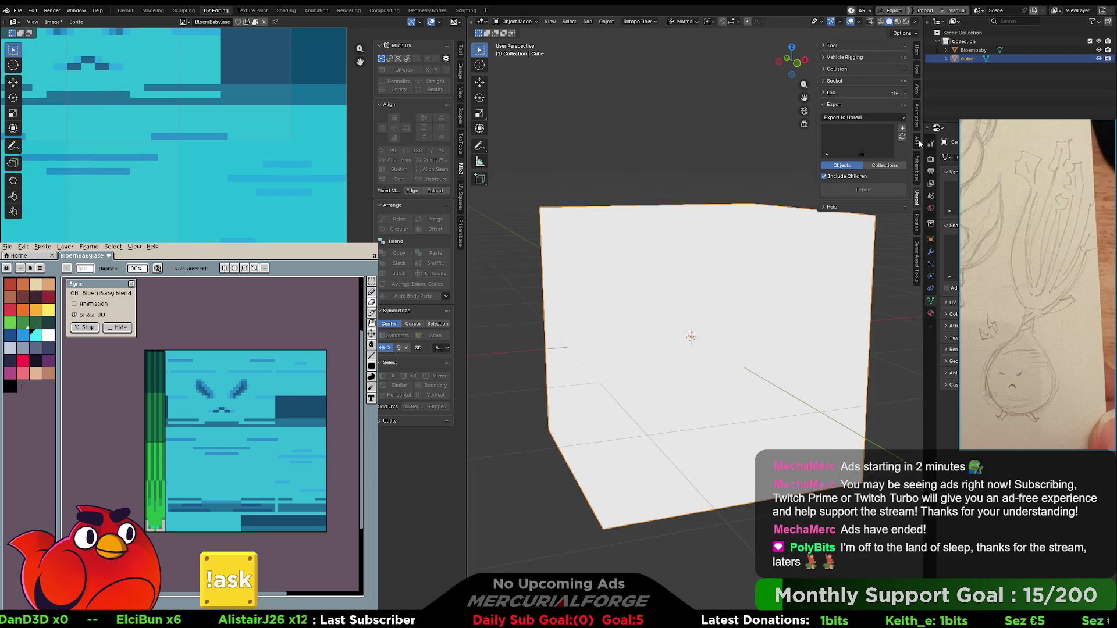
left_click(918, 247)
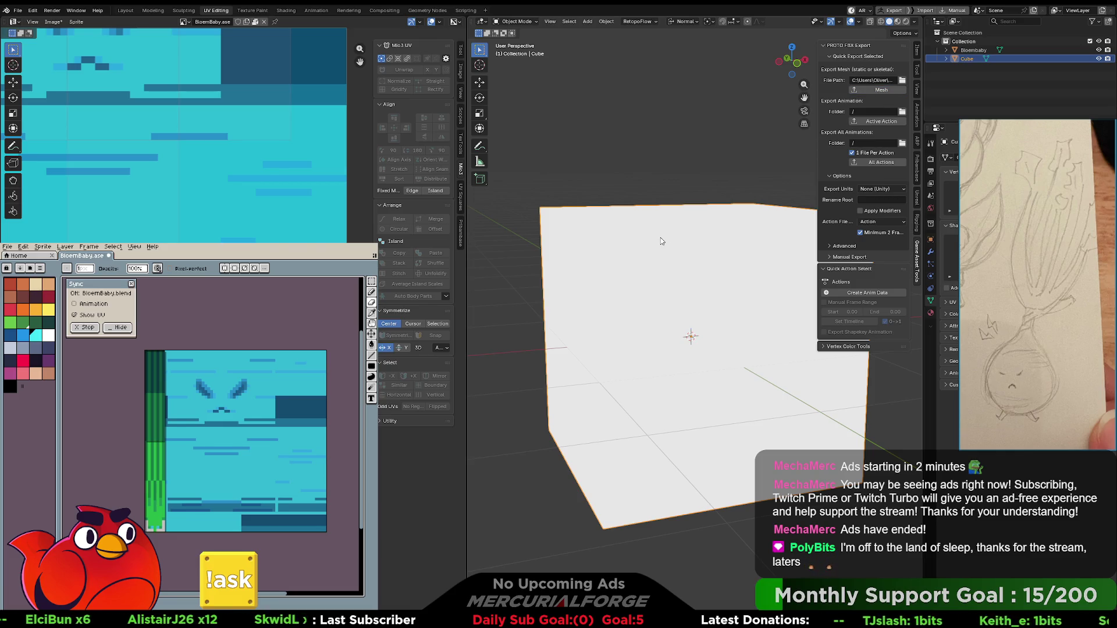
- In Unreal, close the Content Drawer, select the Cube object and browse its mesh data
key("alt+Tab")
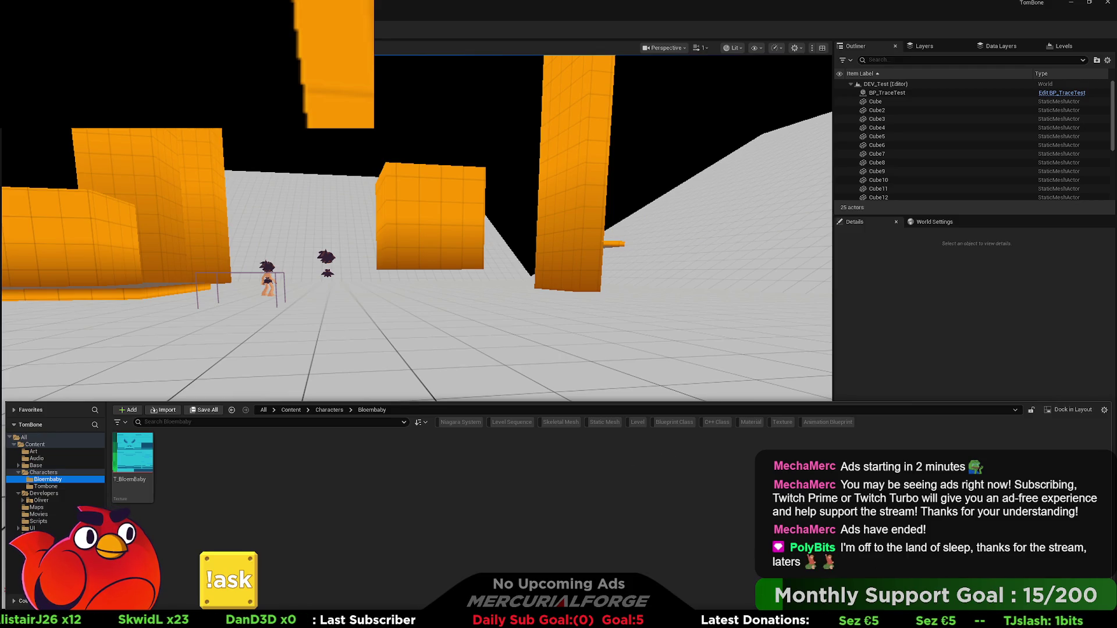
key("ctrl+space")
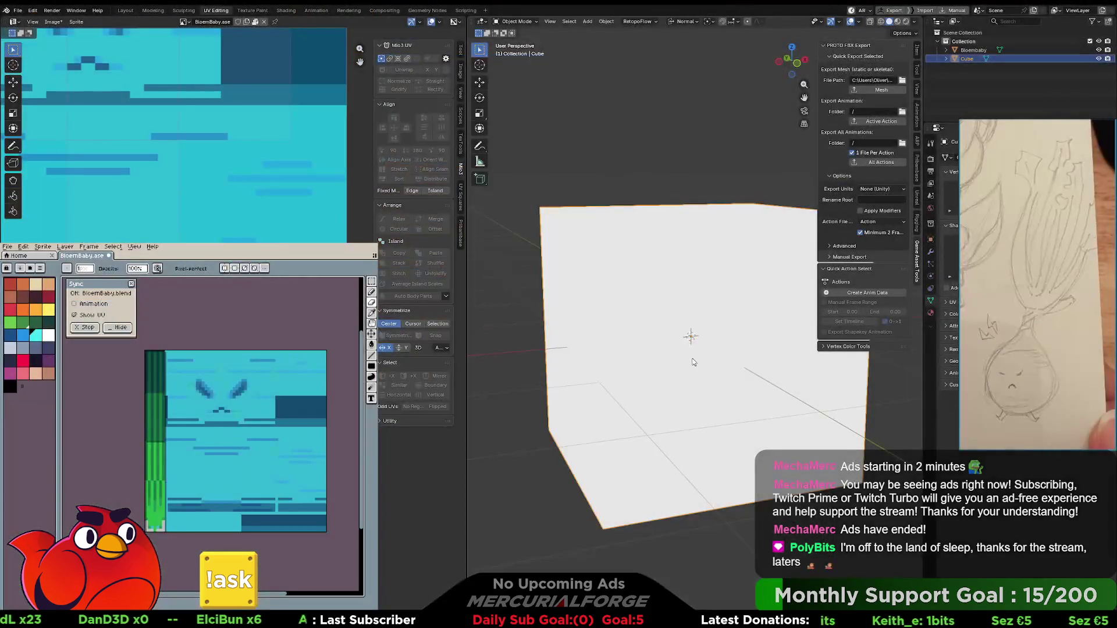
scroll(693, 362, "down", 5)
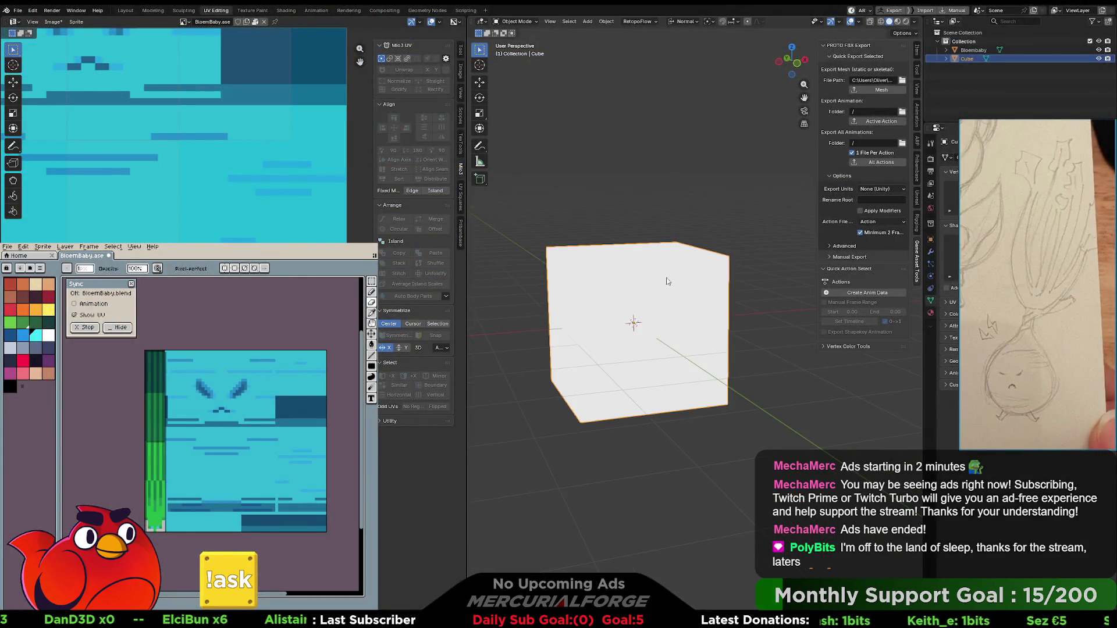
left_click(740, 275)
left_click(954, 58)
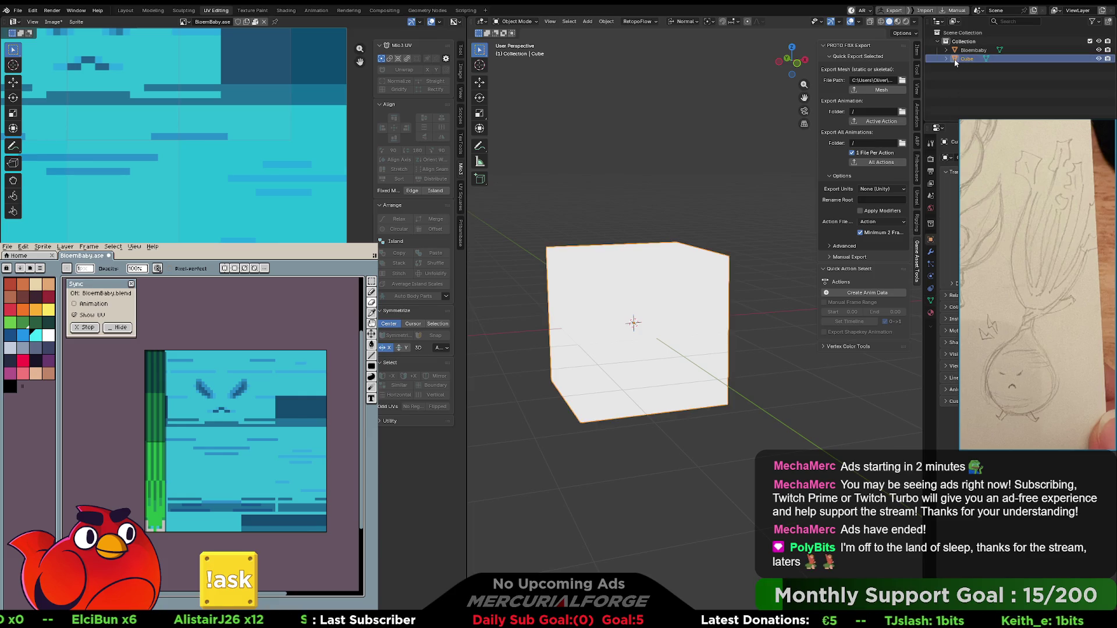
left_click(947, 158)
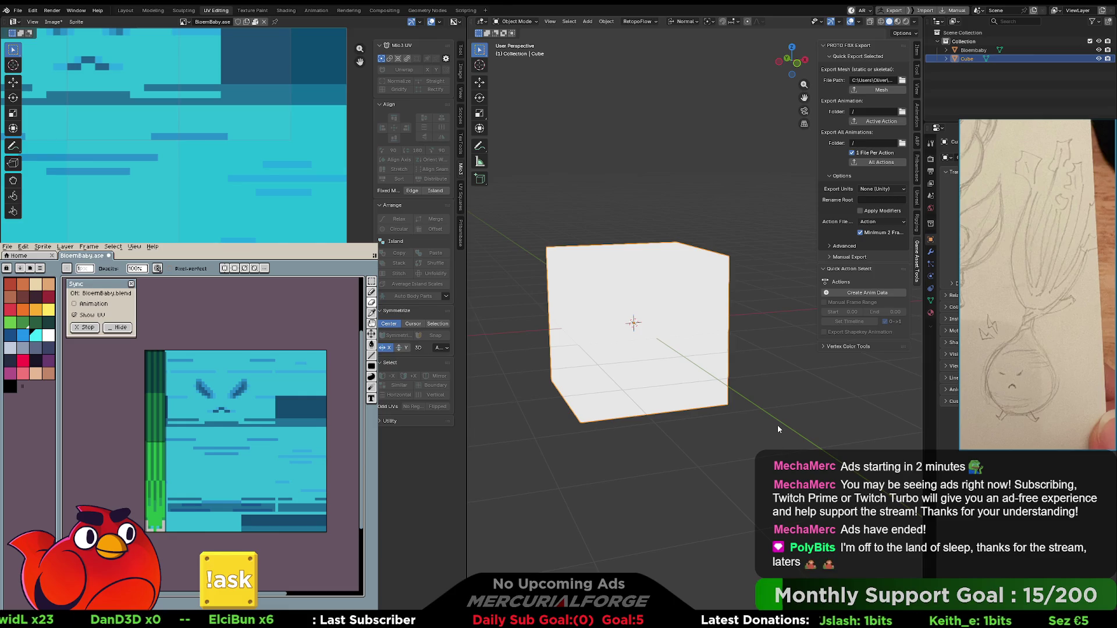
key("alt+Tab")
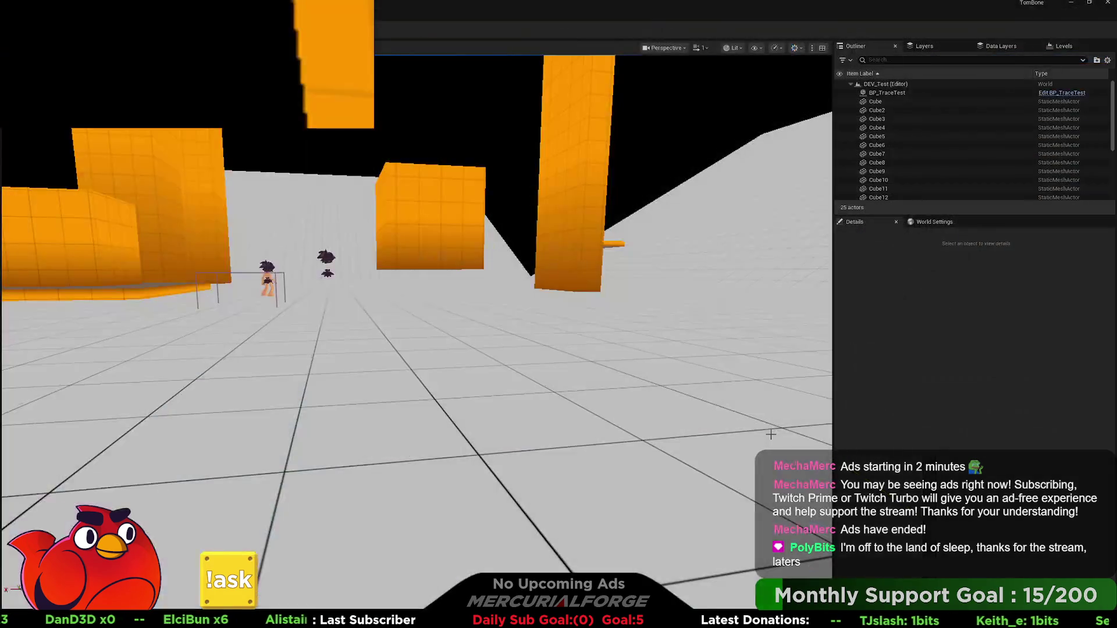
left_click(324, 481)
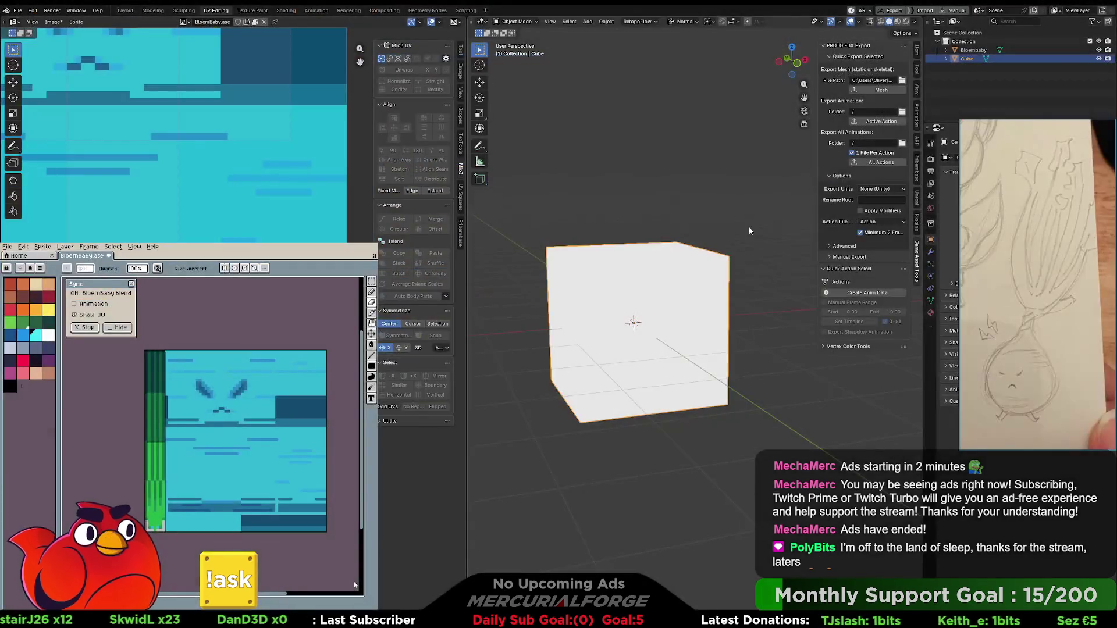
left_click(748, 225)
left_click(675, 284)
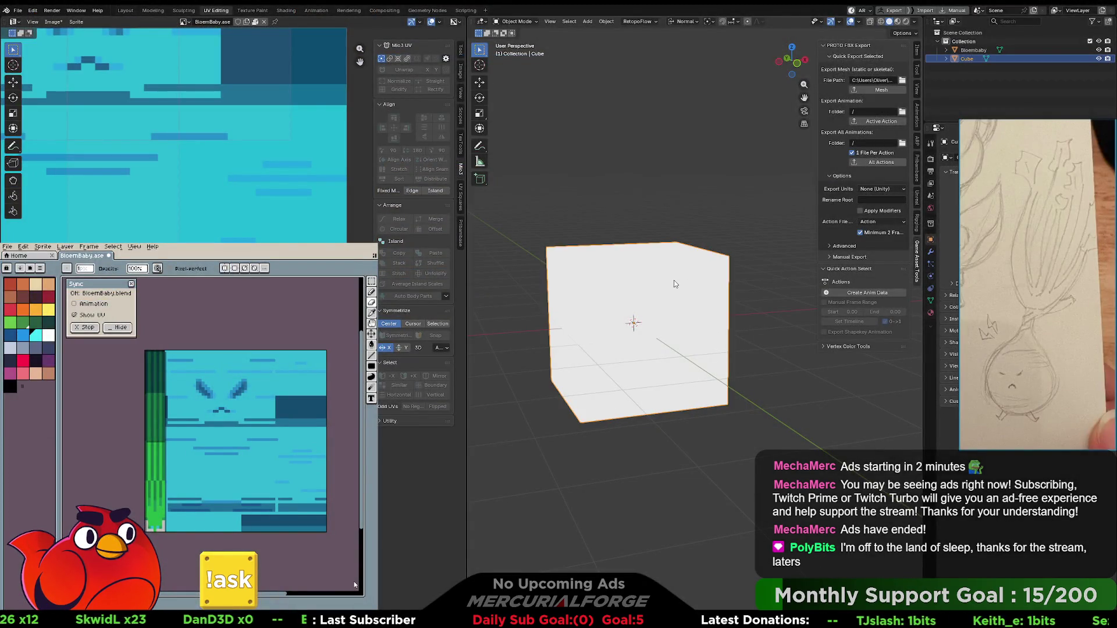
scroll(675, 284, "down", 2)
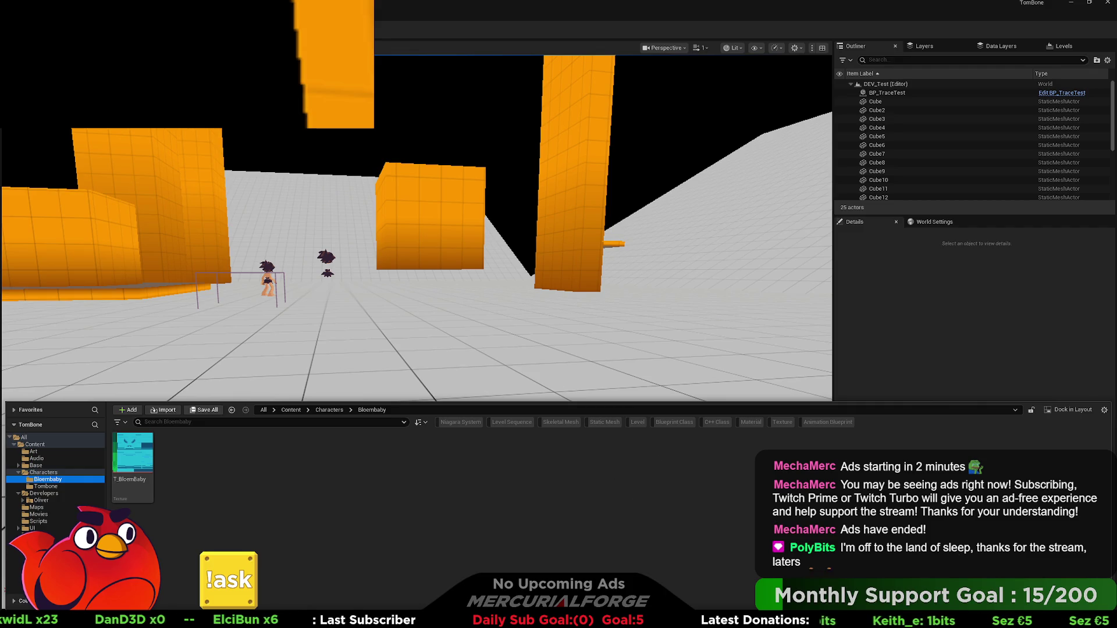
- Close the Content Drawer and open the Characters/Tombone folder with BP_Player and NewBlueprint
key("ctrl+space")
key("ctrl+space")
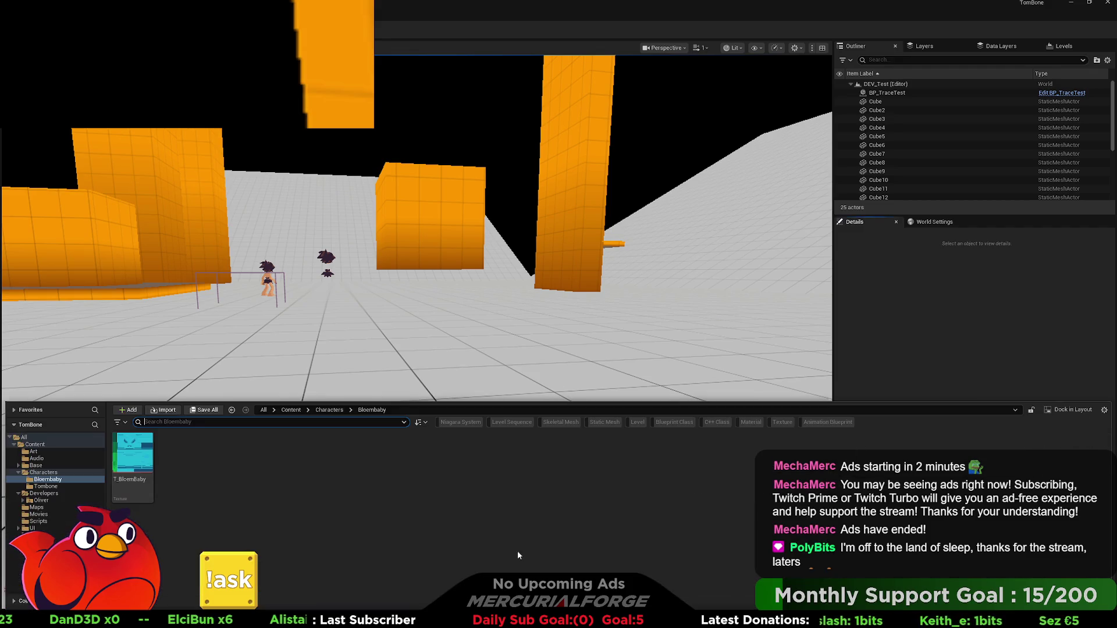
left_click(47, 486)
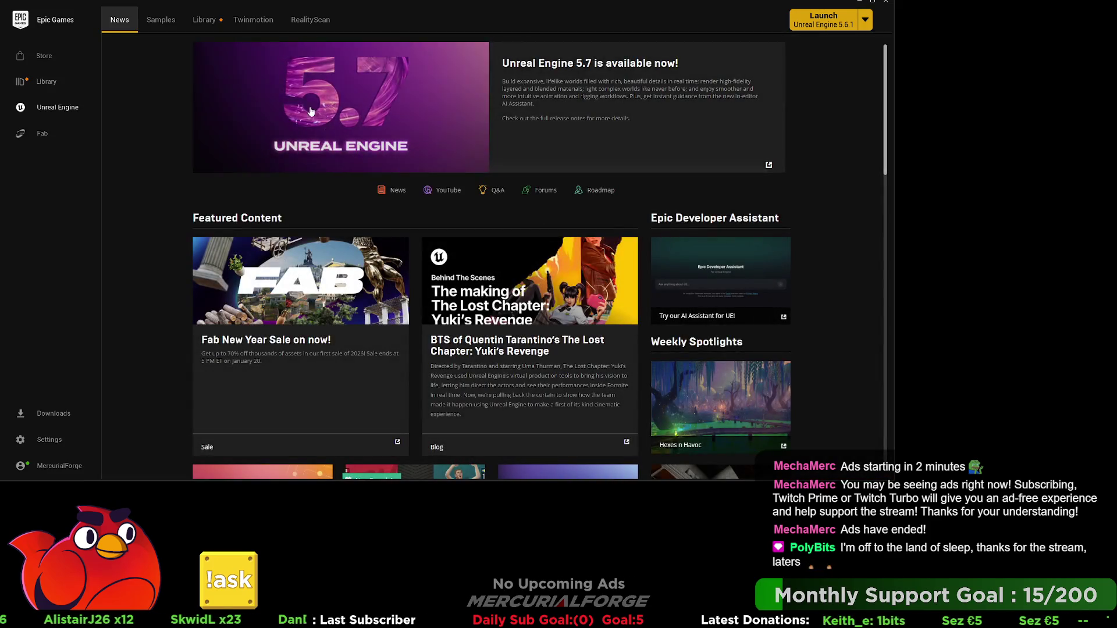
- From the Library tab, launch the TomBone project under My Projects
left_click(211, 25)
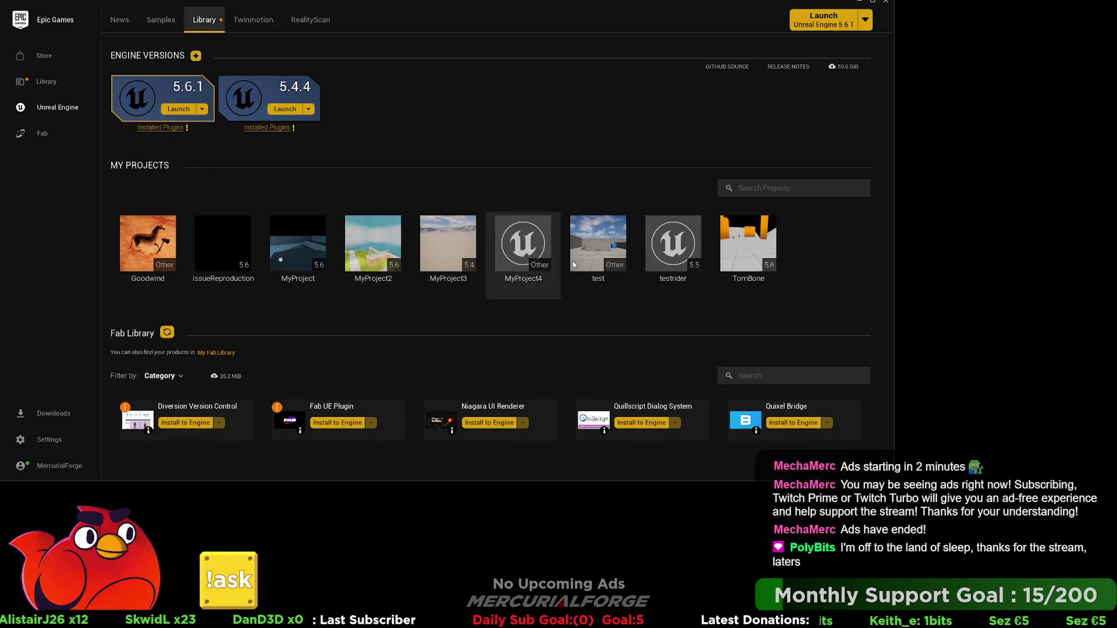
double_click(764, 249)
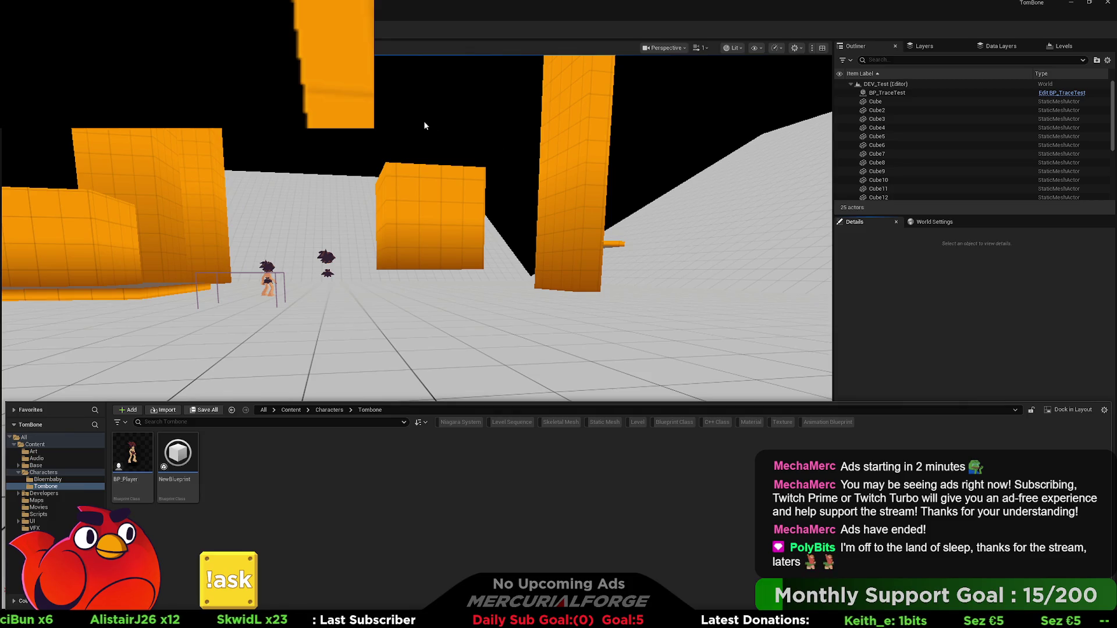
- Look at the Developers folder in the Content Drawer, then bring up the Output Log
key("ctrl+space")
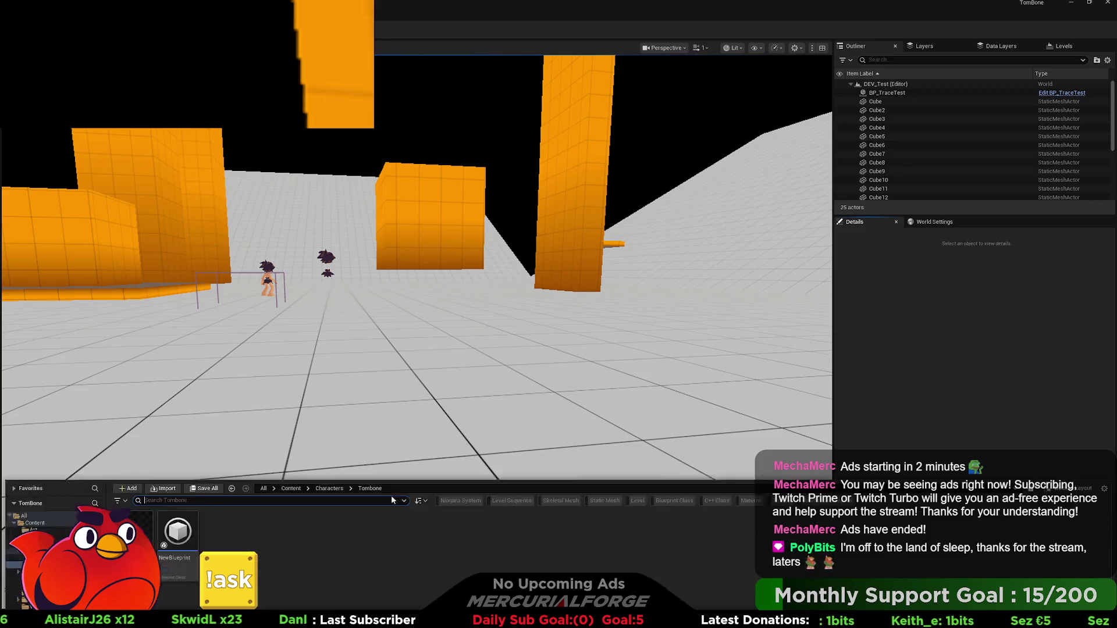
left_click(47, 493)
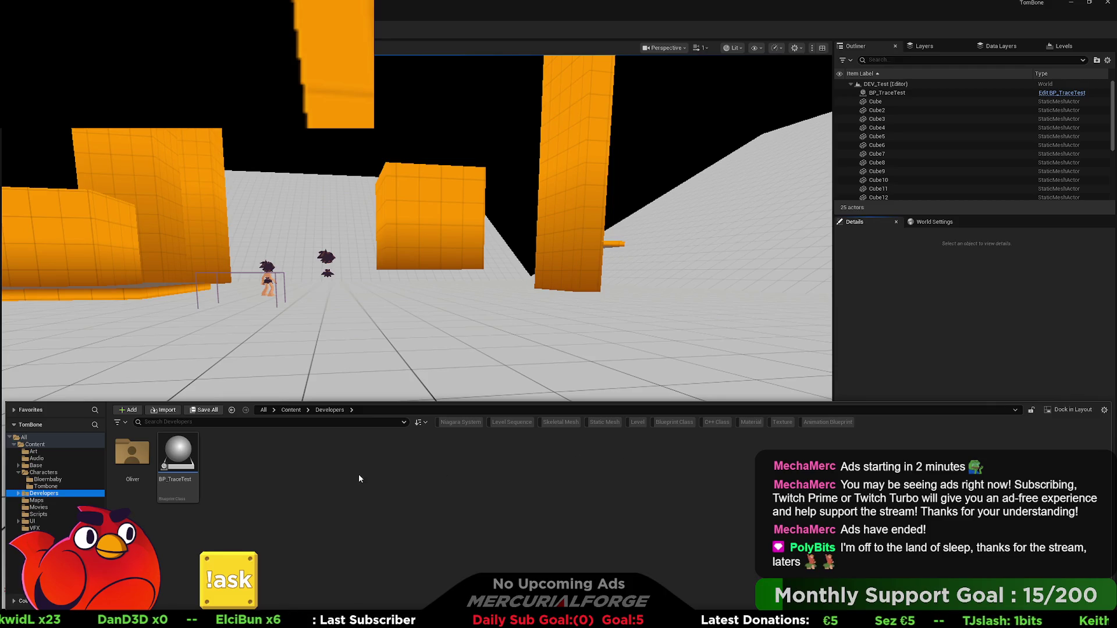
key("ctrl+space")
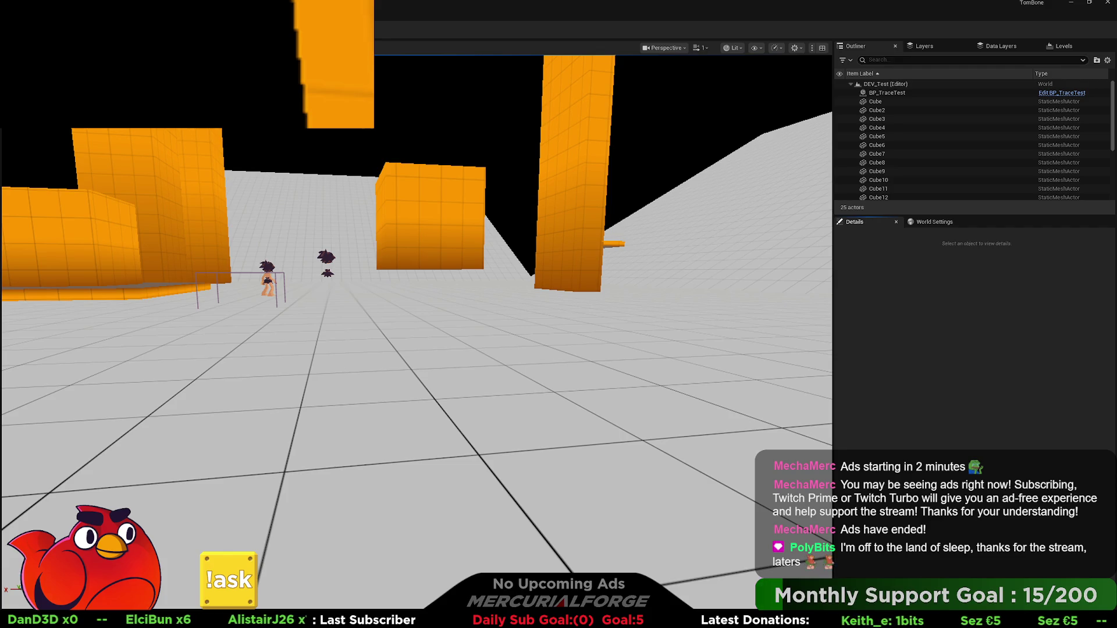
key("grave")
key("grave")
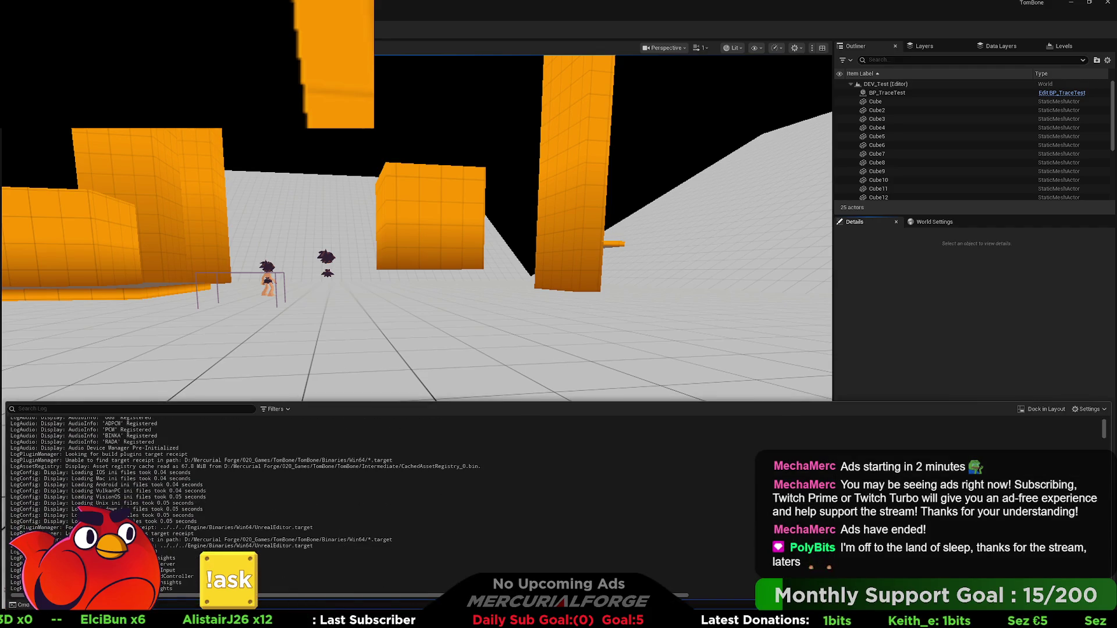
- Scroll through the Output Log, then reopen the Content Drawer on the Developers folder
left_click_drag(1104, 430, 1104, 524)
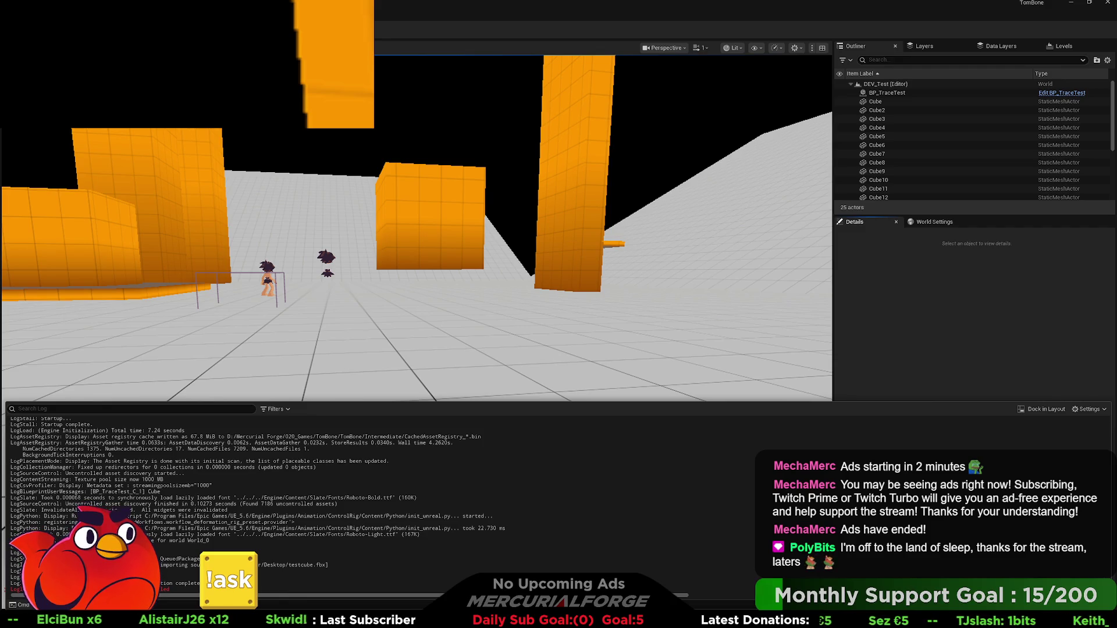
key("ctrl+space")
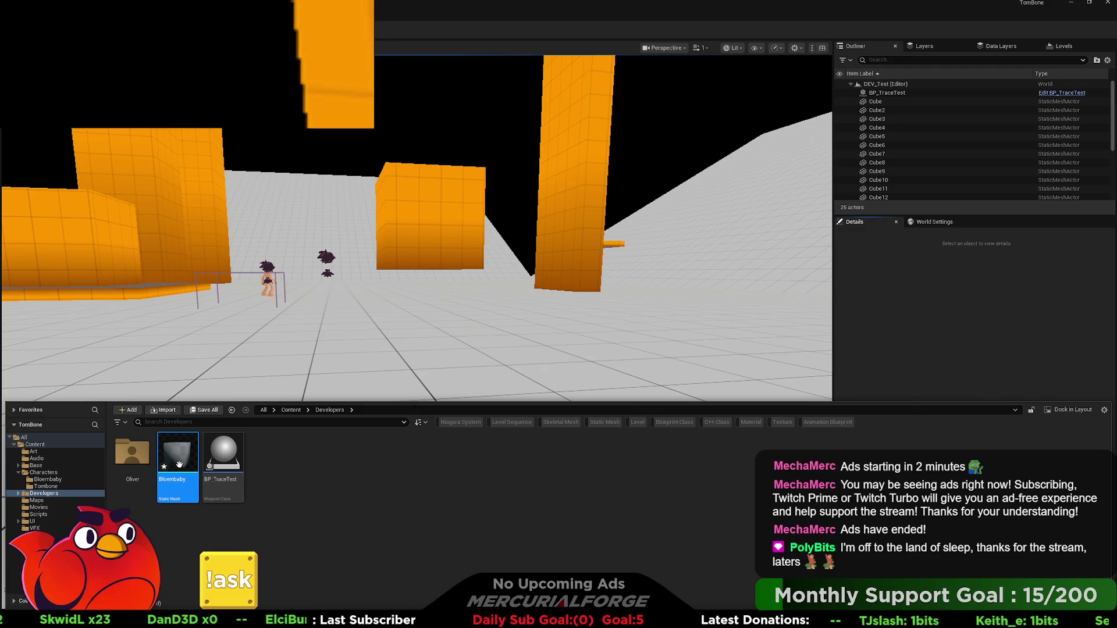
- Deselect the Bloembaby asset and switch to the Characters/Bloembaby folder with T_BloemBaby
left_click(500, 460)
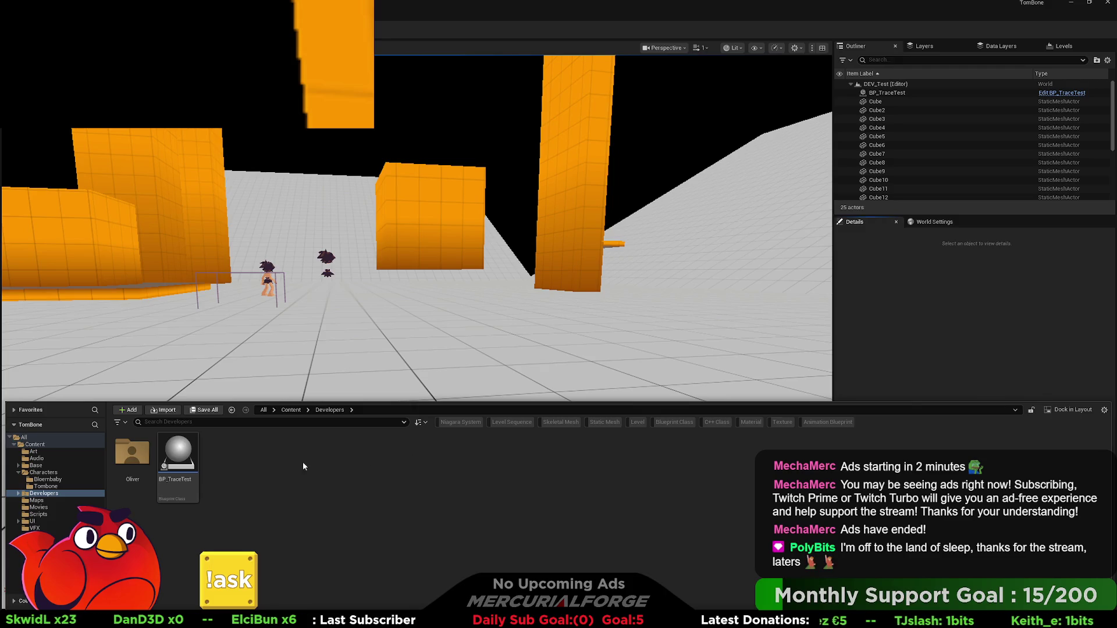
left_click(47, 479)
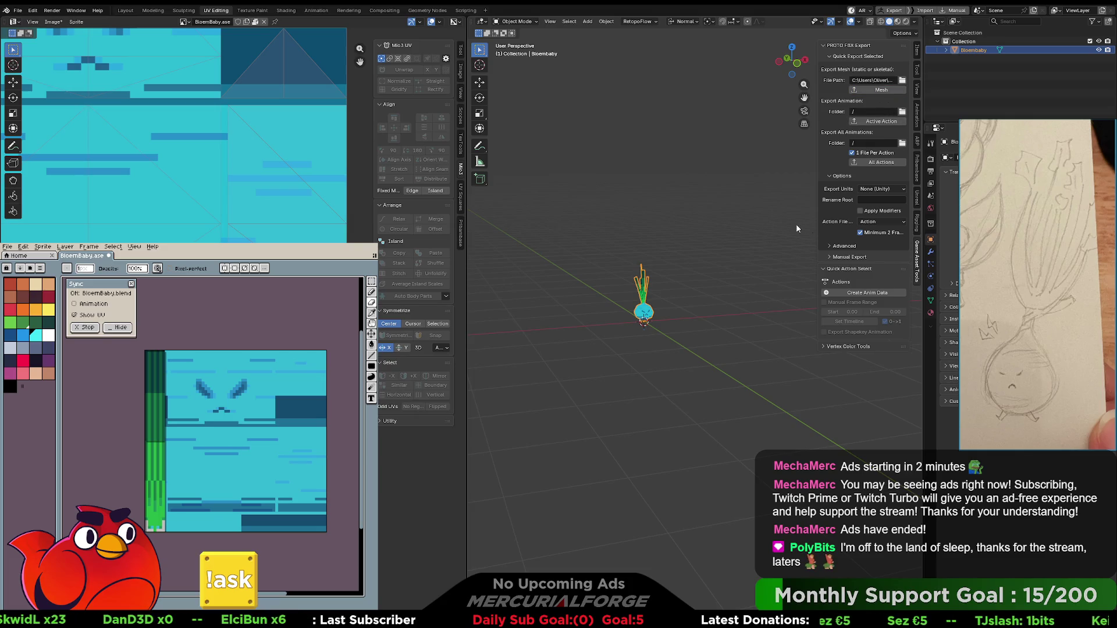
- Try exporting the mesh with Centimeters (Unreal), then Inches (Source) export units
left_click(882, 189)
left_click(880, 209)
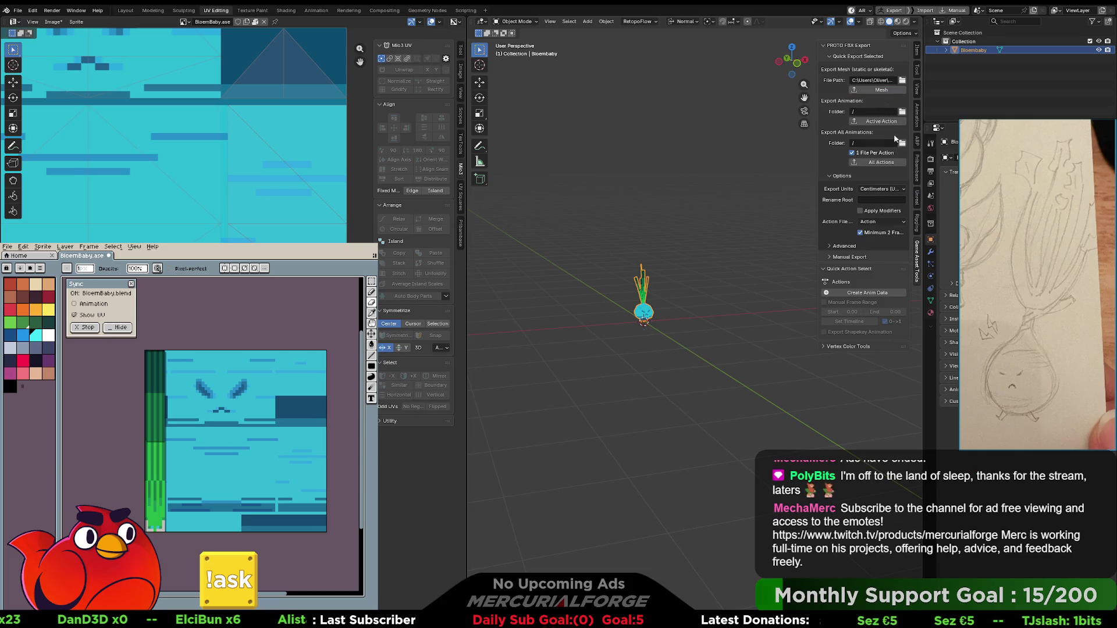
left_click(879, 90)
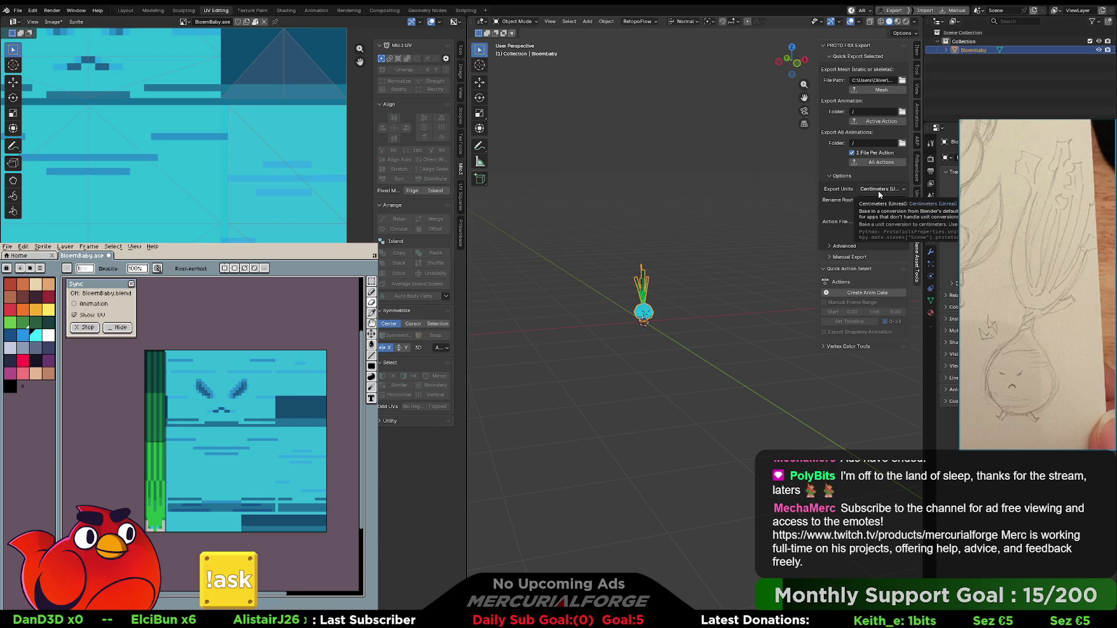
left_click(877, 191)
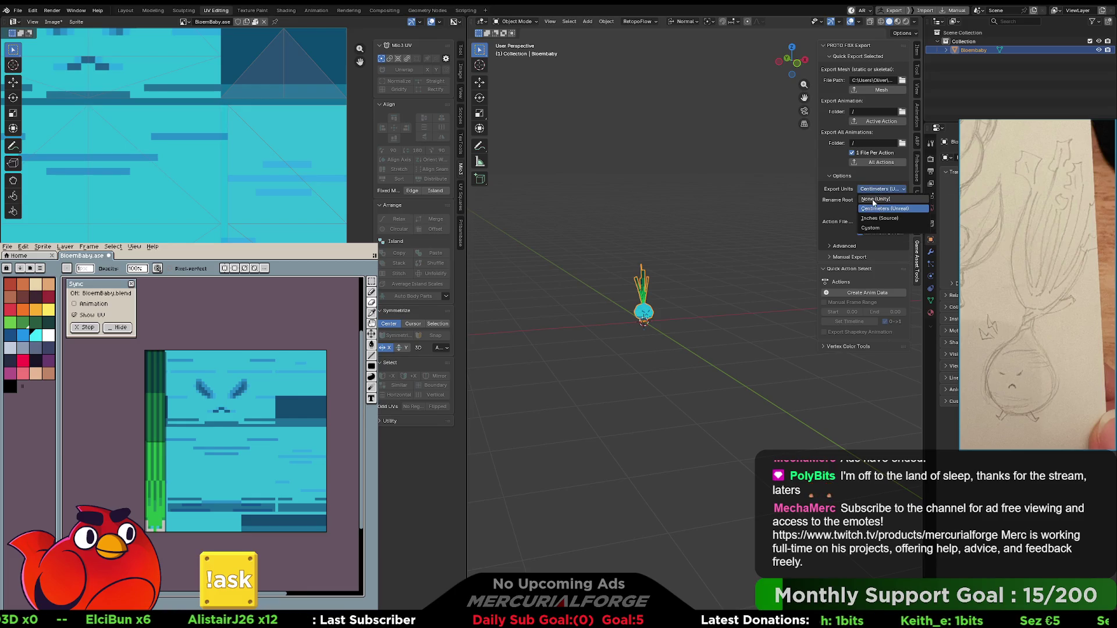
left_click(874, 199)
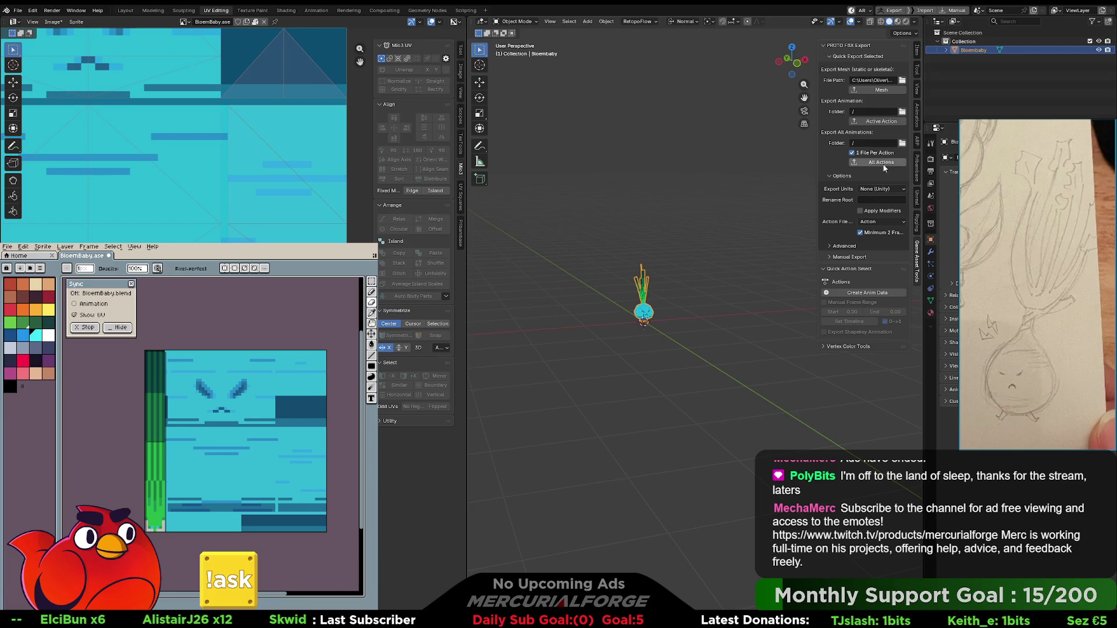
left_click(878, 189)
left_click(882, 216)
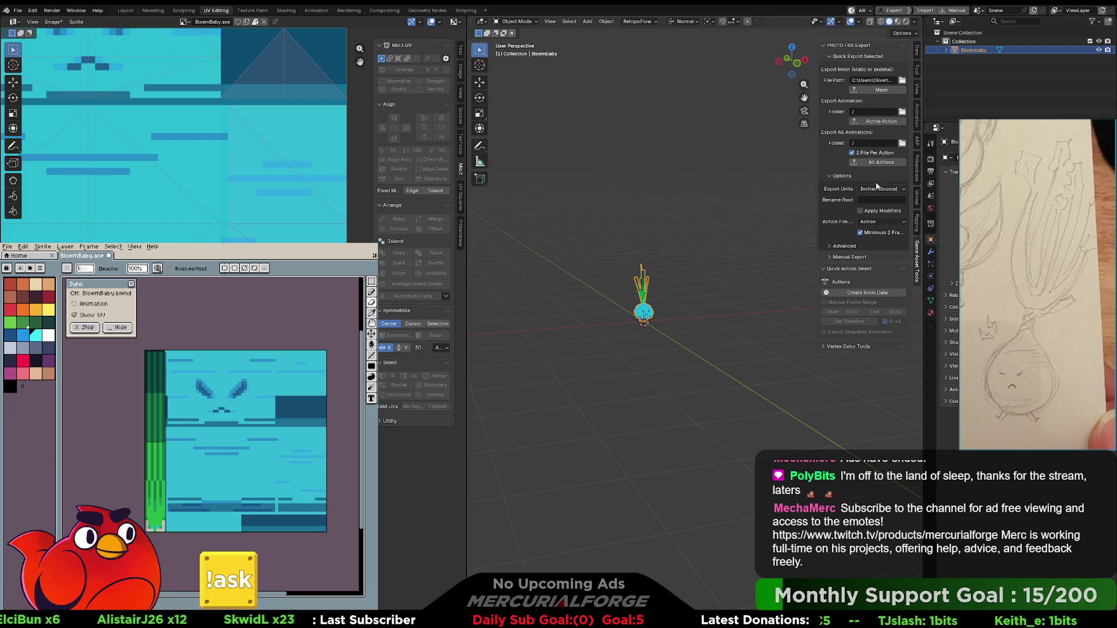
left_click(876, 89)
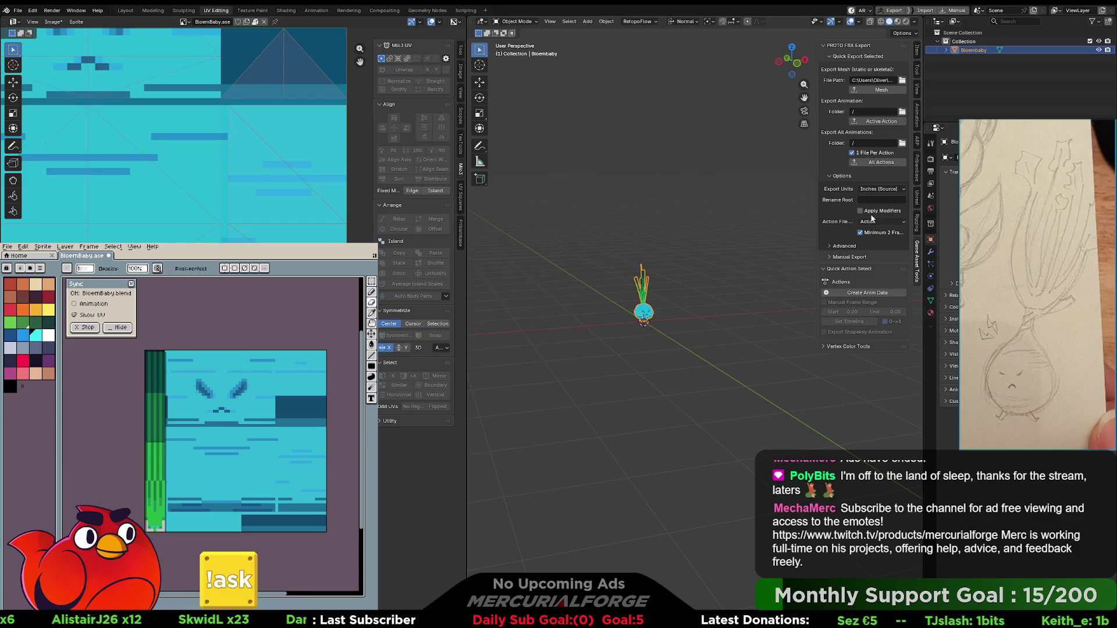
- Try Custom export units, then settle on None (Unity) and re-export the onion mesh
left_click(881, 189)
left_click(880, 226)
left_click(881, 189)
left_click(881, 197)
left_click(881, 189)
left_click(878, 91)
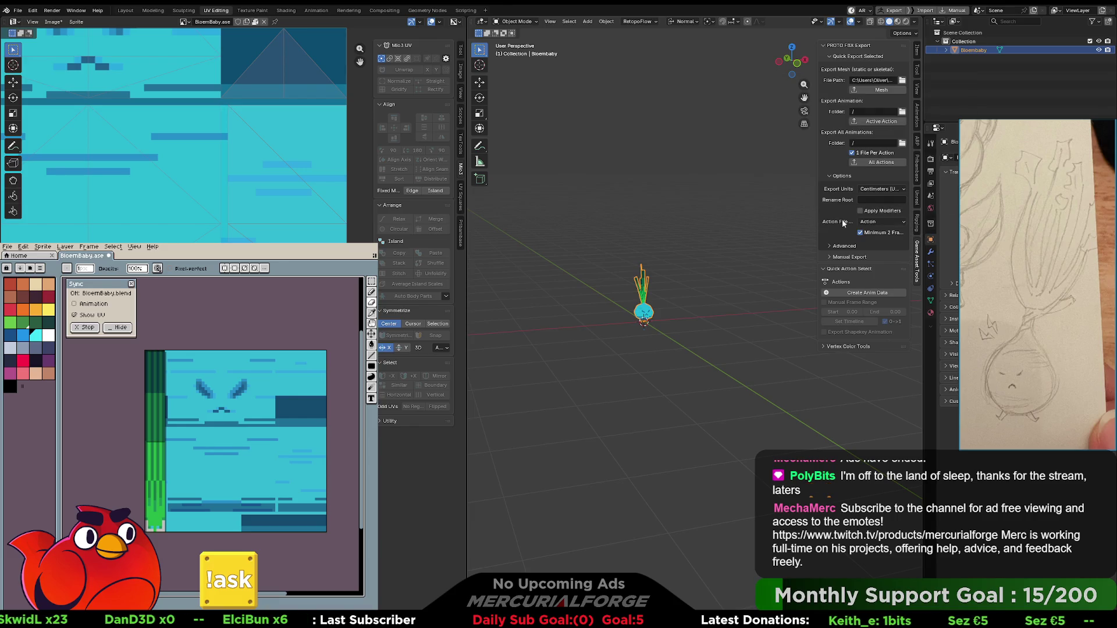
left_click(880, 189)
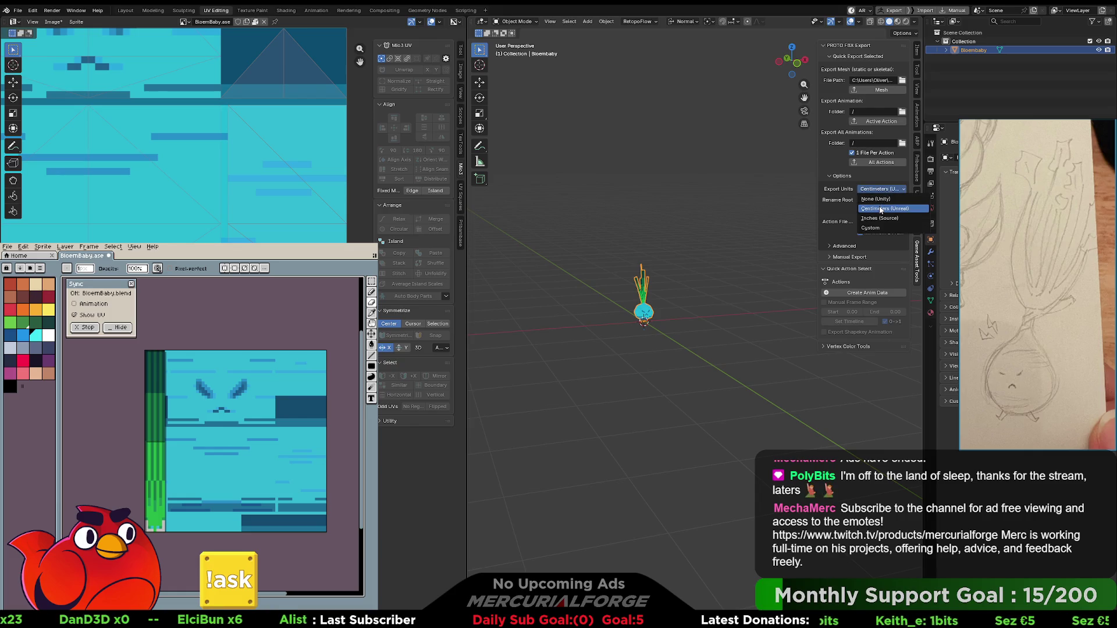
left_click(879, 200)
left_click(880, 93)
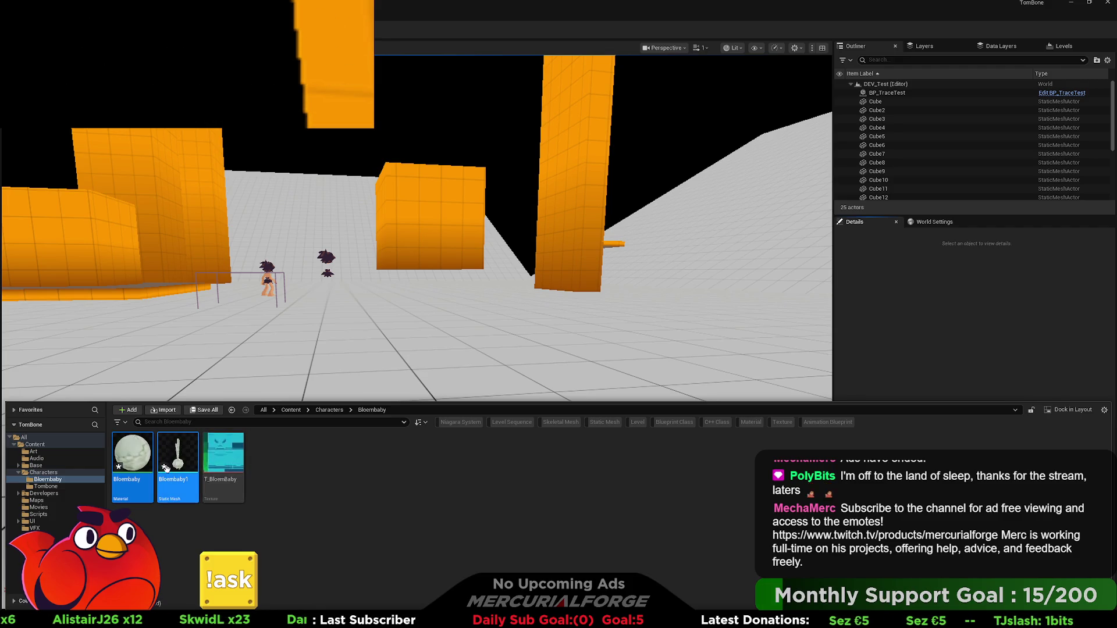
- Delete the old Bloembaby material and drag the Bloembaby1 mesh into the DEV_Test level
left_click(135, 459)
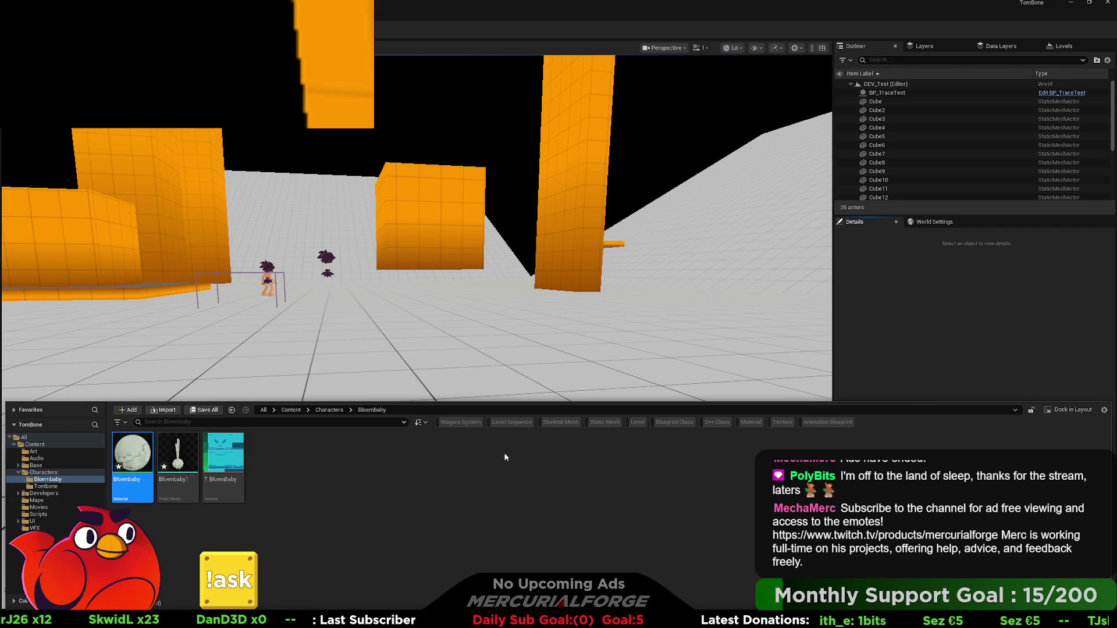
left_click(147, 459)
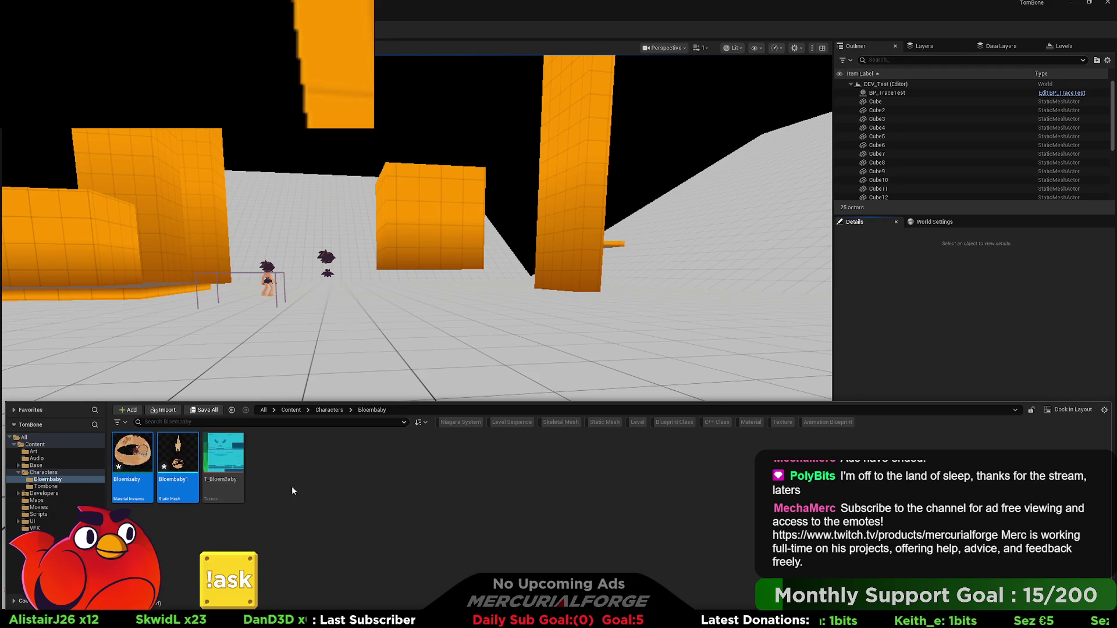
left_click_drag(177, 463, 380, 378)
- Apply the Bloembaby material instance to the placed Bloembaby1 onion
key("ctrl+space")
left_click(133, 460)
left_click_drag(139, 480, 228, 491)
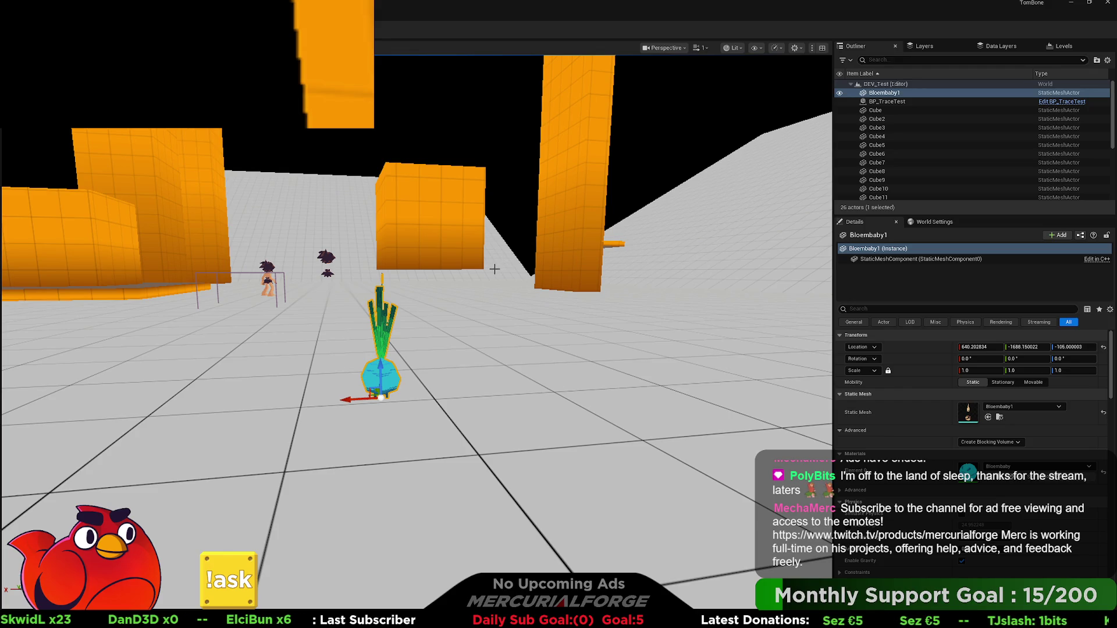
mouse_move(414, 313)
right_mouse_down()
mouse_move(593, 235)
mouse_move(524, 262)
right_mouse_up()
left_click(593, 235)
right_click_drag(591, 245, 590, 245)
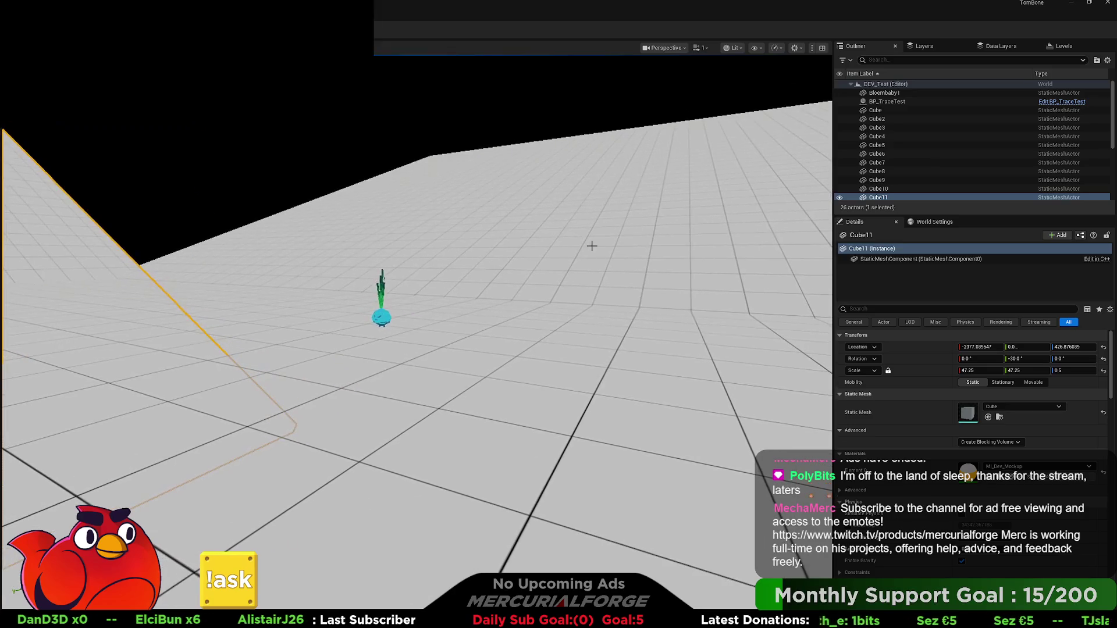
key("alt+p")
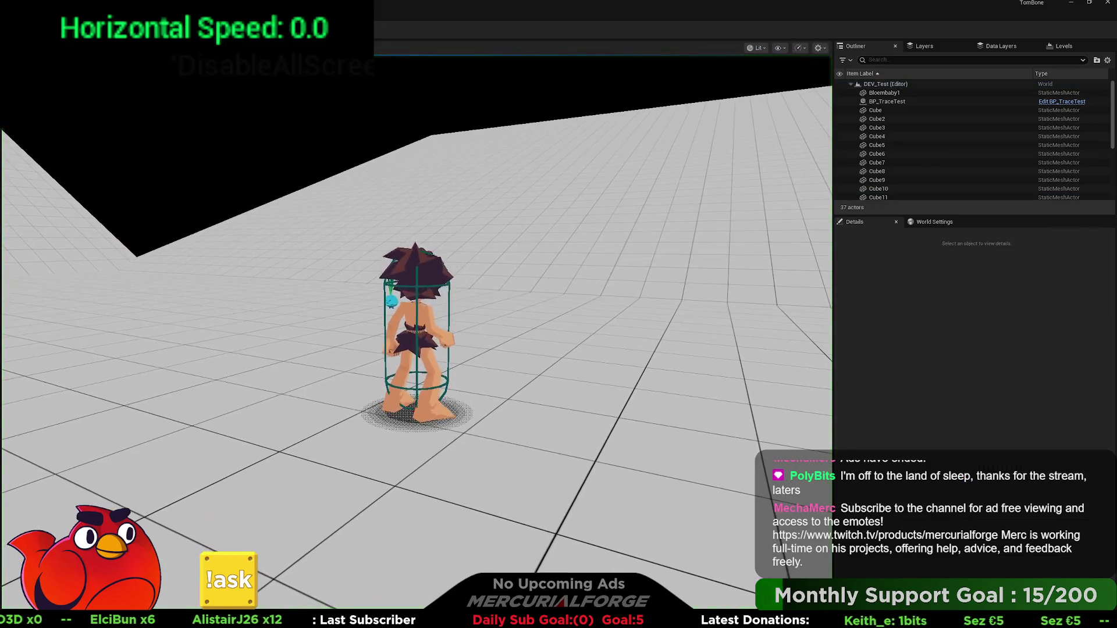
key("w")
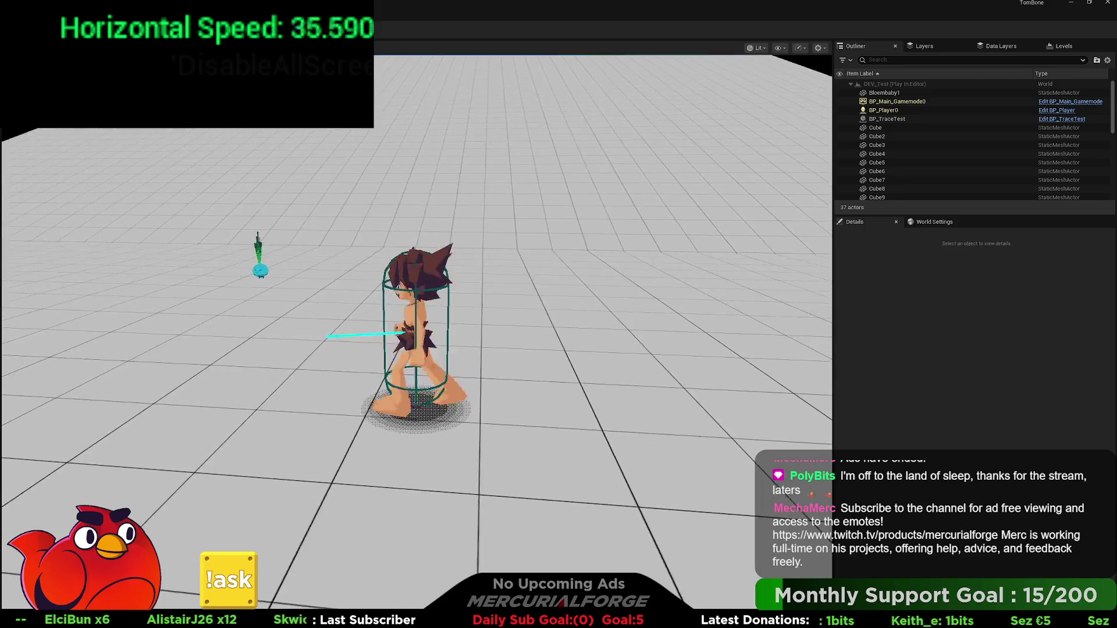
key("w")
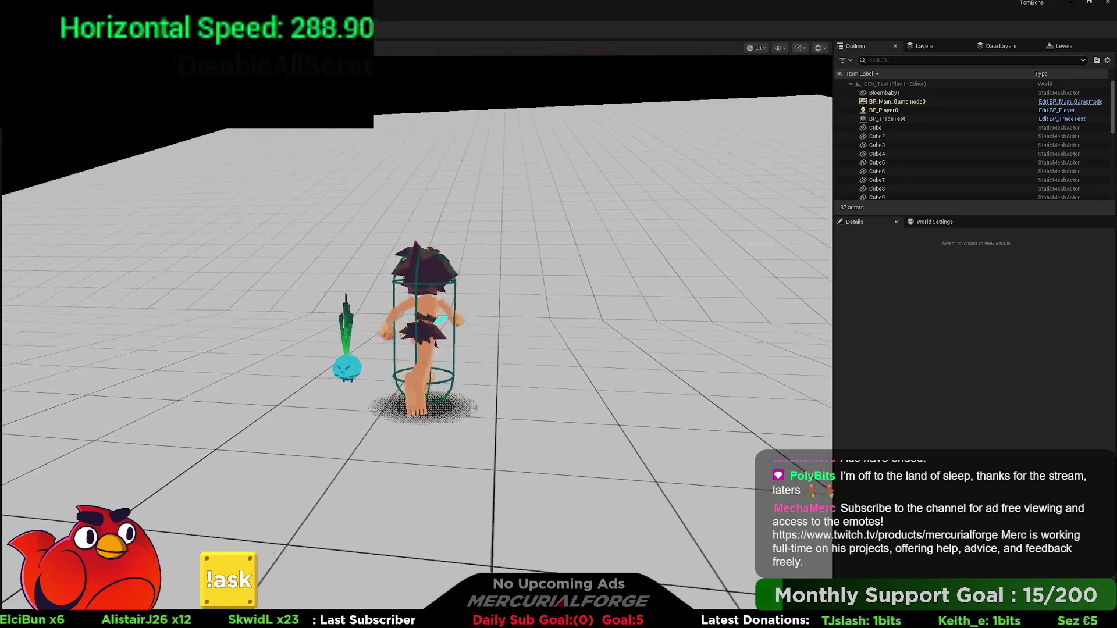
key("w")
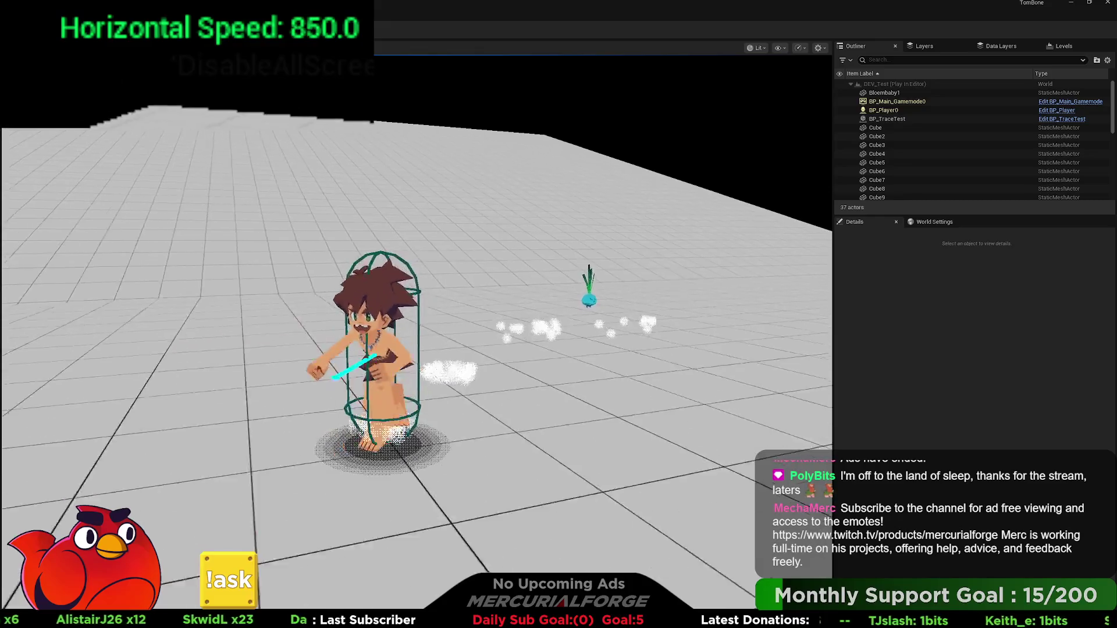
key("w")
key("w")
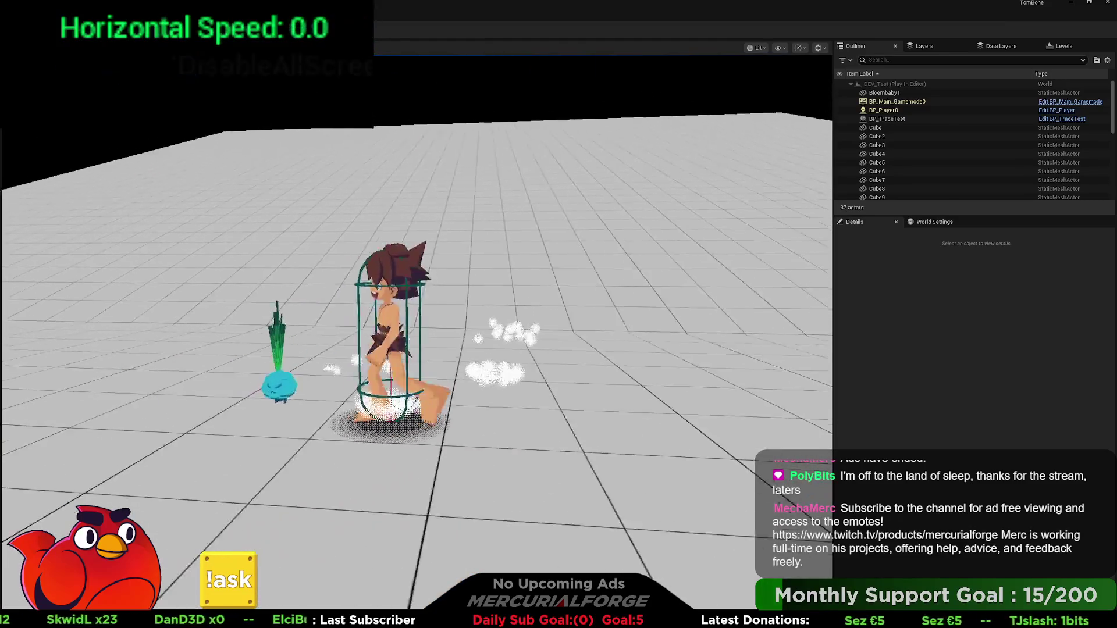
key("w")
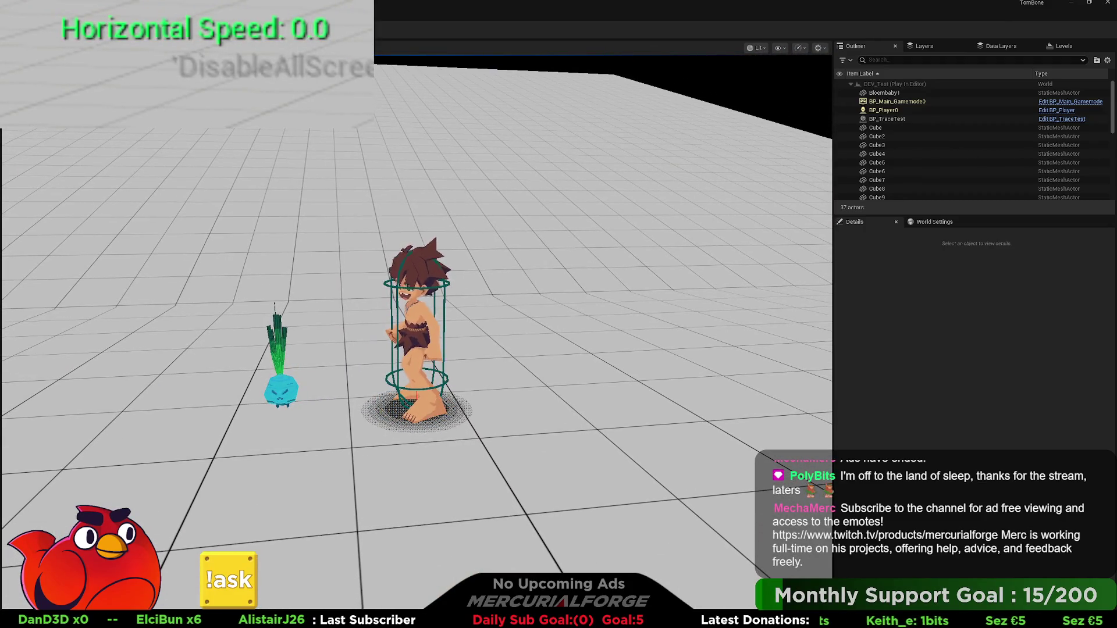
key("Escape")
left_click(290, 382)
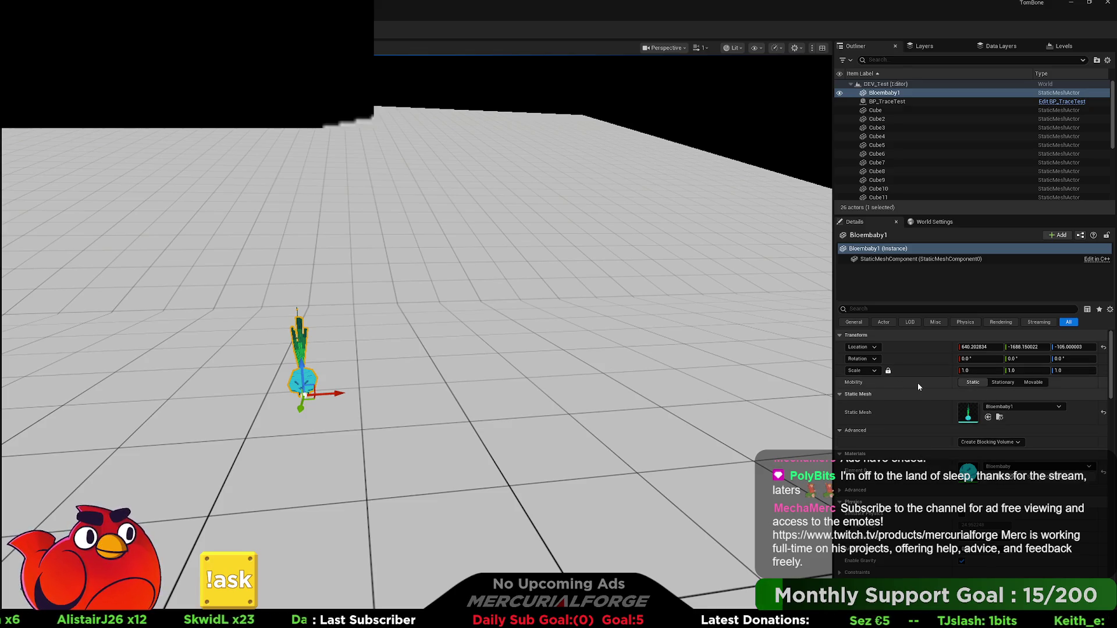
- Set Collision Presets to Custom with Ignore on Visibility and Camera traces, then view the onion
scroll(938, 431, "down", 2)
scroll(939, 434, "down", 2)
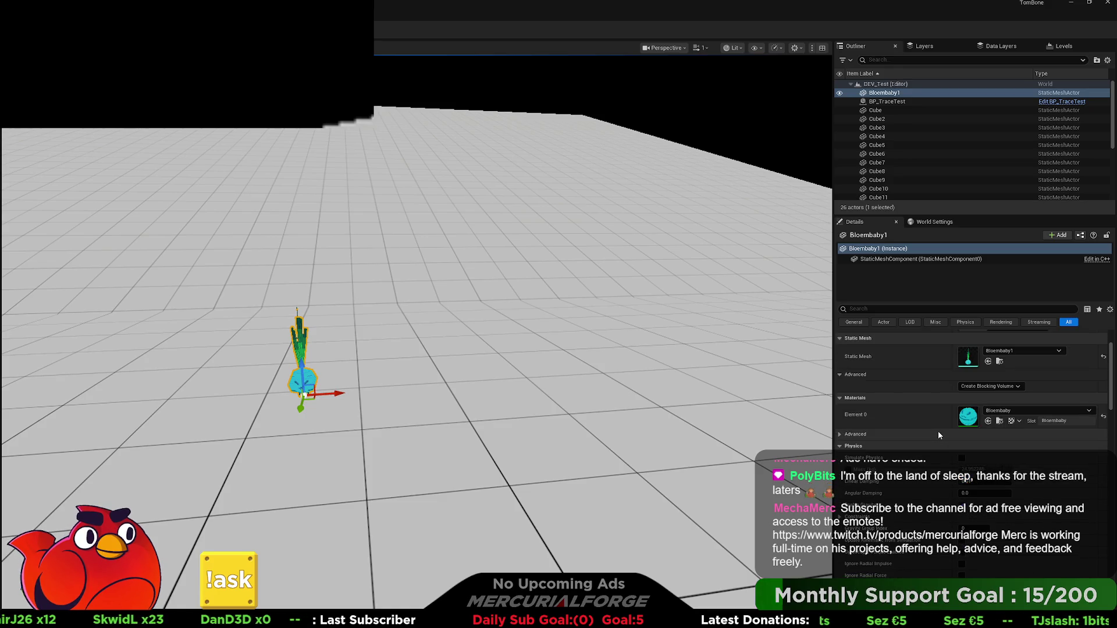
scroll(938, 431, "down", 10)
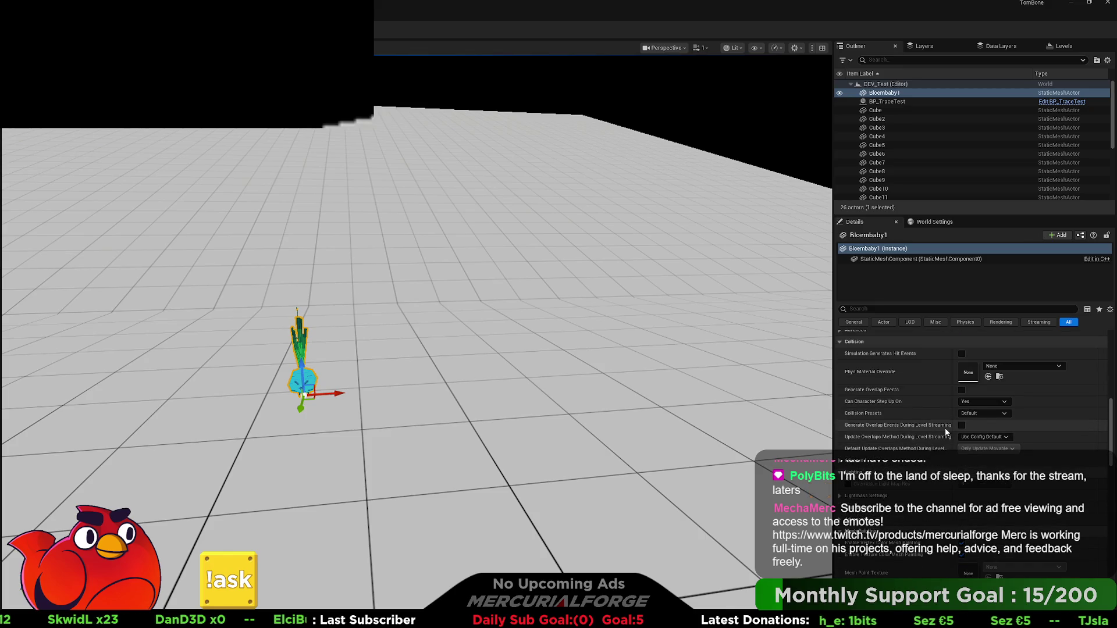
left_click(983, 413)
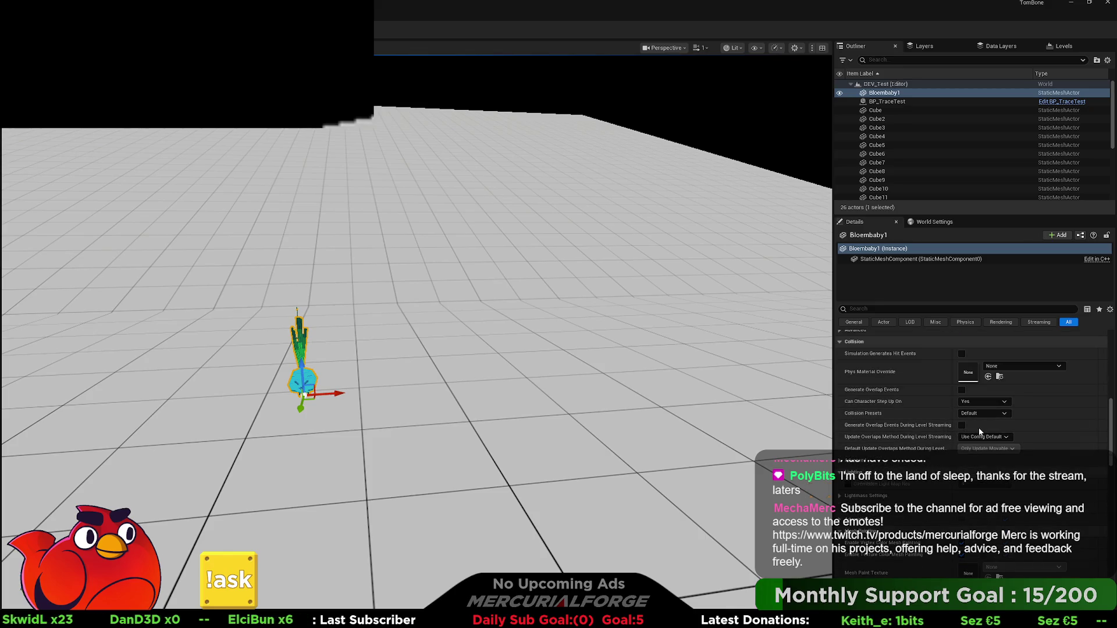
left_click(978, 428)
scroll(909, 431, "down", 3)
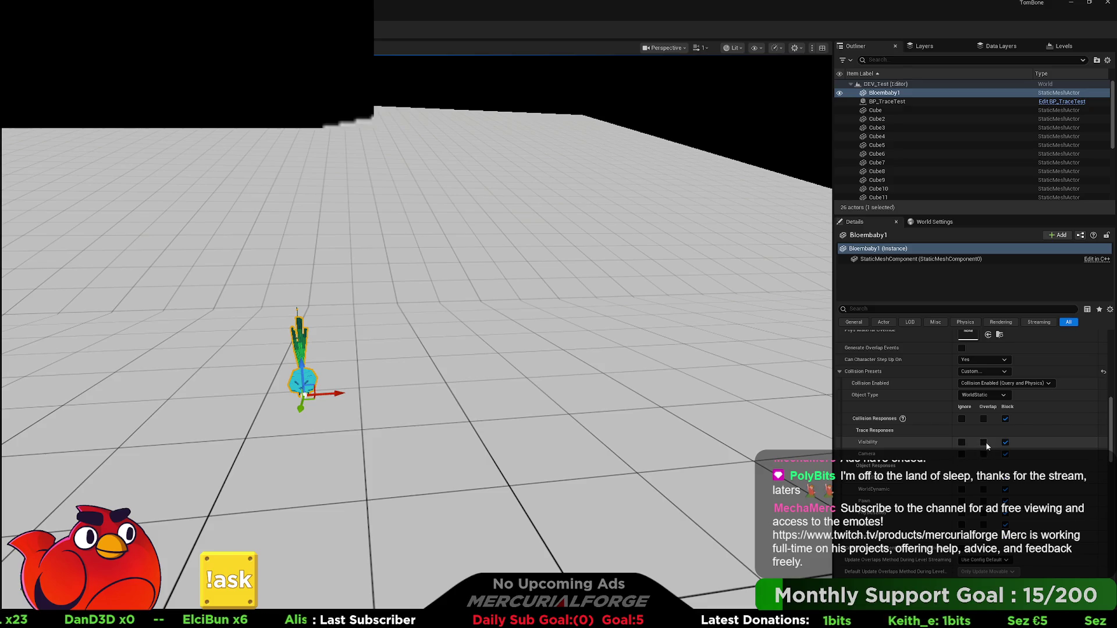
left_click(962, 444)
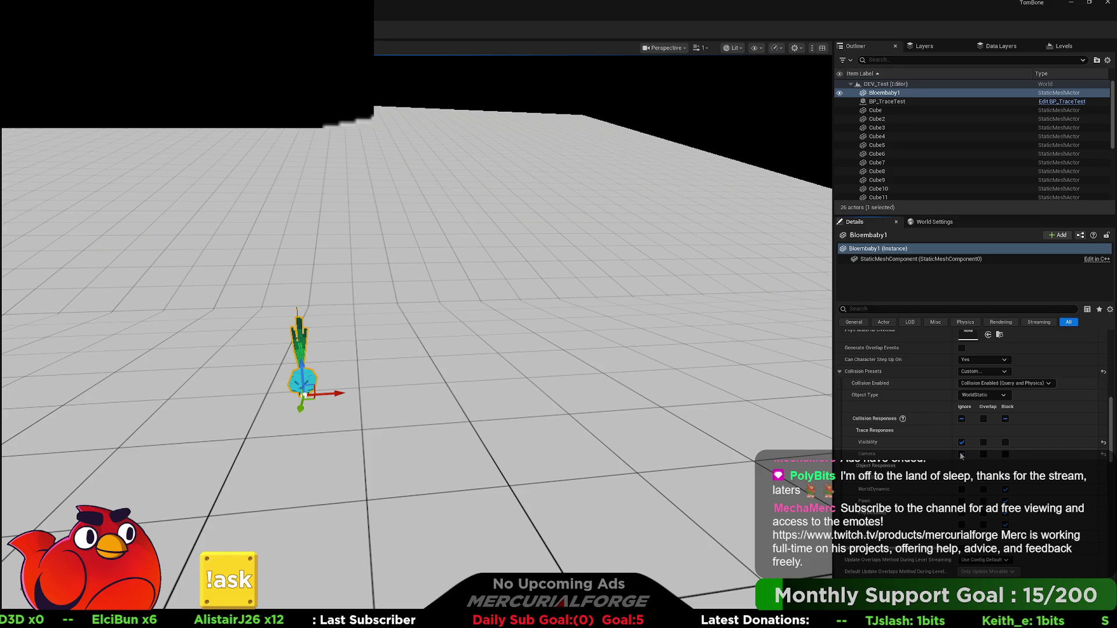
left_click(962, 454)
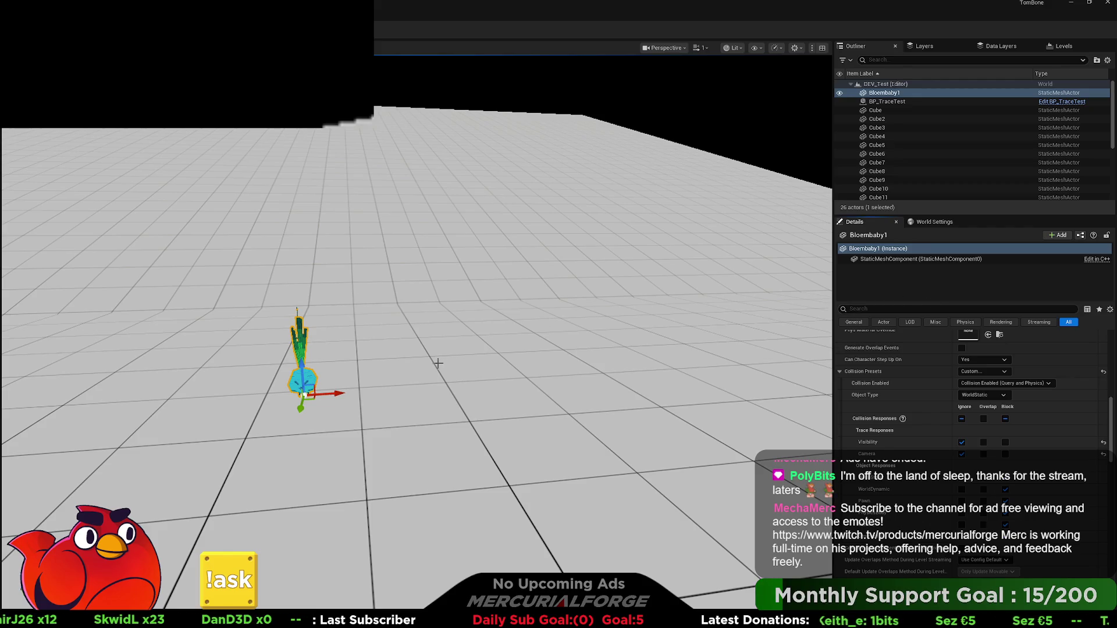
mouse_move(419, 348)
right_mouse_down()
mouse_move(384, 338)
mouse_move(326, 261)
mouse_move(281, 169)
right_mouse_up()
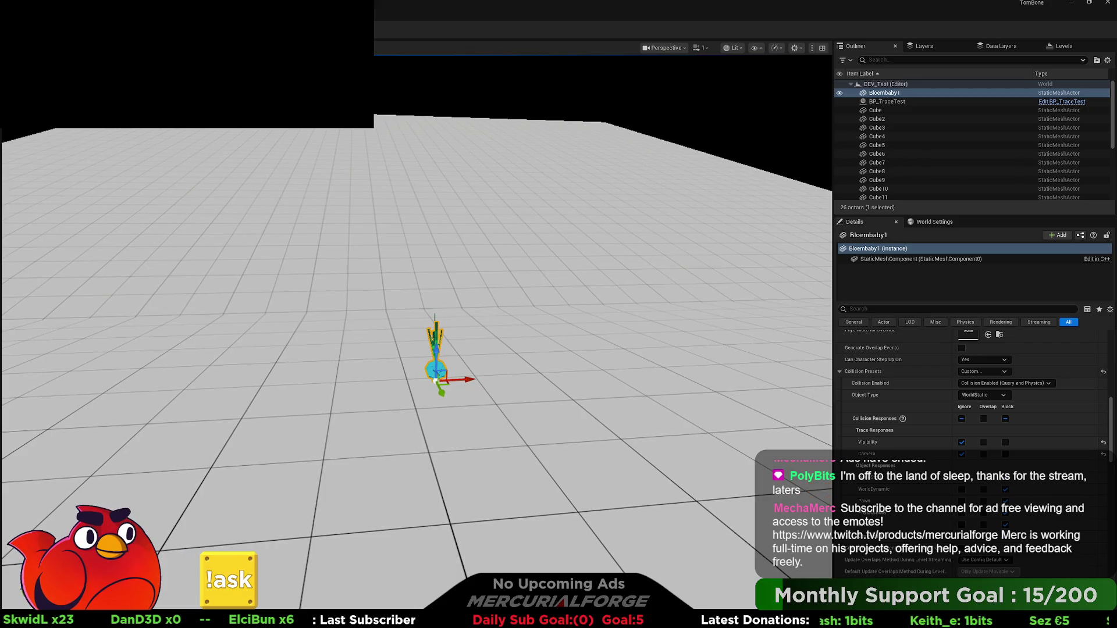
- Play-test the level, running, jumping and diving the character, then stop the test
key("alt+p")
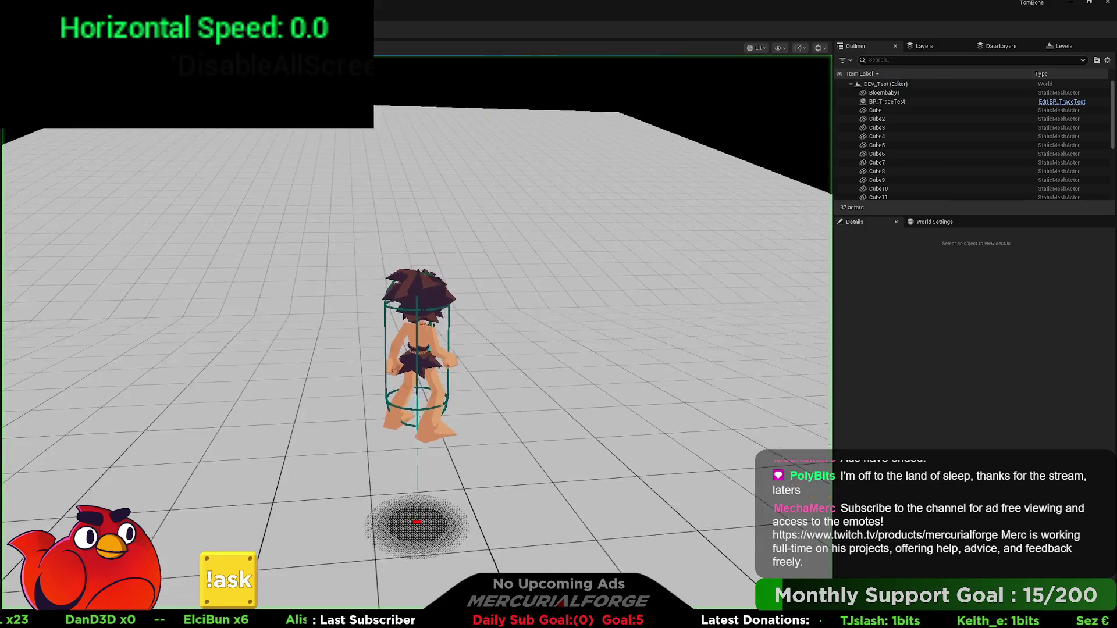
key("w")
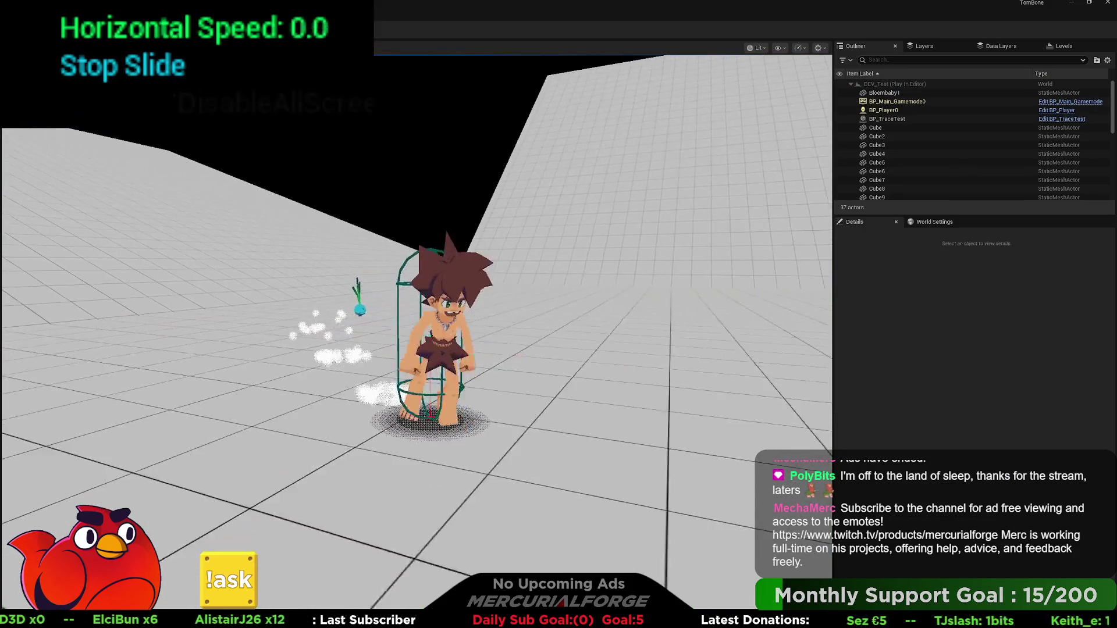
key("space")
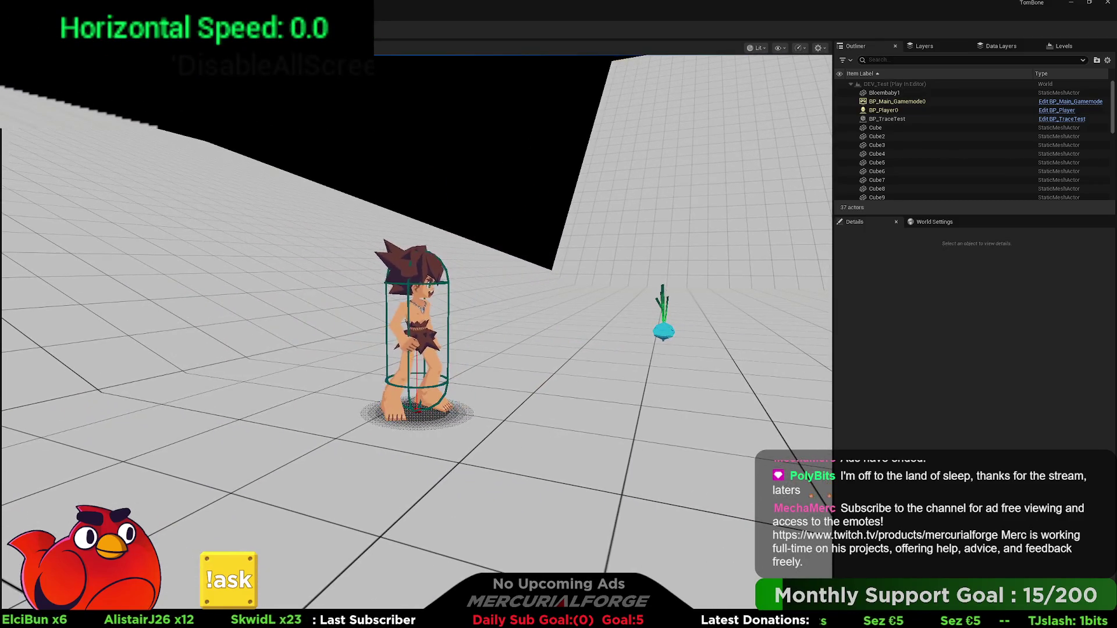
key("Escape")
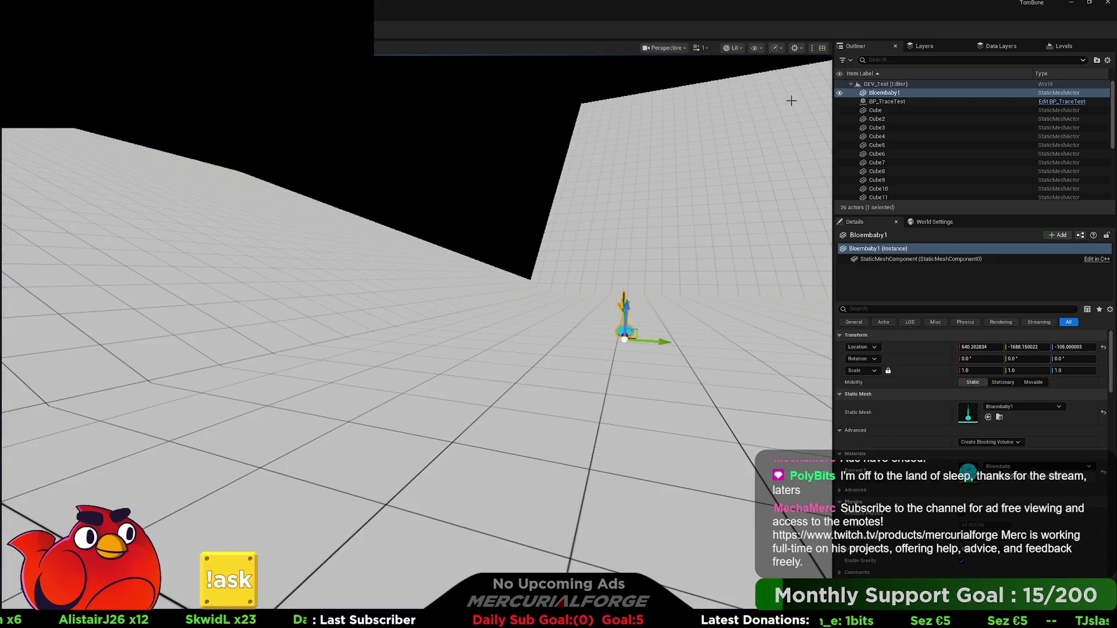
- Set Bloembaby1's collision preset to NoCollision and start another play test
key("f")
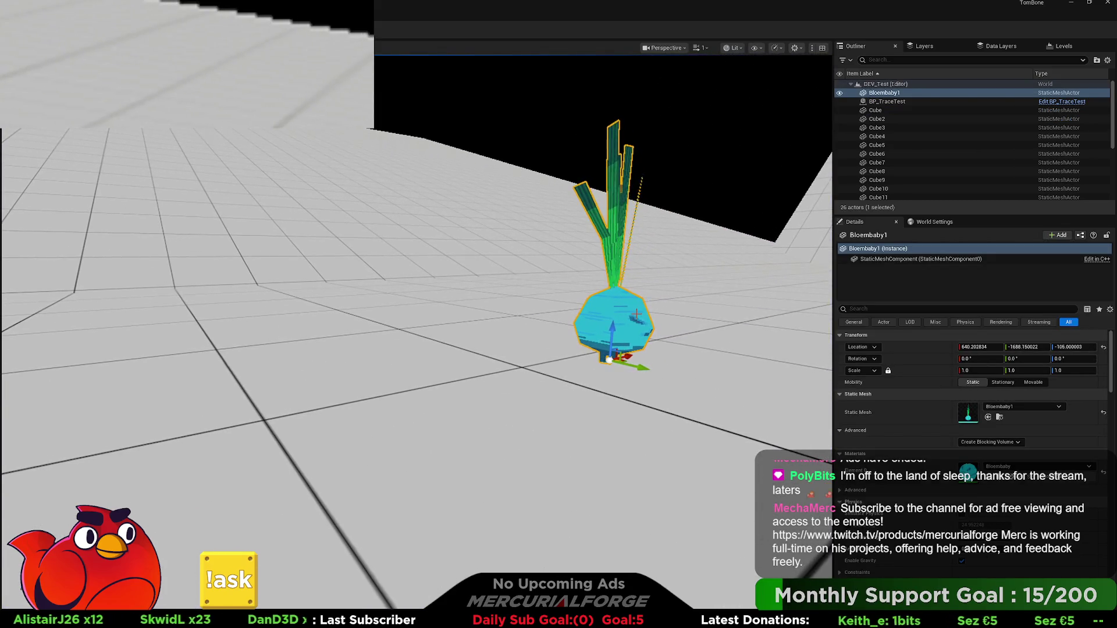
scroll(917, 429, "down", 10)
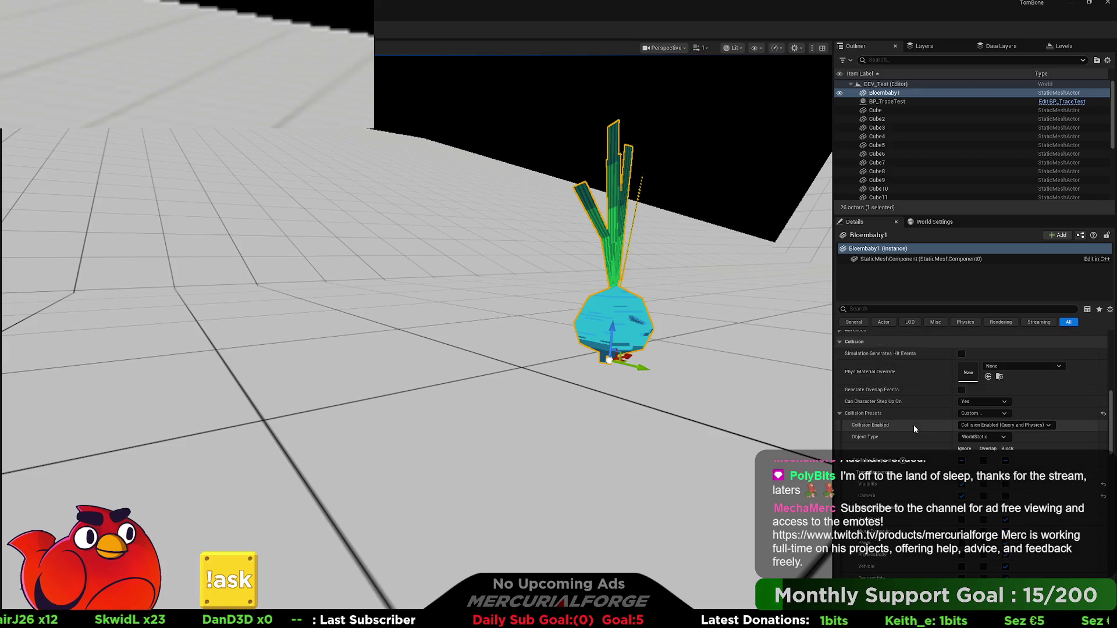
scroll(913, 429, "down", 3)
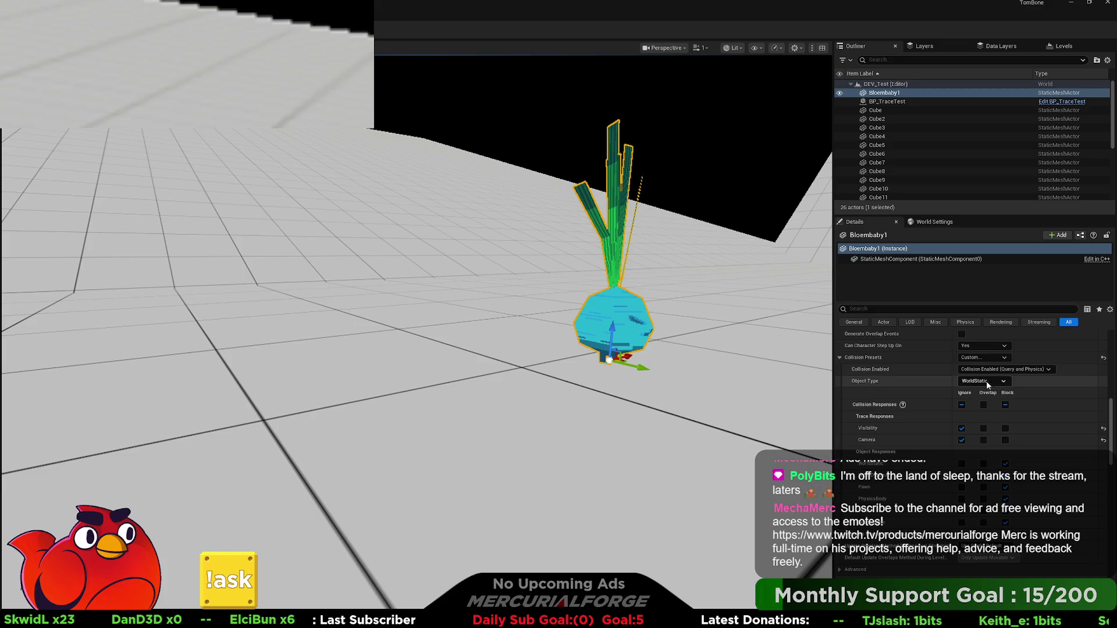
key("ctrl+z")
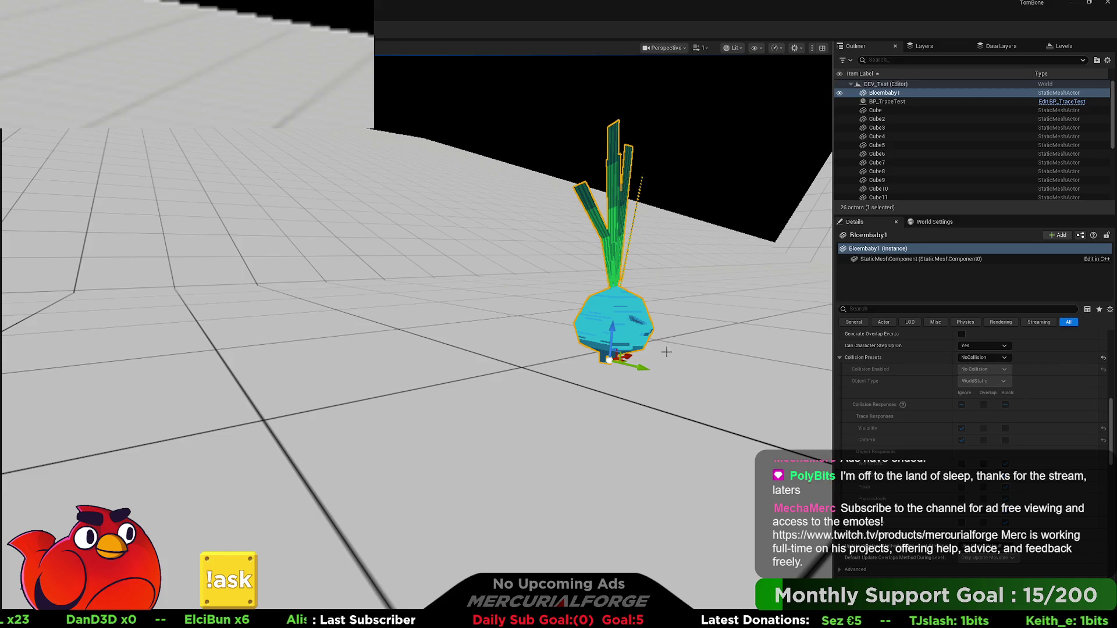
mouse_move(523, 349)
left_mouse_down()
mouse_move(529, 419)
mouse_move(582, 428)
left_mouse_up()
key("alt+p")
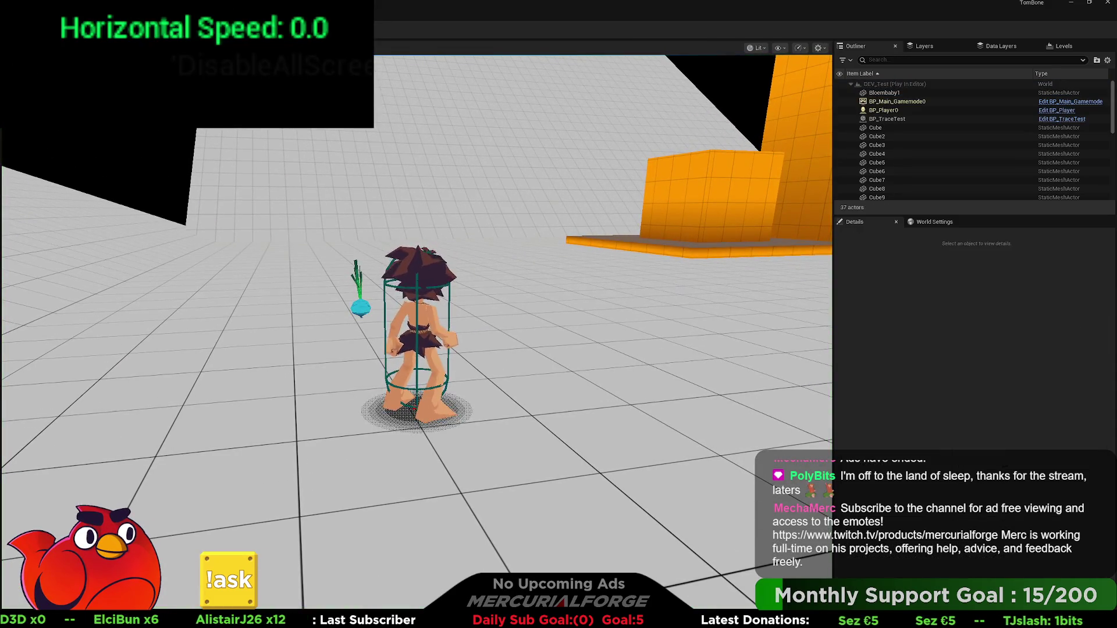
key("d")
key("s")
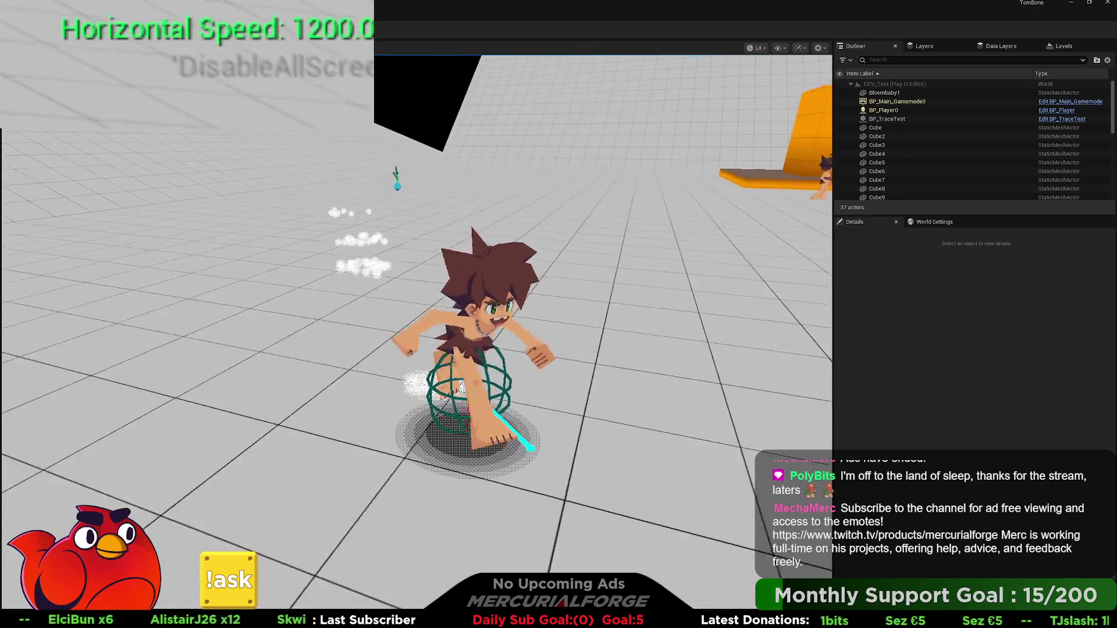
key("w")
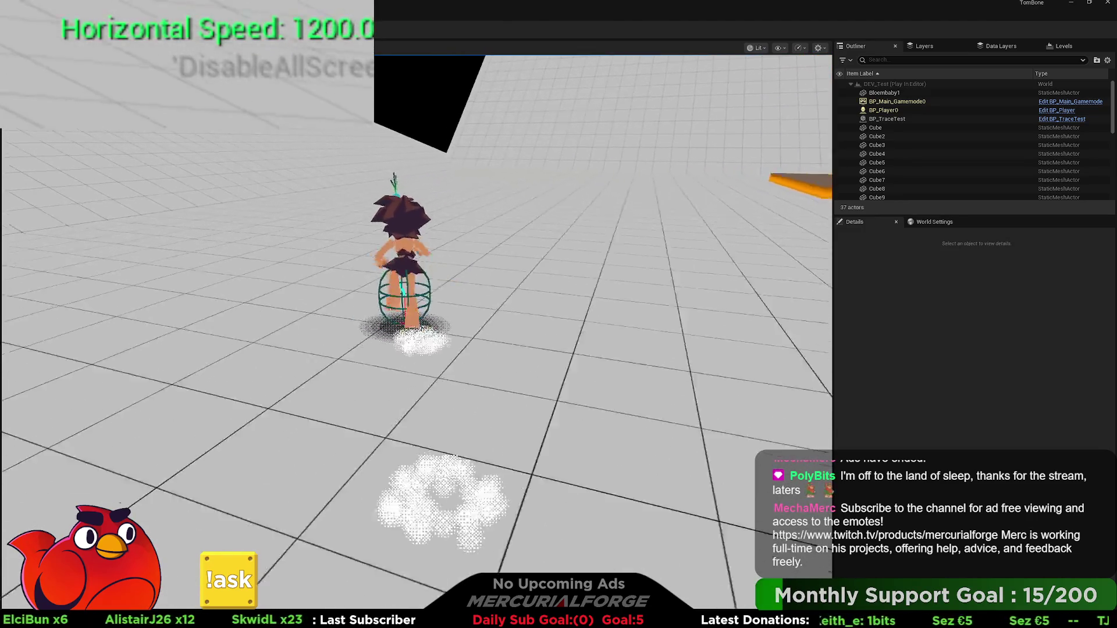
key("a")
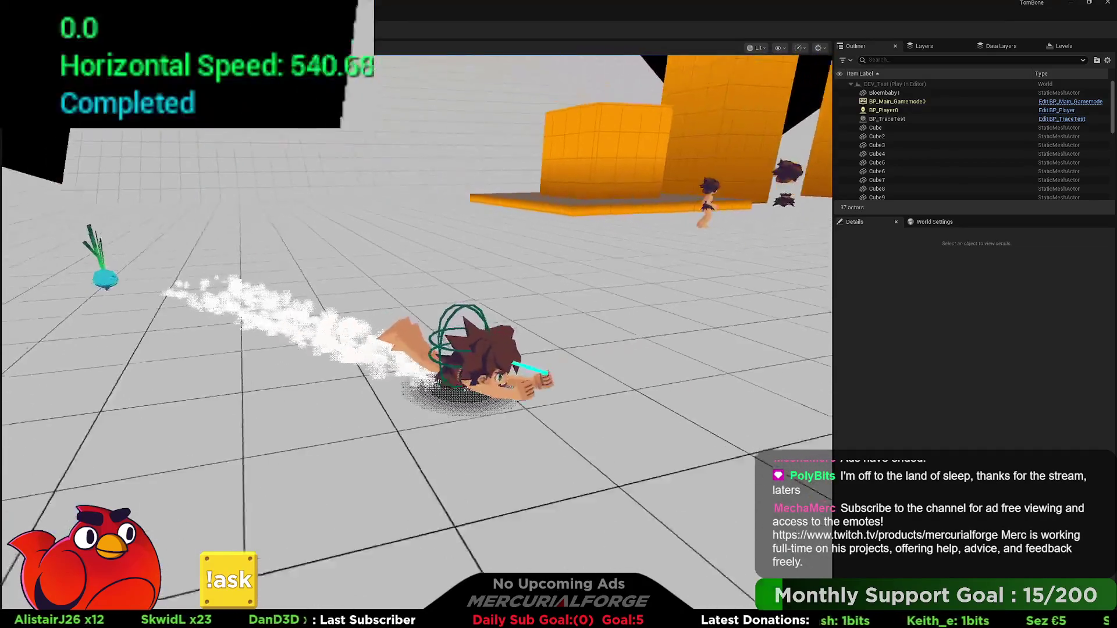
key("s")
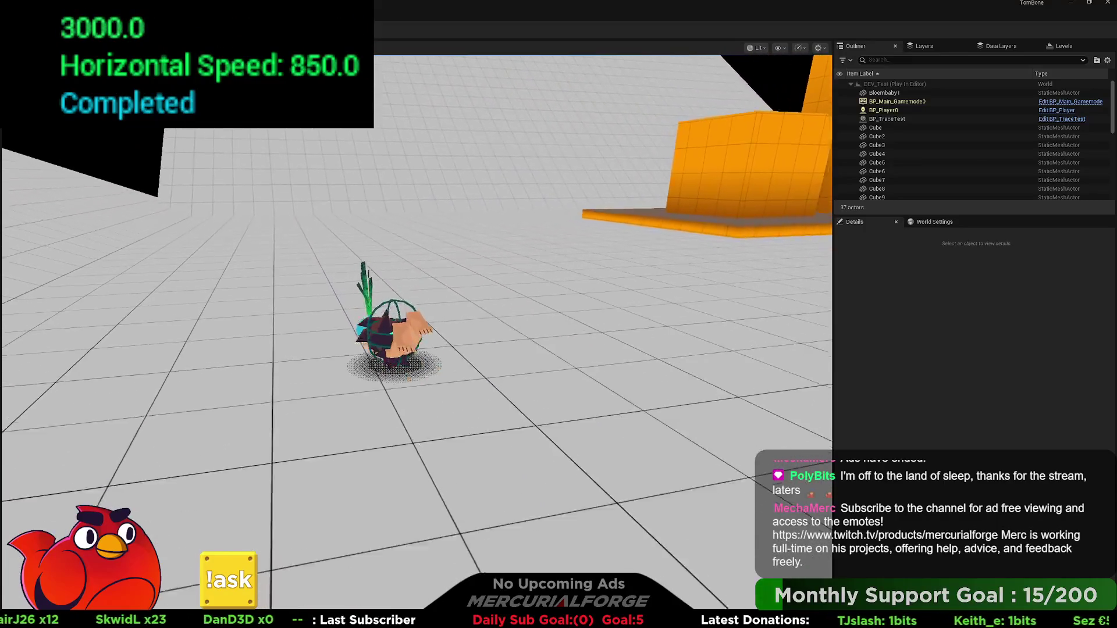
key("a")
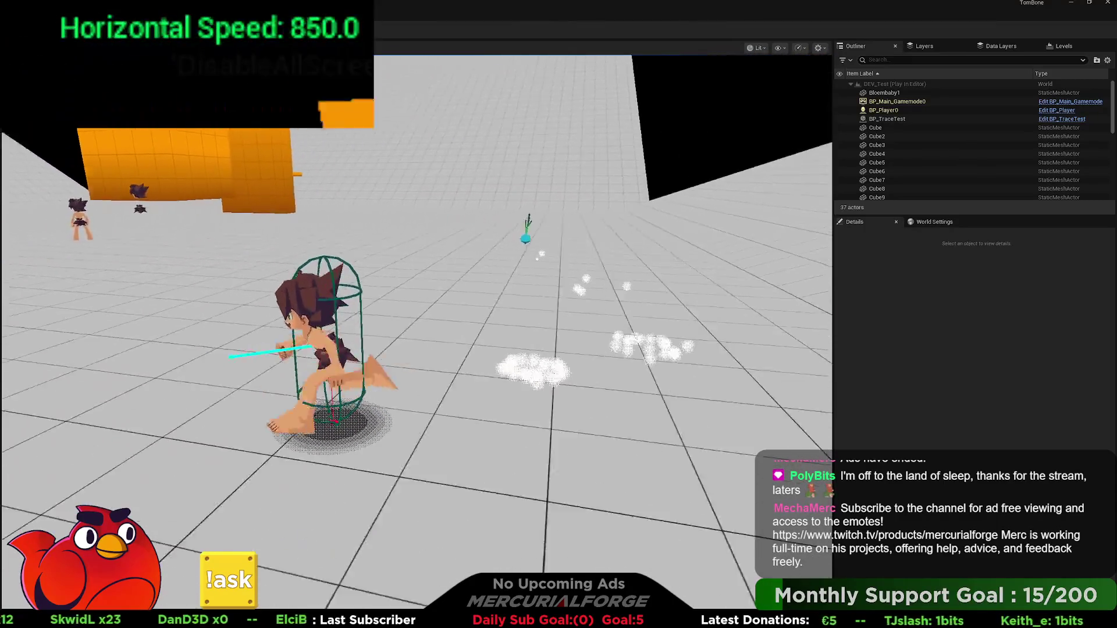
key("w")
key("ctrl")
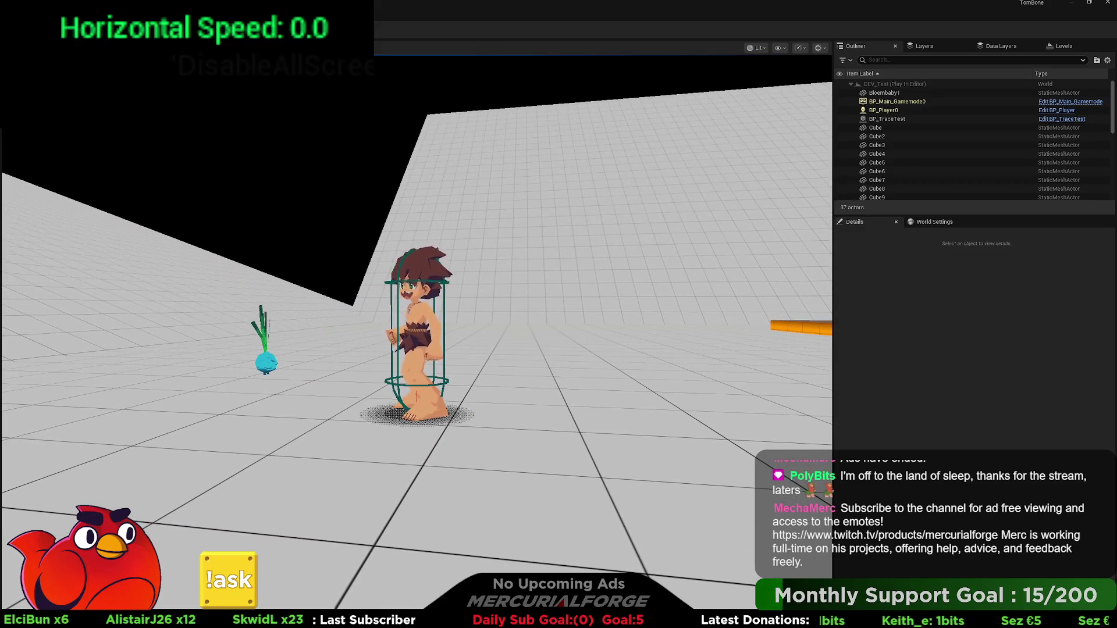
key("Escape")
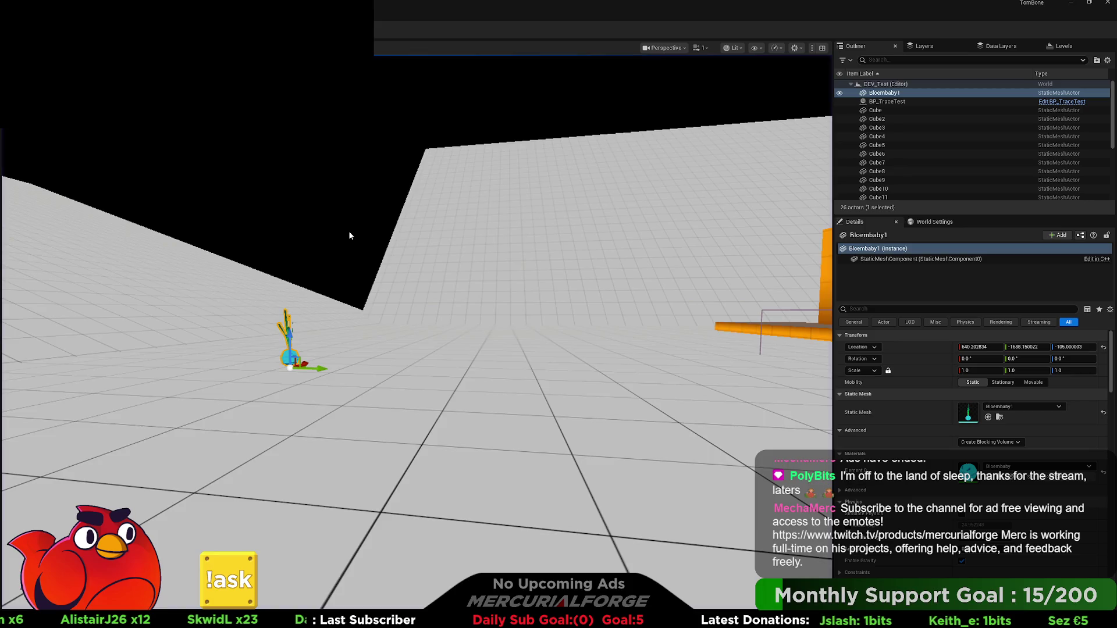
- Move the plane under the onion along Y and X, then drop it to the base with End
key("f")
right_click_drag(419, 349, 428, 309)
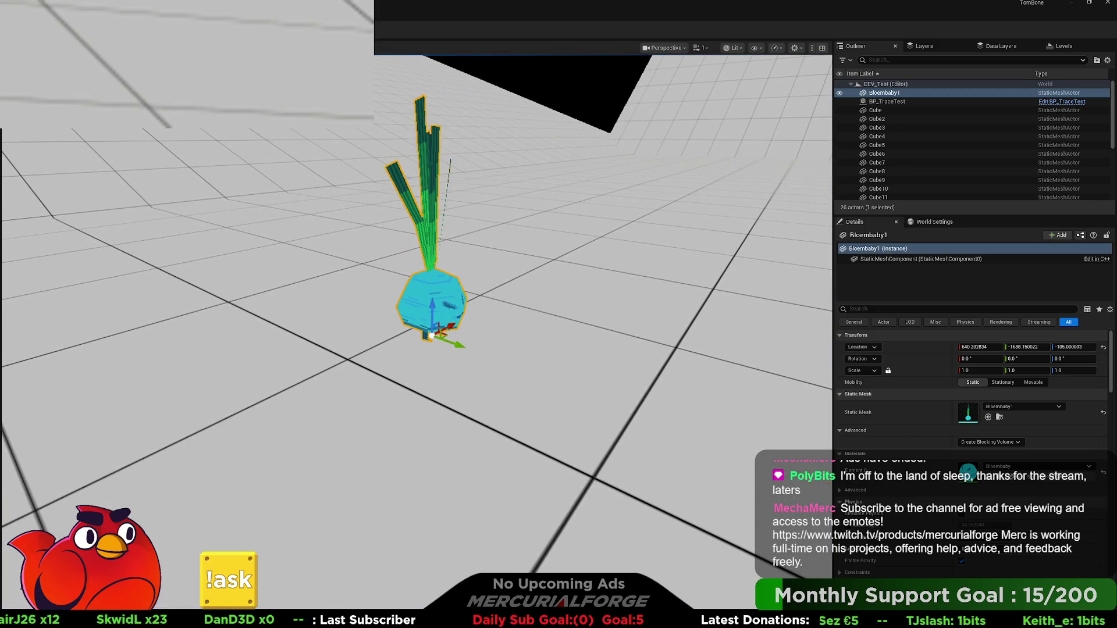
left_click(267, 185)
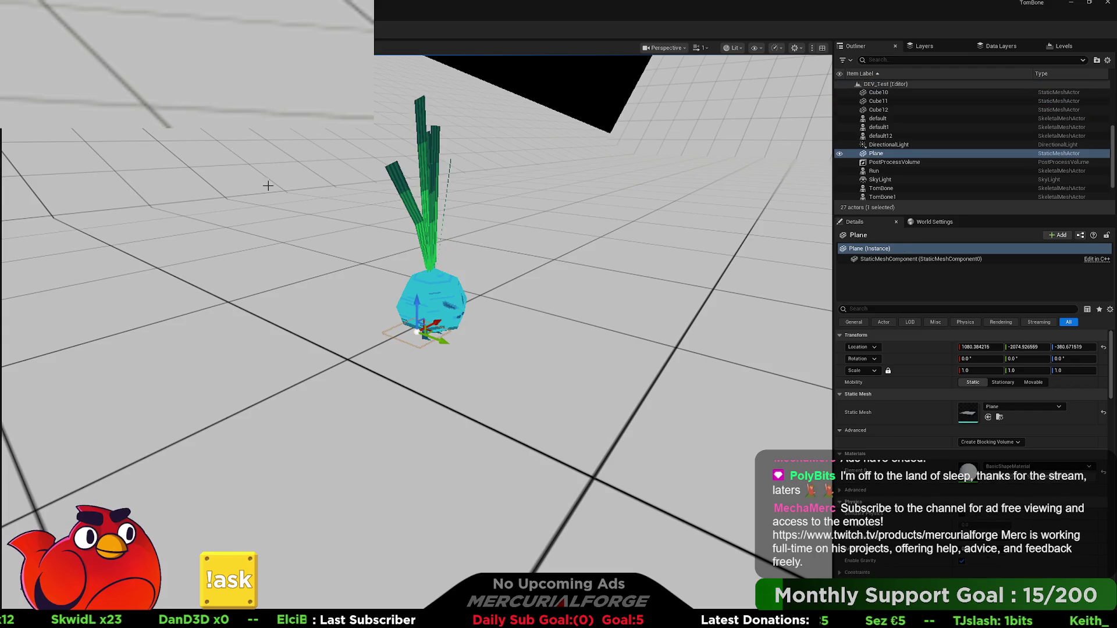
right_click_drag(486, 300, 430, 301)
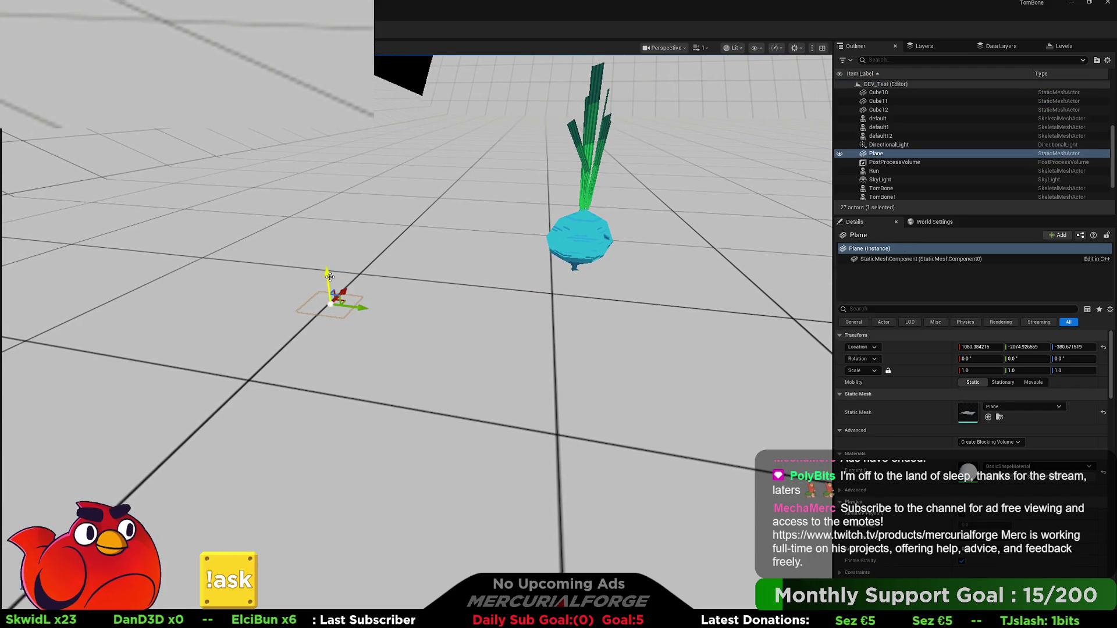
left_click_drag(559, 111, 599, 112)
right_click_drag(599, 112, 573, 176)
left_click_drag(573, 176, 262, 202)
mouse_move(262, 202)
right_mouse_down()
mouse_move(268, 186)
mouse_move(273, 204)
right_mouse_up()
key("End")
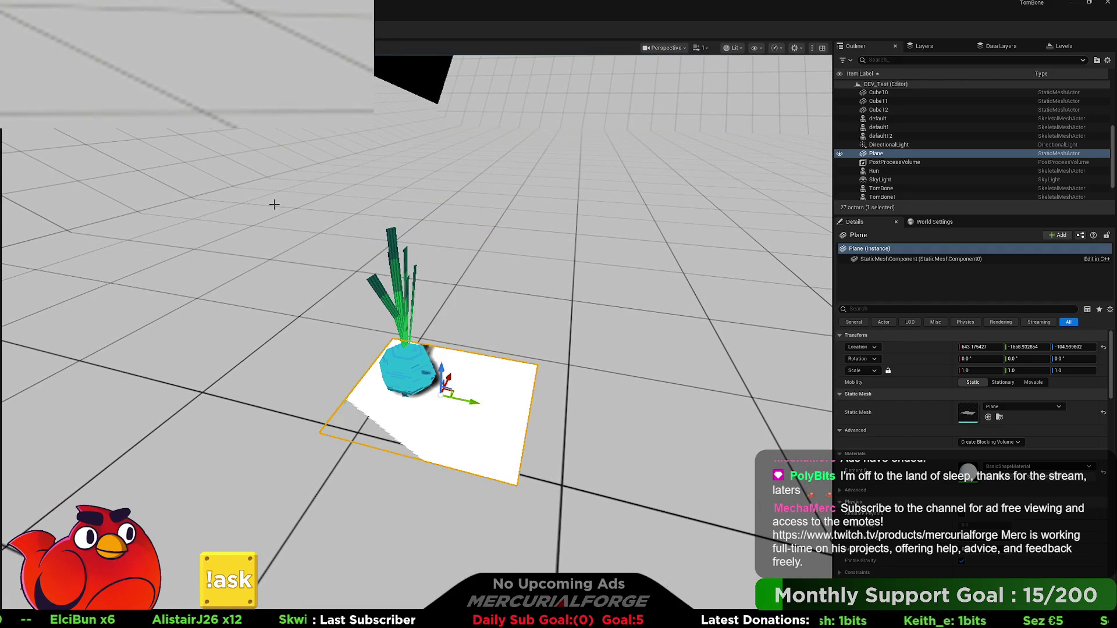
- Scale the plane to 0.5, centre it under the onion, and raise the onion slightly above it
right_click_drag(566, 420, 566, 421)
scroll(566, 421, "up", 3)
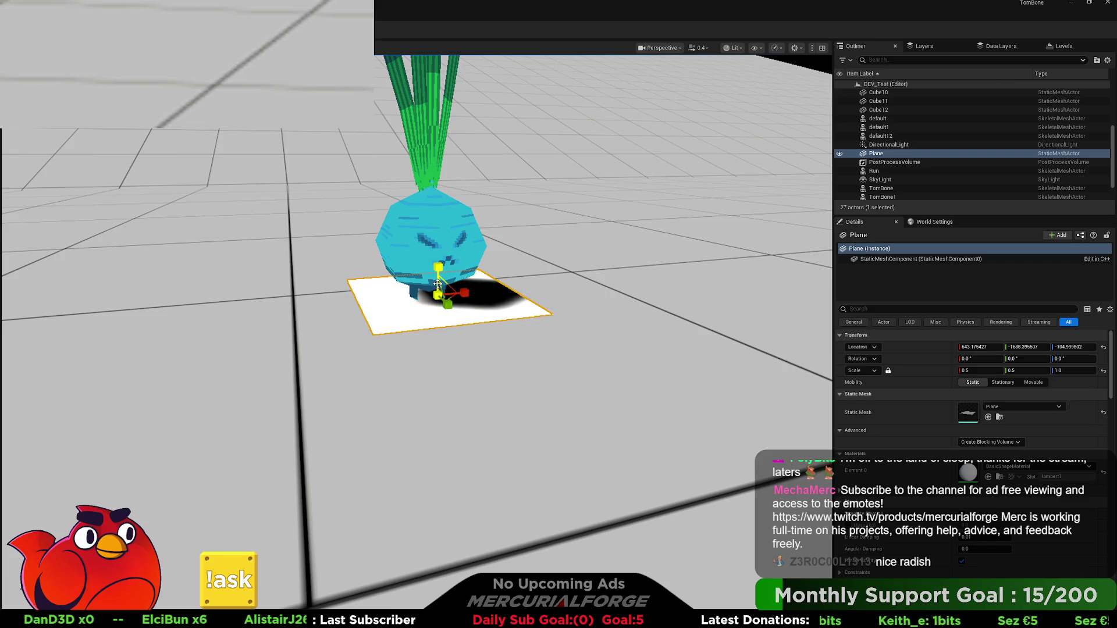
left_click_drag(461, 295, 417, 265)
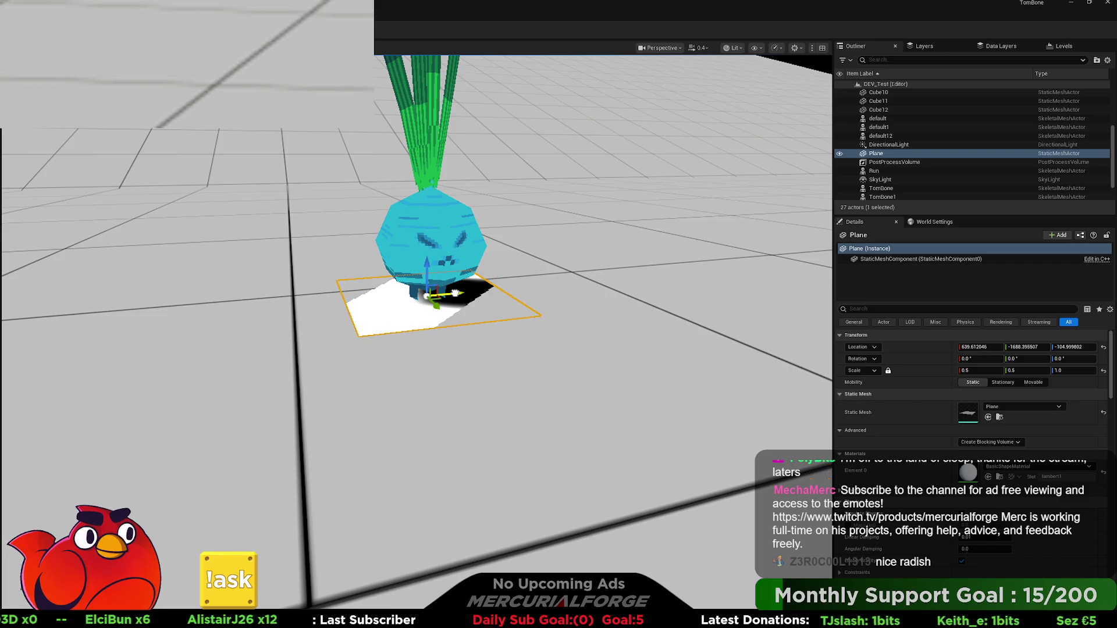
left_click(430, 259)
left_click_drag(430, 259, 430, 256)
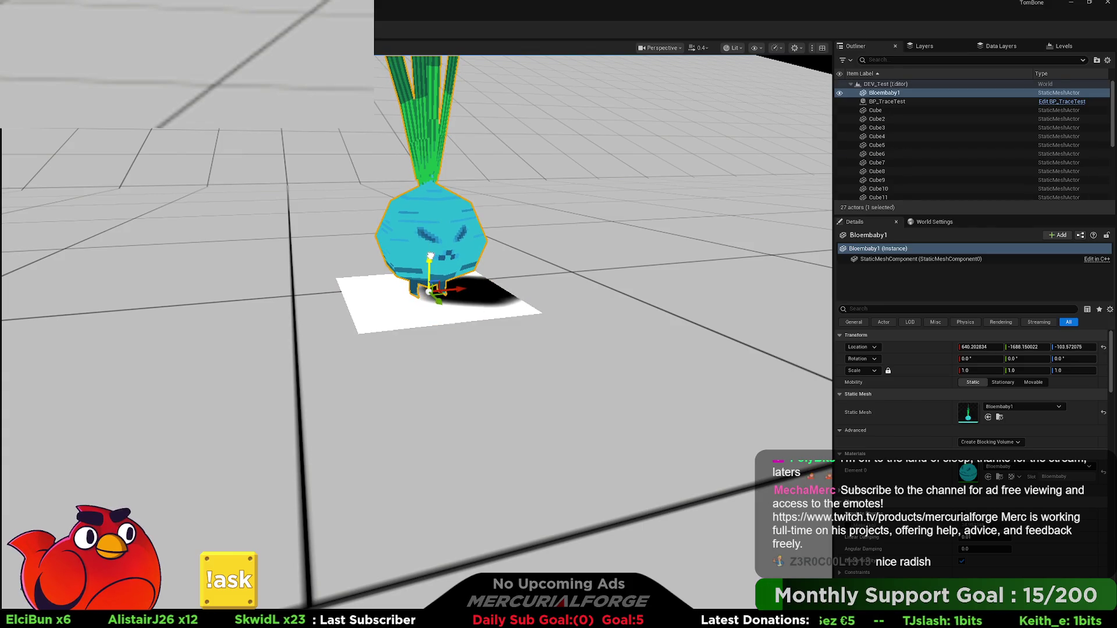
left_click(469, 288)
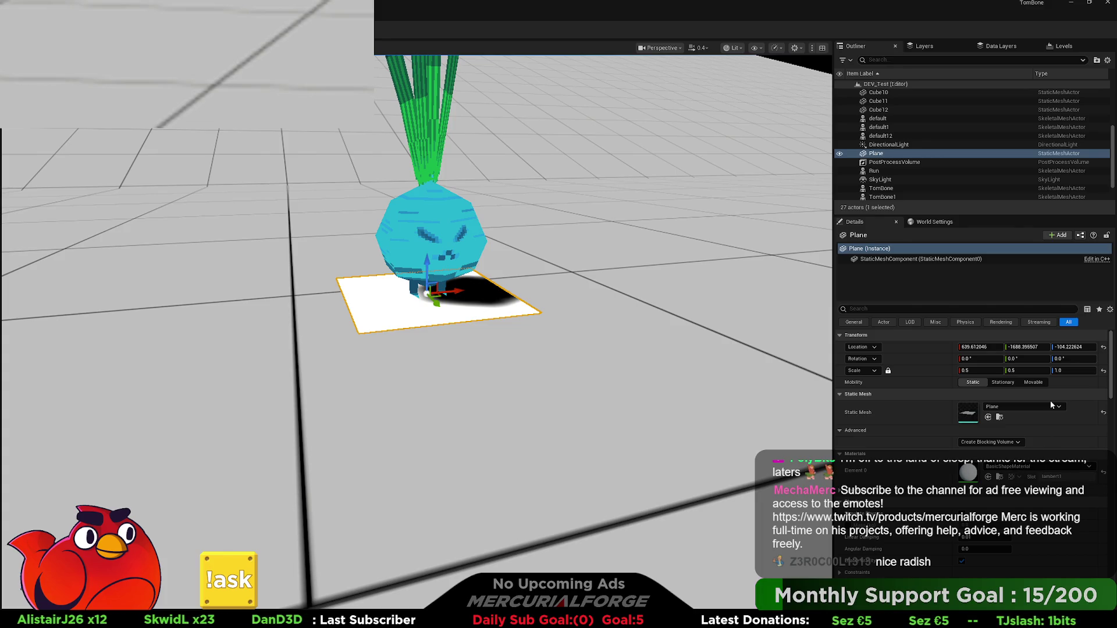
- Assign the M_Shadow material to the plane's Element 0 and clear the selection
key("ctrl+z")
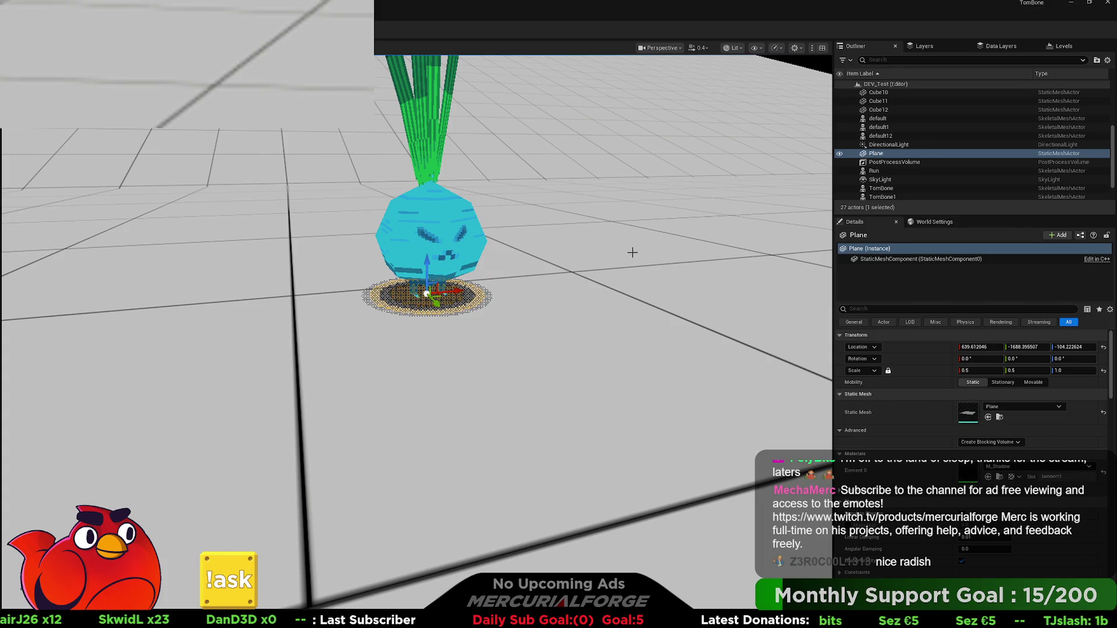
left_click(638, 188)
right_click_drag(620, 196, 664, 155)
left_click(633, 182)
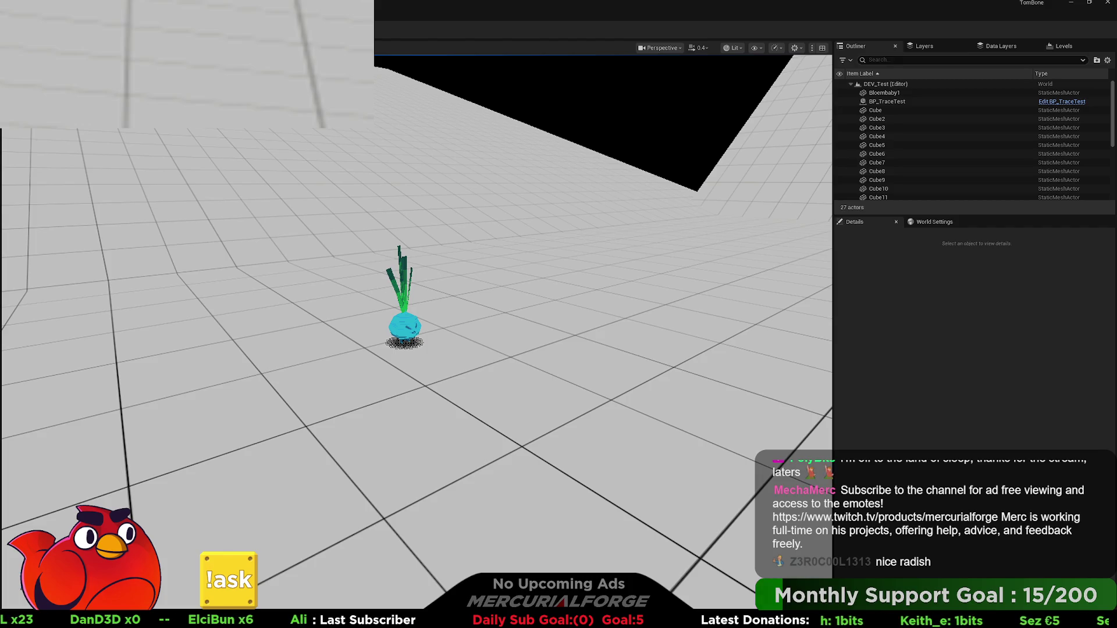
- Play-test the level, running the character past the onion, then stop
key("alt+p")
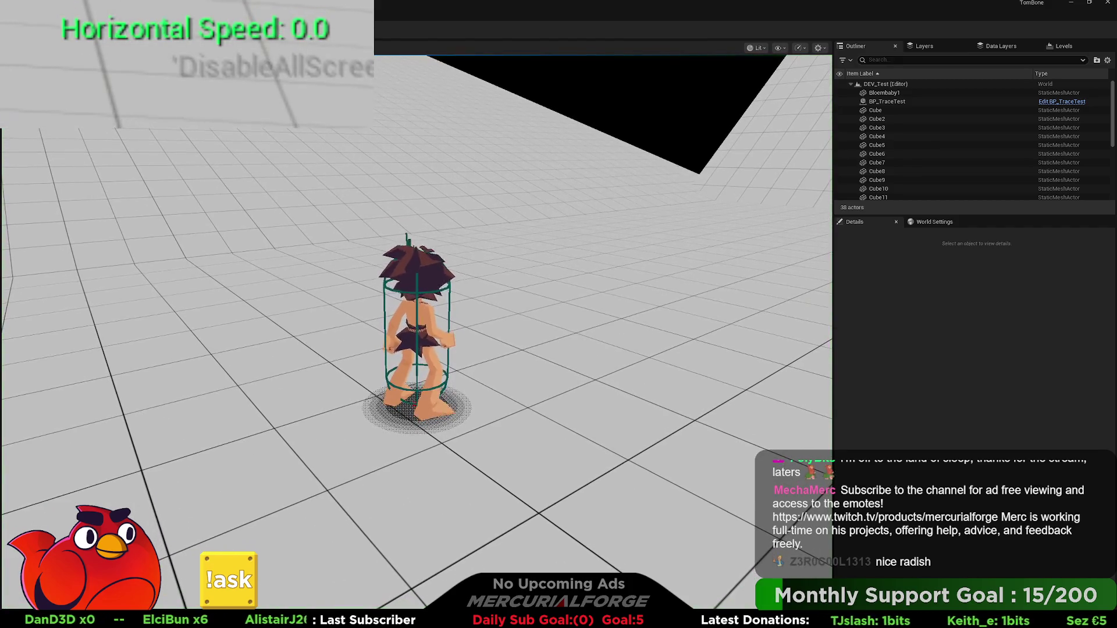
key("w")
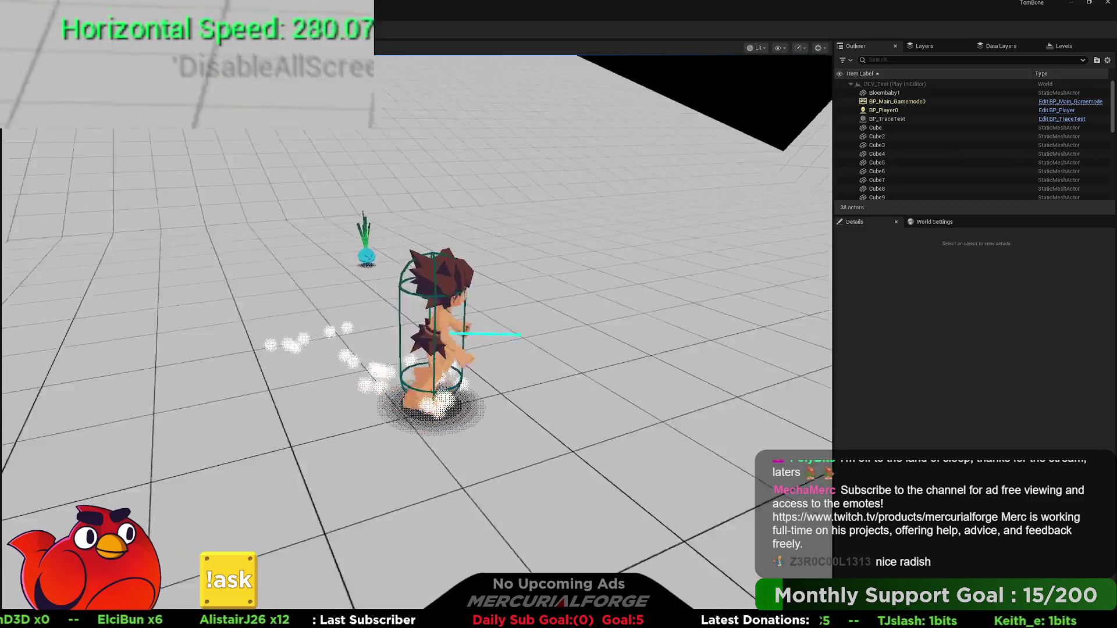
key("w")
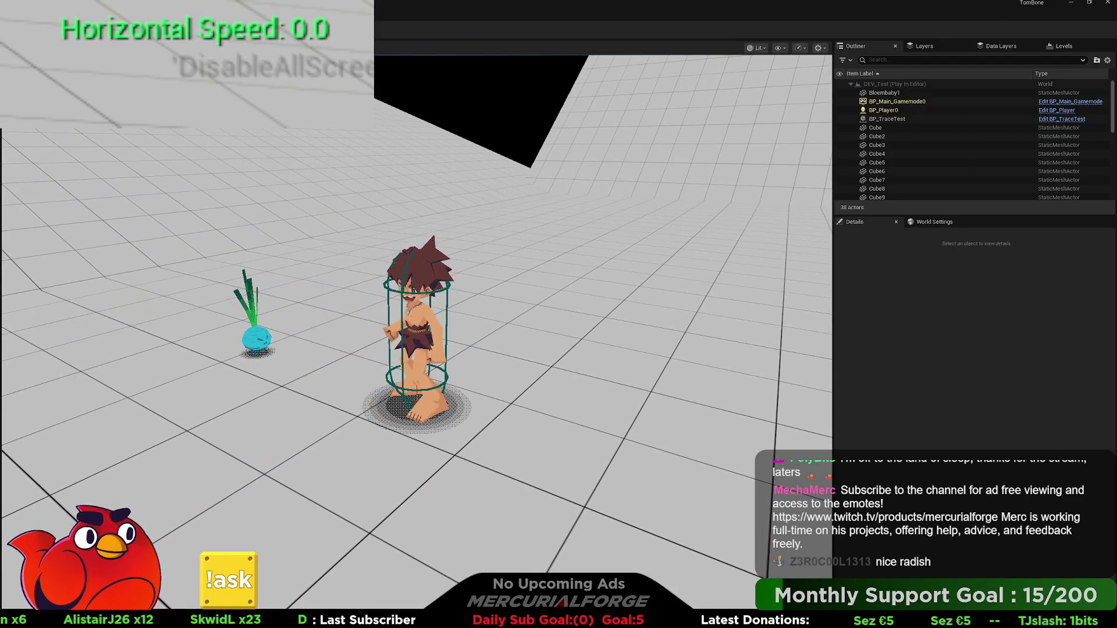
key("Escape")
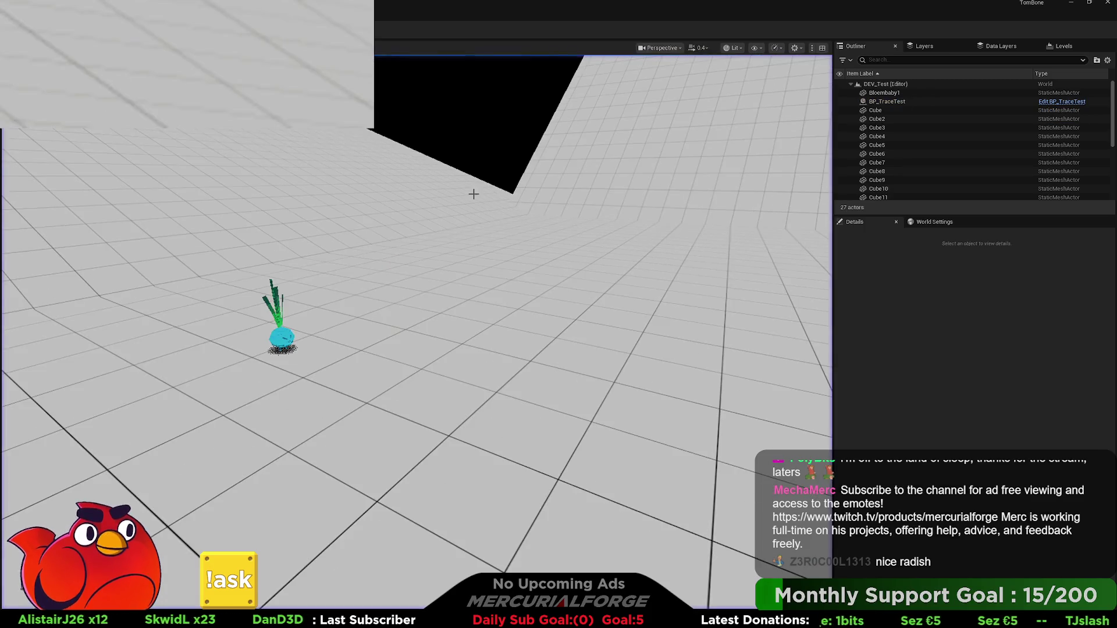
- Set the onion's shadow plane scale to 0.25
mouse_move(280, 343)
left_mouse_down()
mouse_move(274, 303)
mouse_move(280, 343)
left_mouse_up()
left_click(267, 280)
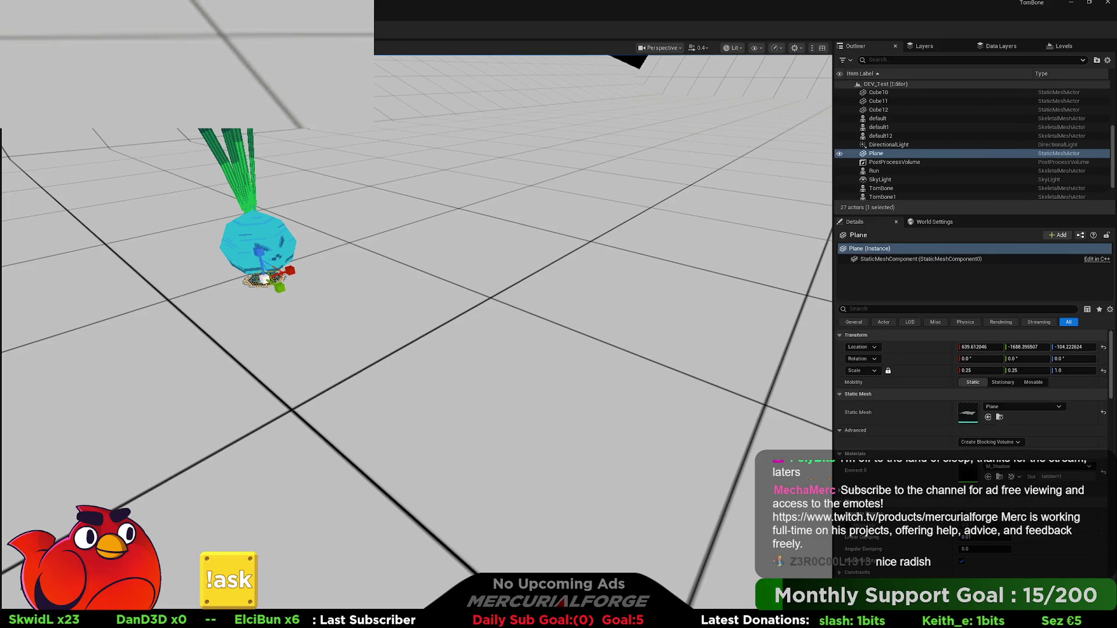
left_click(422, 236)
- Play-test again, then open the Characters/Tombone folder in the content browser
key("alt+p")
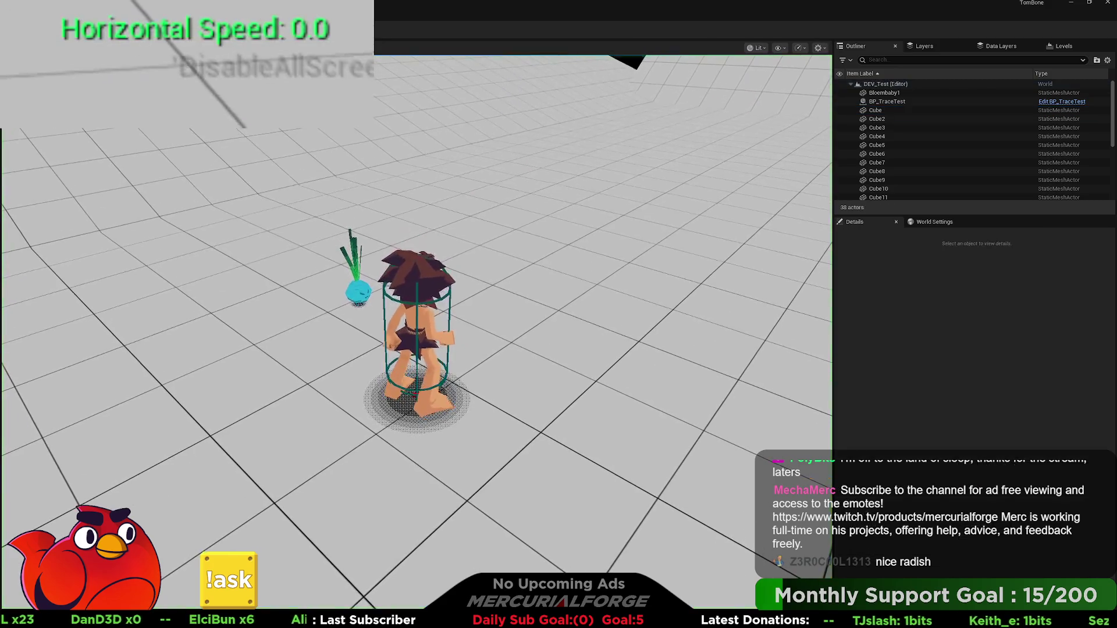
key("w")
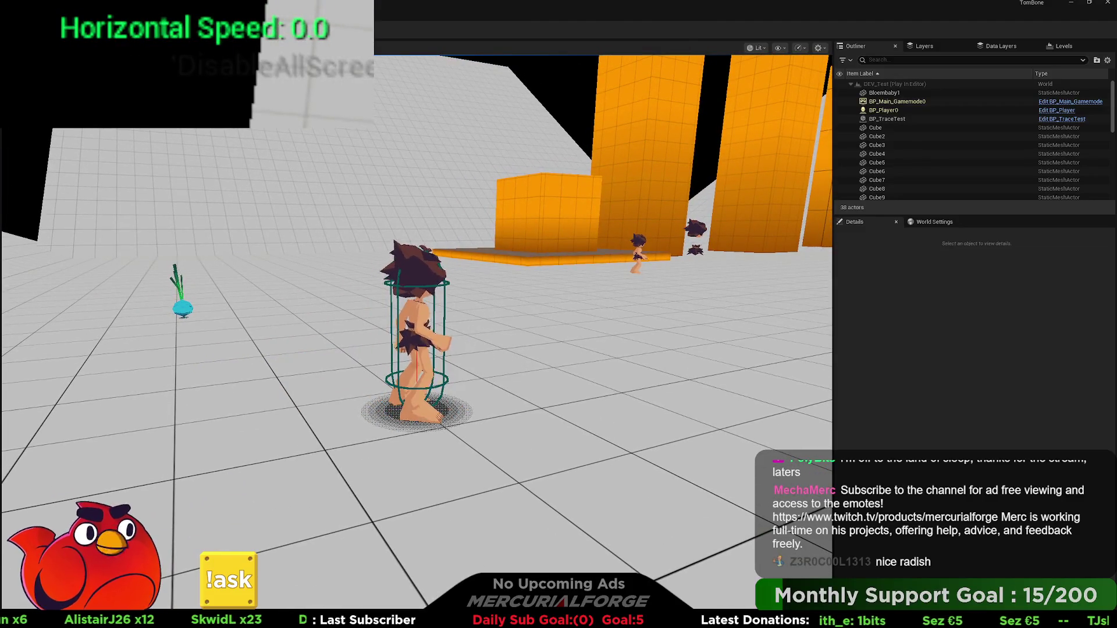
key("Escape")
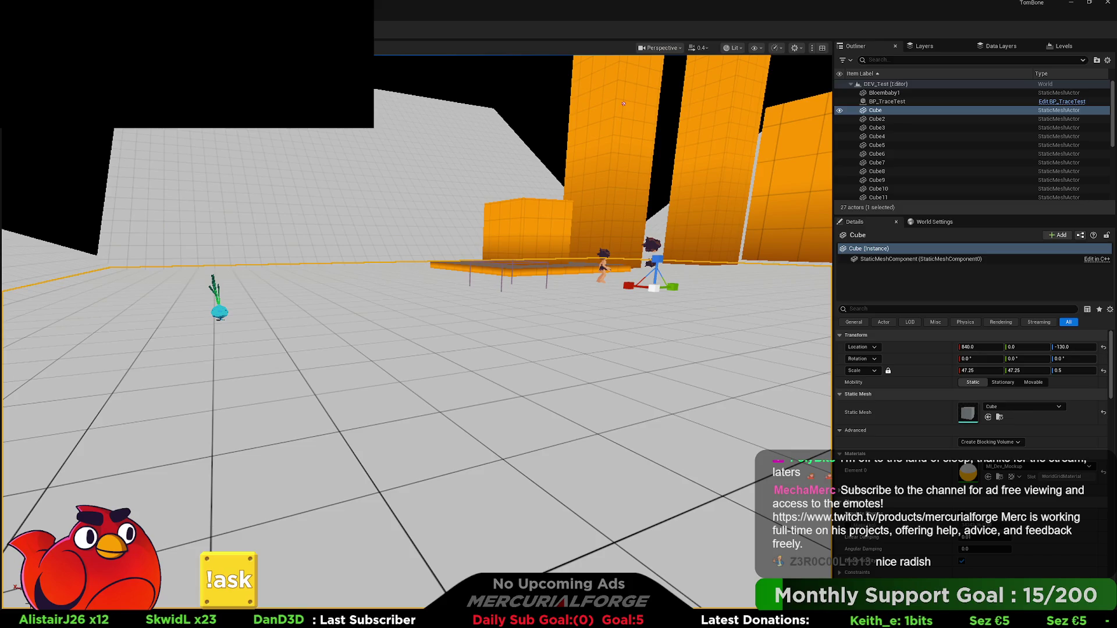
key("ctrl+space")
left_click(46, 487)
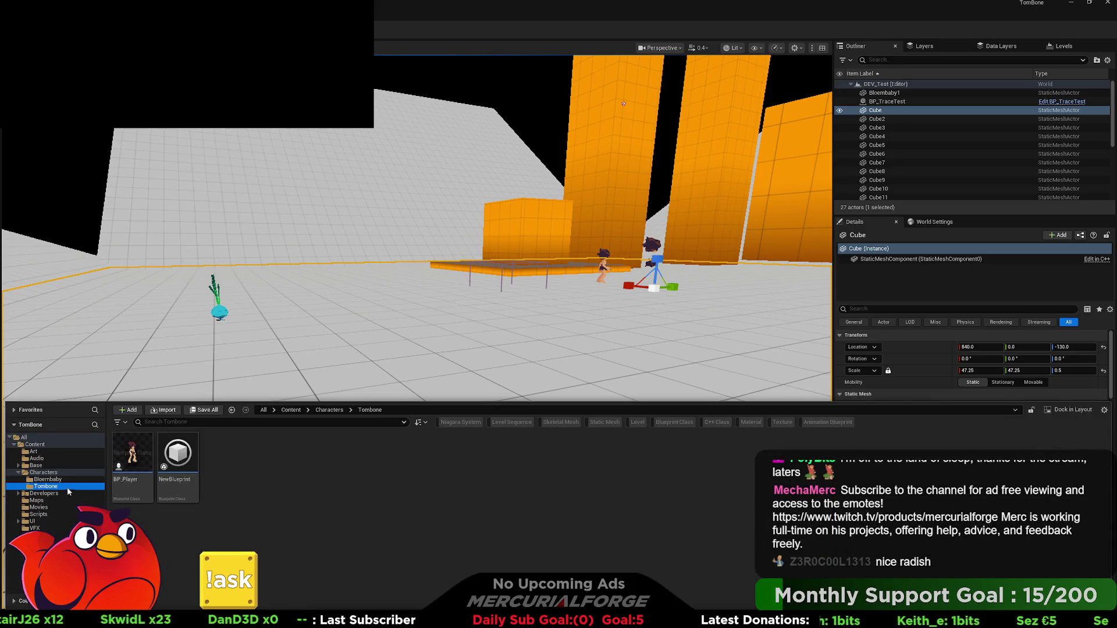
- In BP_Player, raise the ShadowPlane to about Z -70.88, reset its scale to 1.0, and return to DEV_Test
left_click(133, 457)
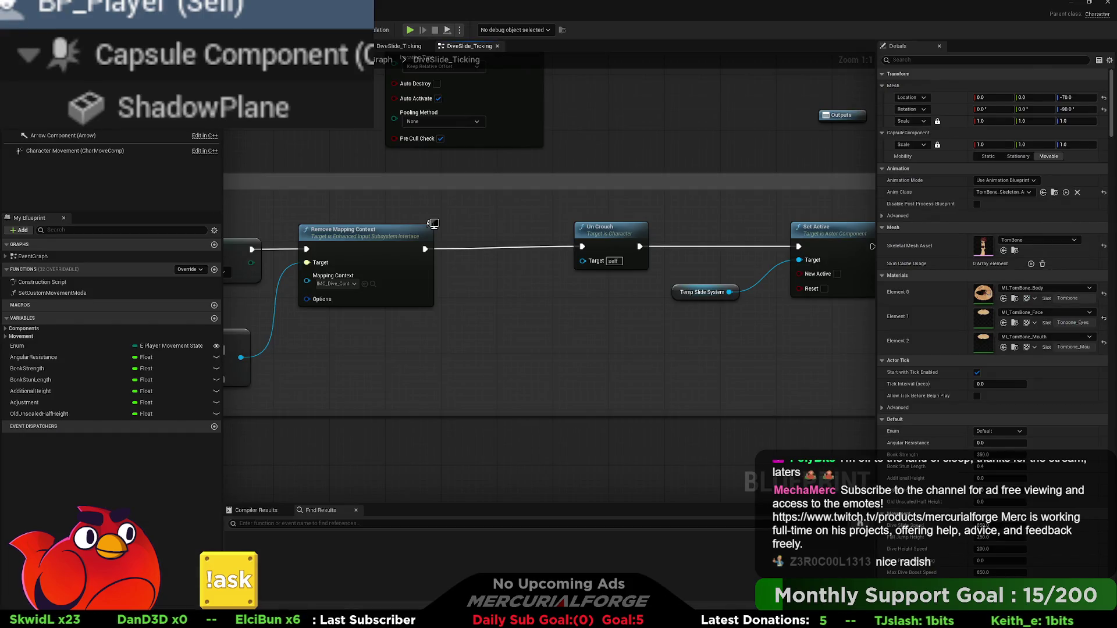
left_click(325, 46)
left_click(52, 120)
key("f")
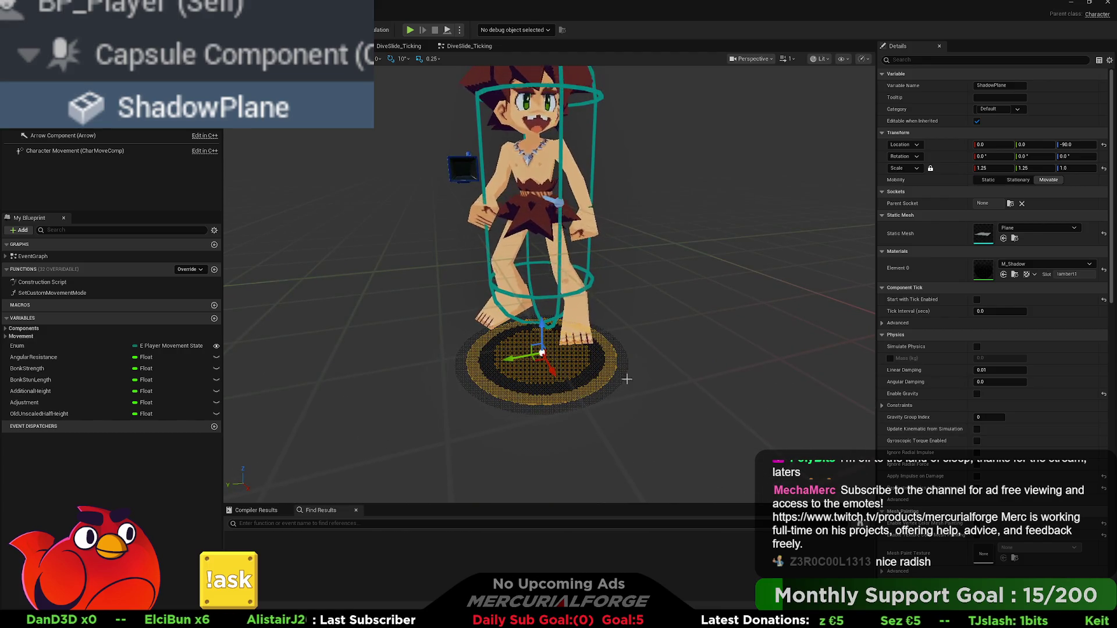
left_click_drag(542, 325, 543, 297)
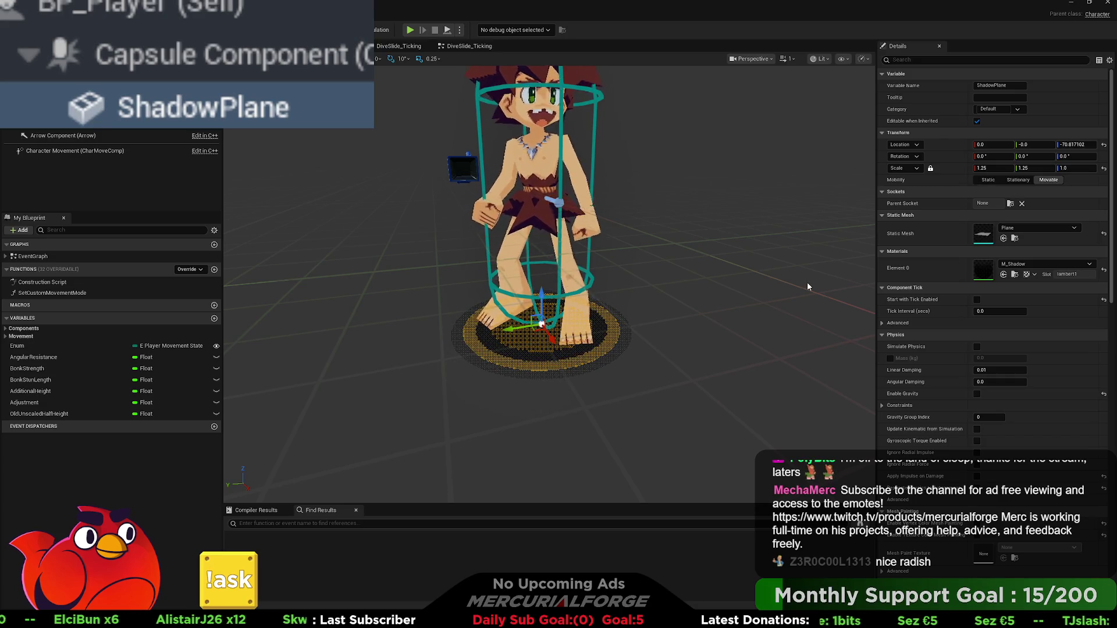
left_click(1105, 170)
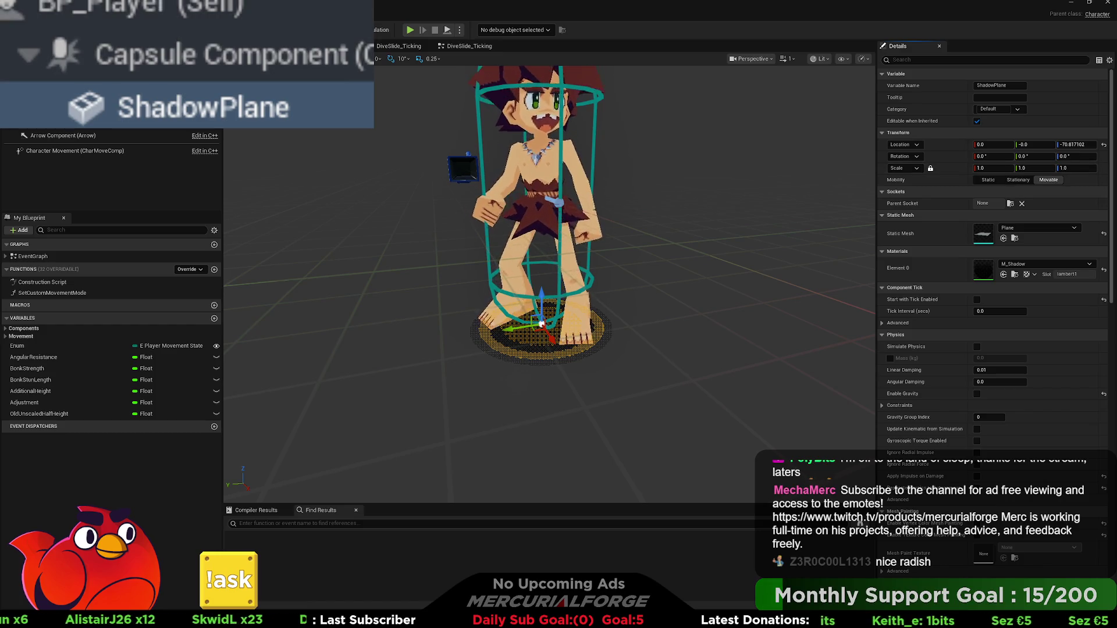
key("alt+Tab")
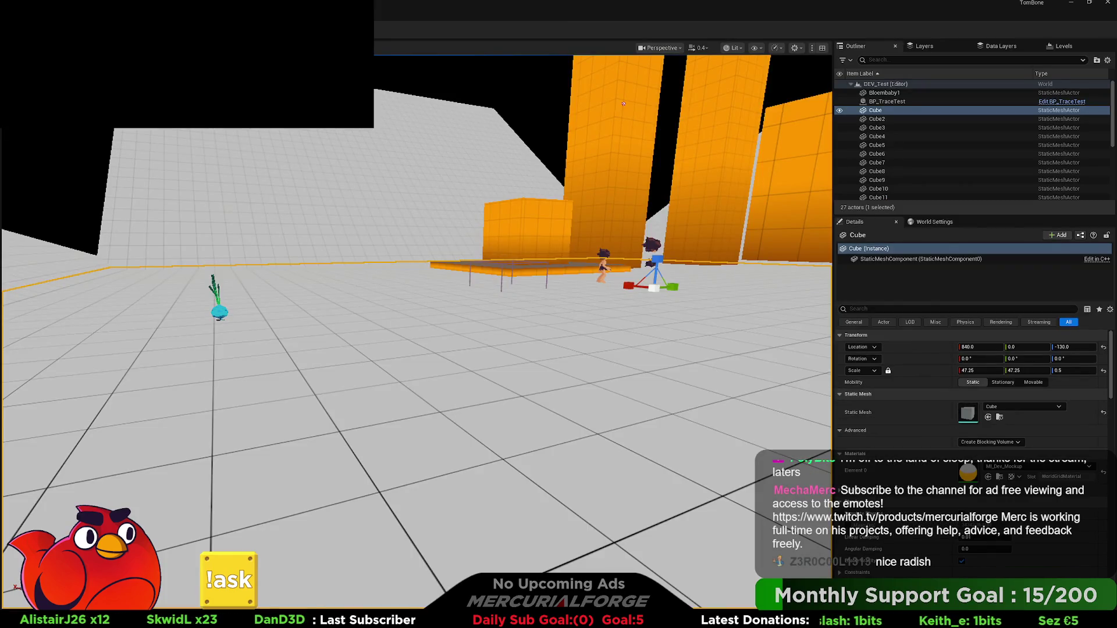
key("alt+p")
key("w")
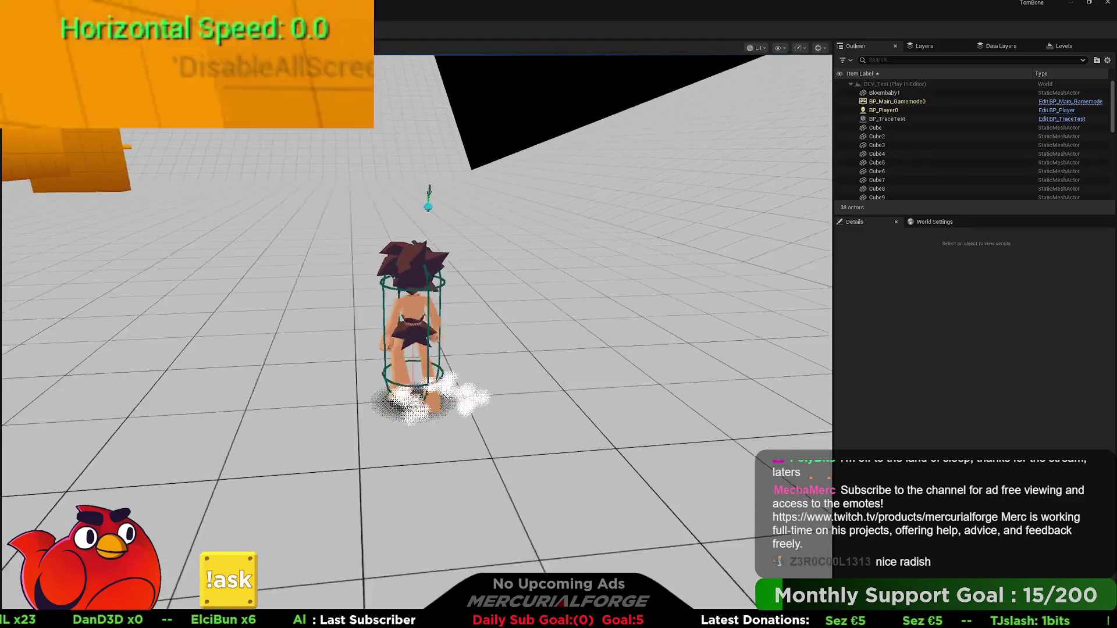
key("space")
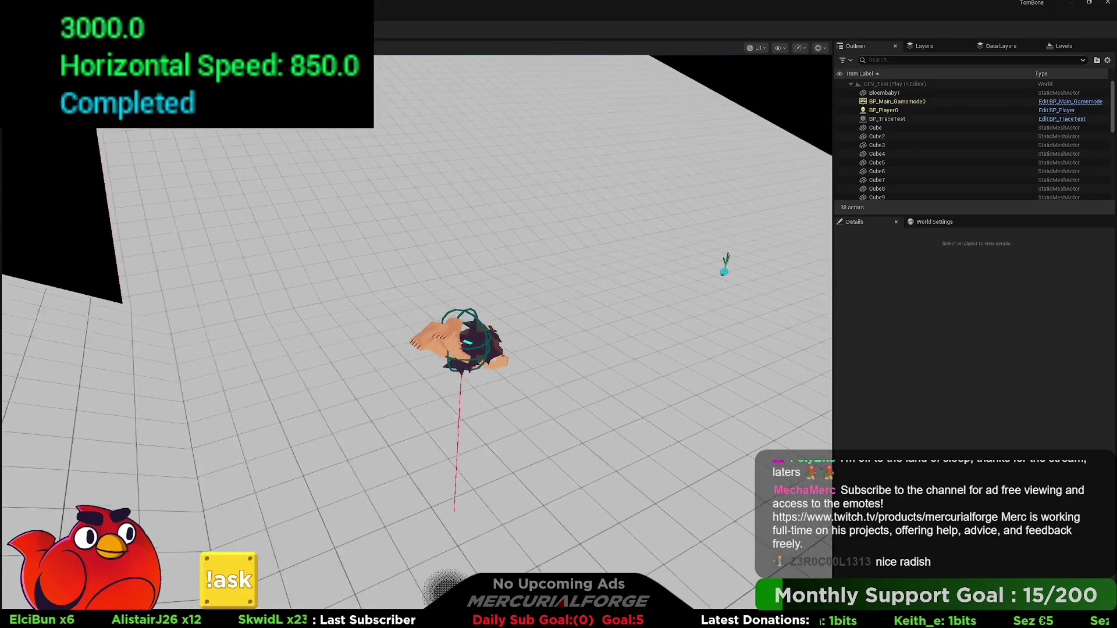
key("shift")
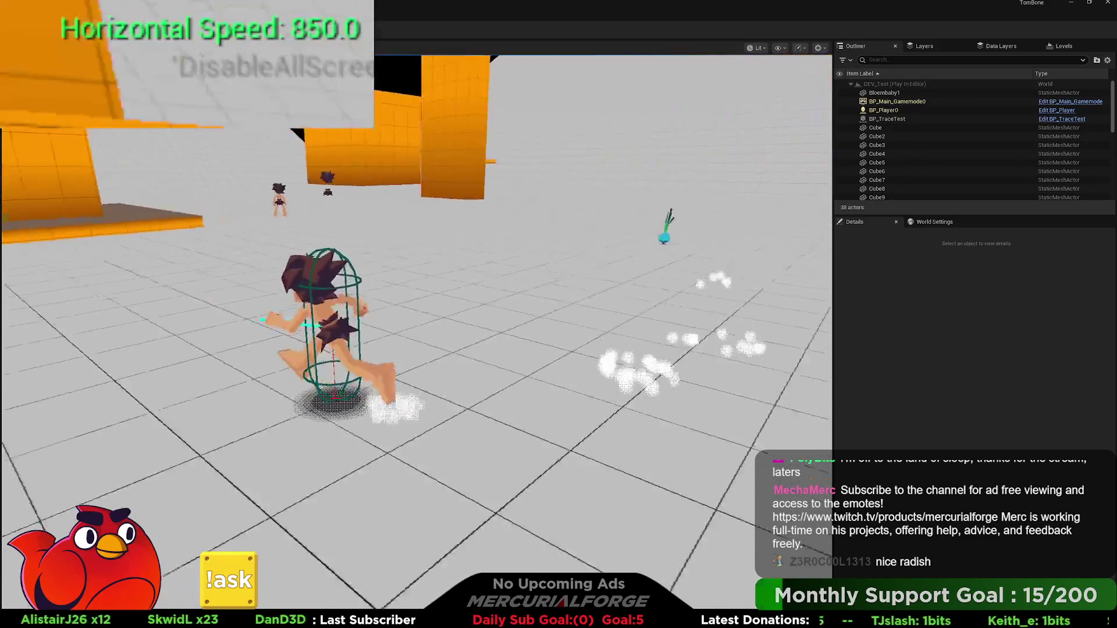
key("w")
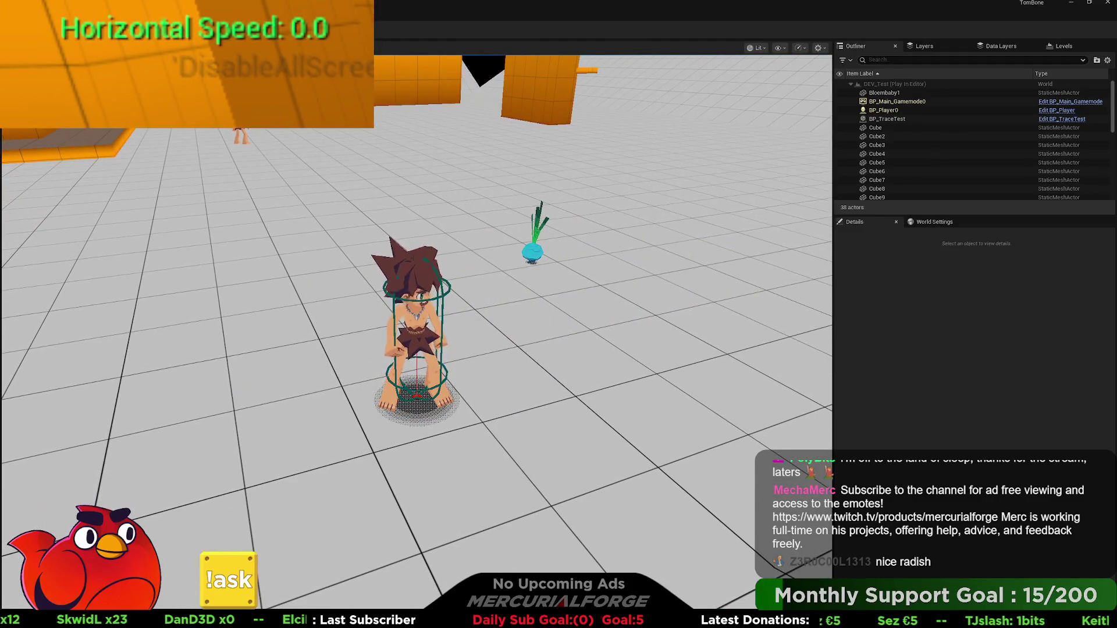
key("Escape")
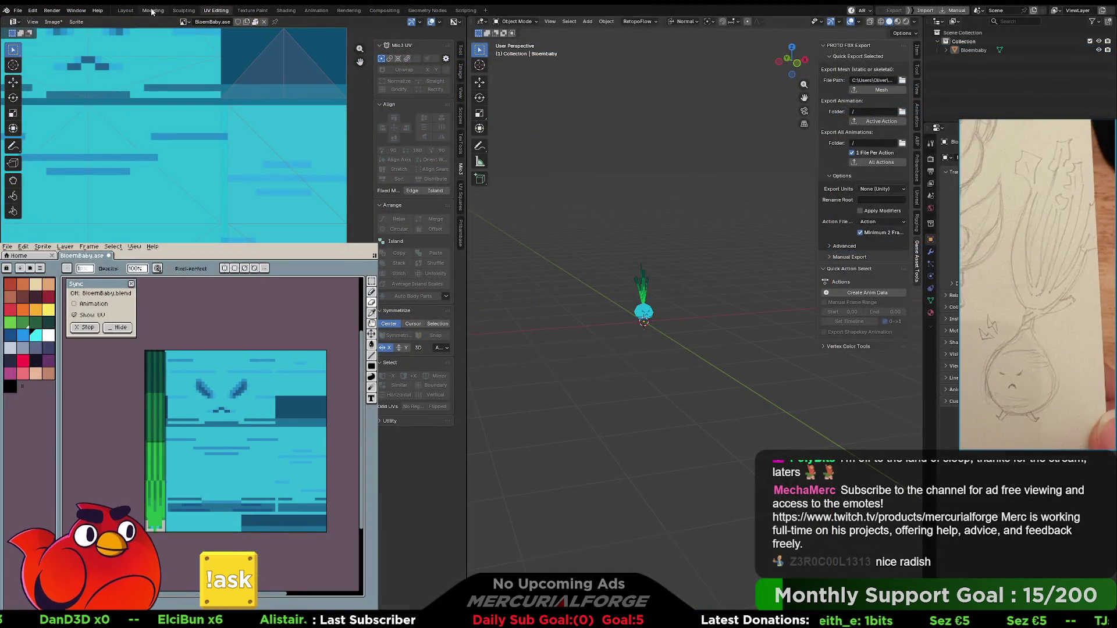
- In the Modeling workspace, set viewport shading to Flat lighting with Texture colour
left_click(152, 10)
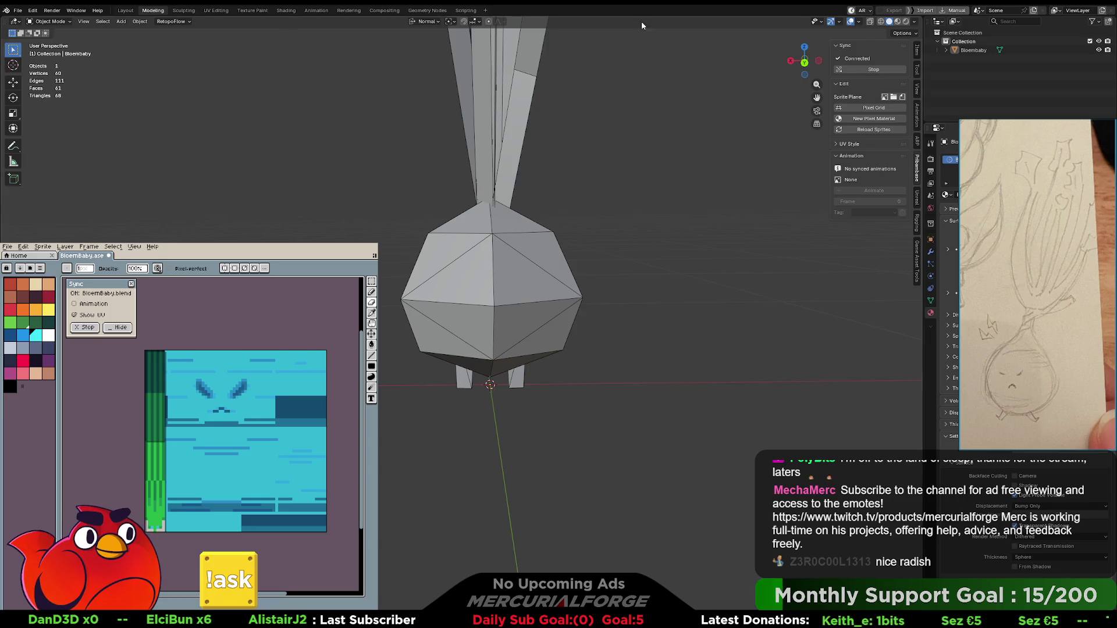
left_click(914, 21)
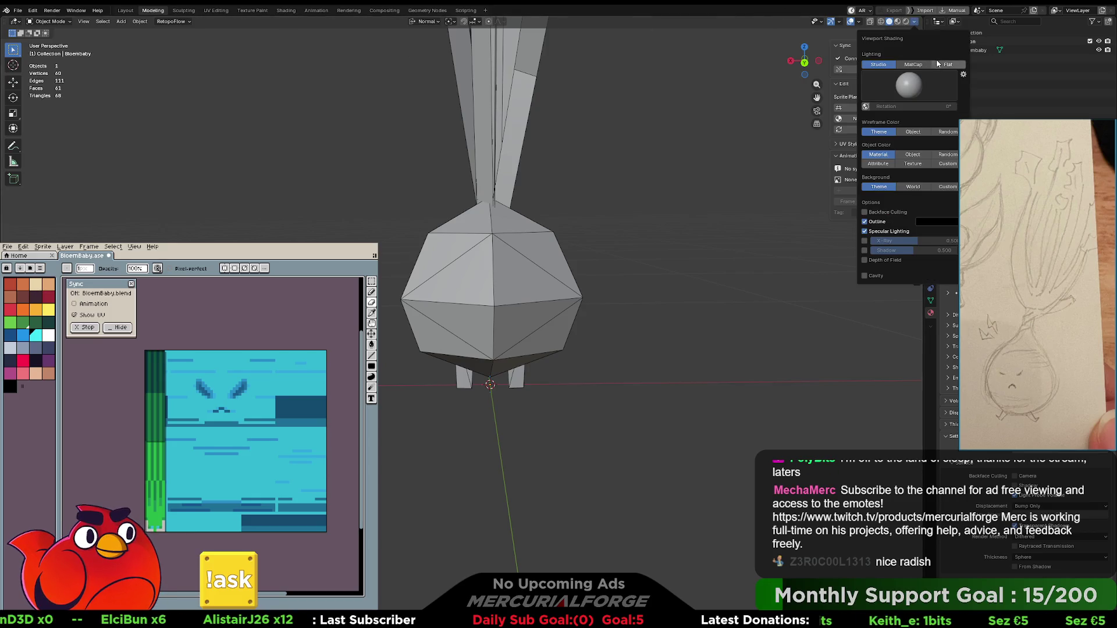
left_click(943, 65)
left_click(913, 123)
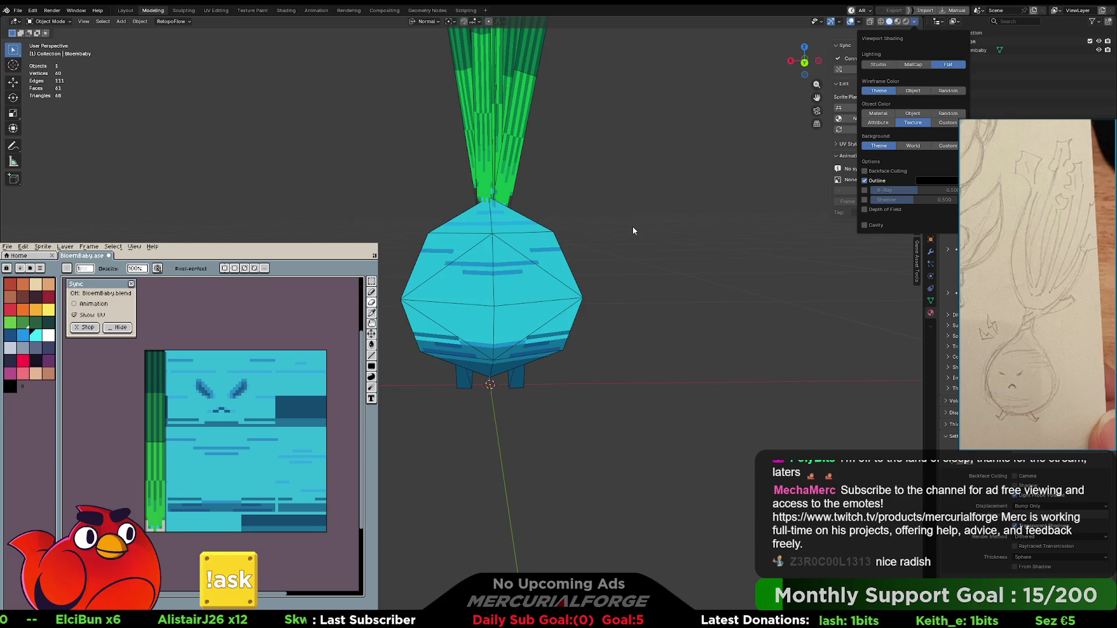
mouse_move(633, 228)
middle_mouse_down()
mouse_move(623, 235)
mouse_move(816, 243)
mouse_move(568, 227)
middle_mouse_up()
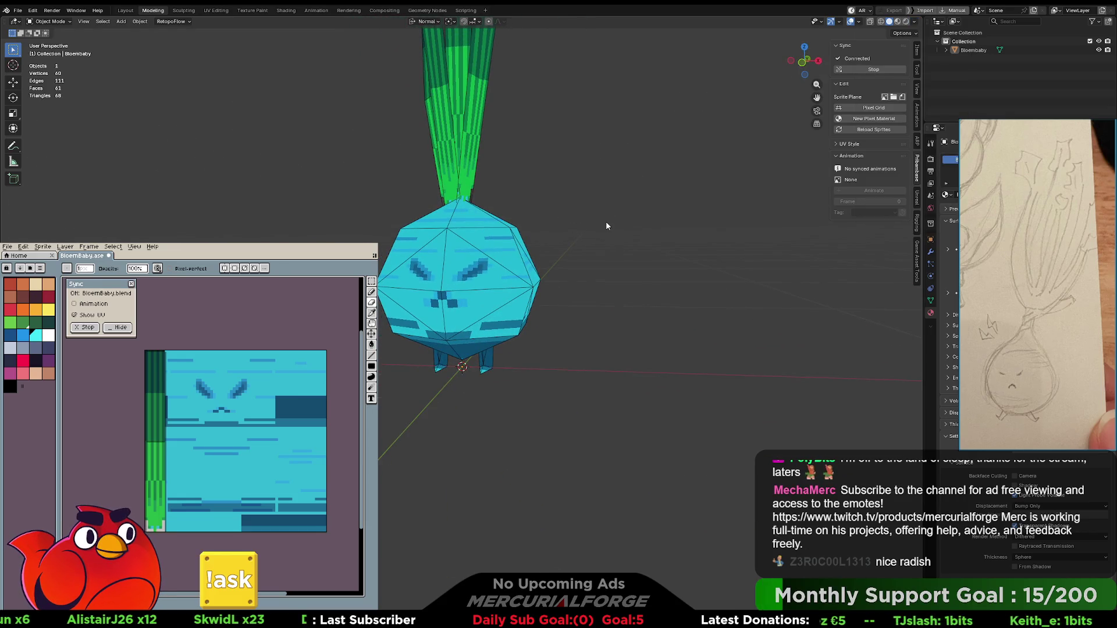
- Add a single-bone armature and scale it down
key("shift+a")
mouse_move(588, 295)
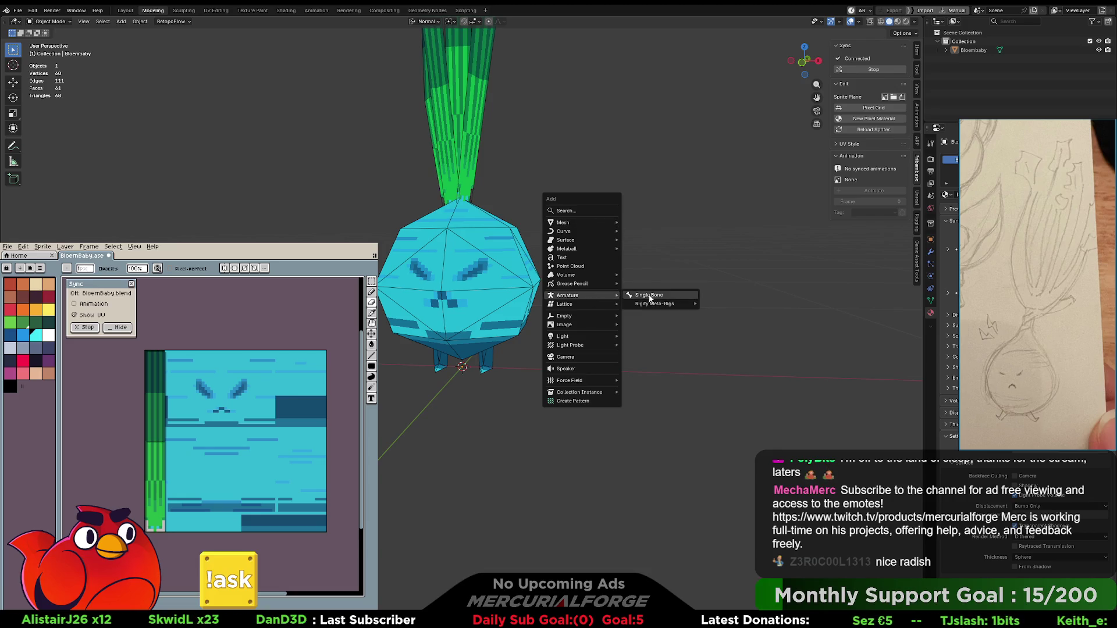
left_click(649, 296)
scroll(570, 243, "down", 4)
key("s")
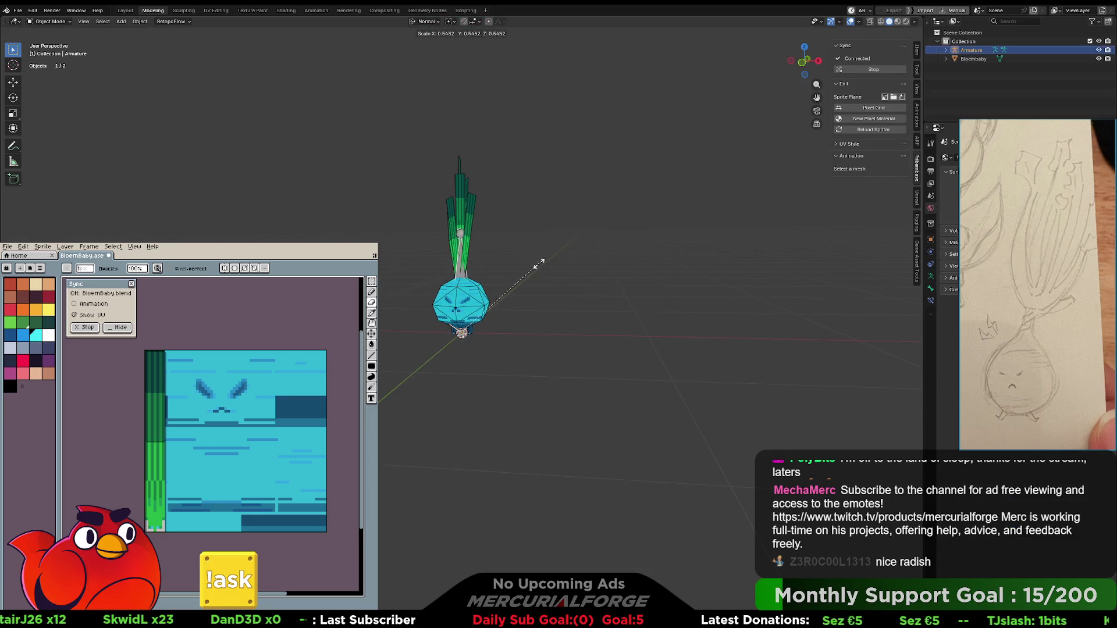
left_click(496, 297)
scroll(508, 298, "up", 5)
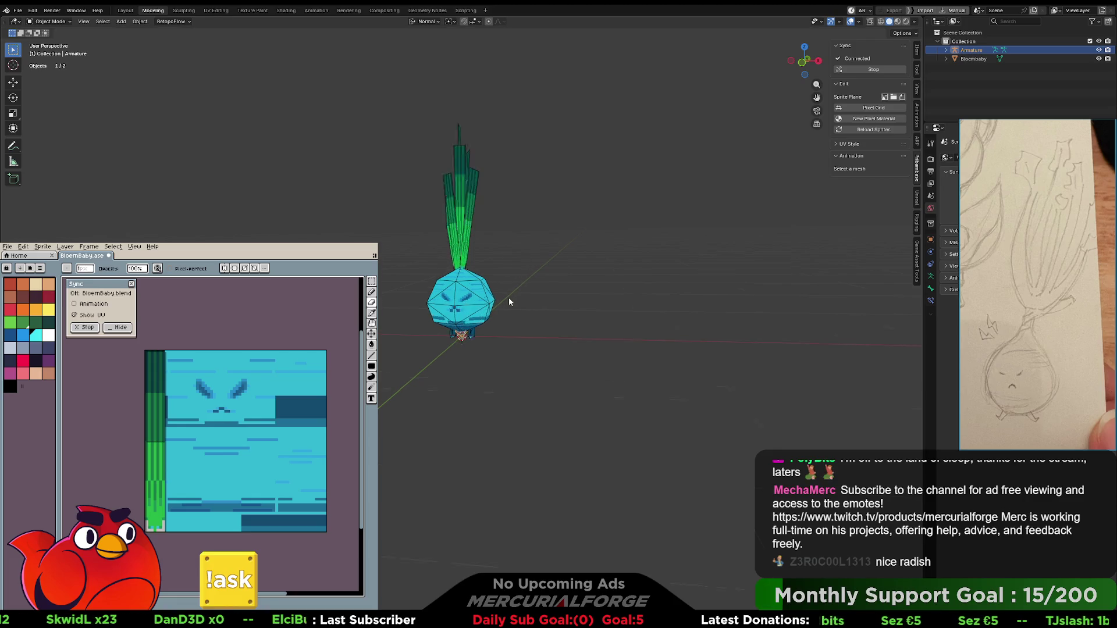
- Expand the armature's Viewport Display settings and move it up along Z into the onion
left_click(930, 276)
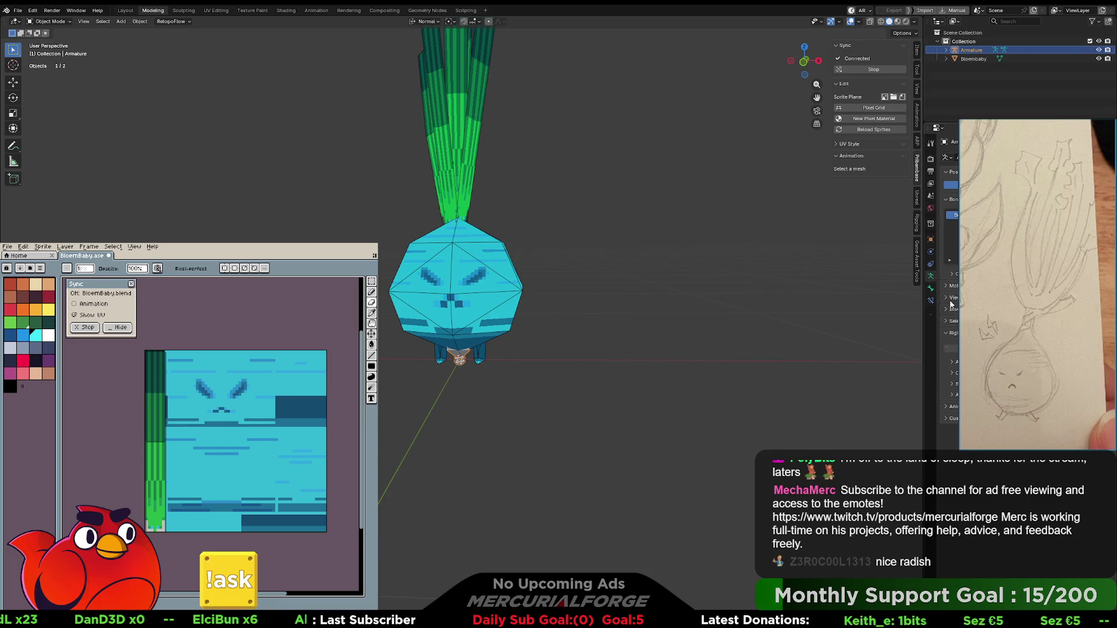
left_click(945, 333)
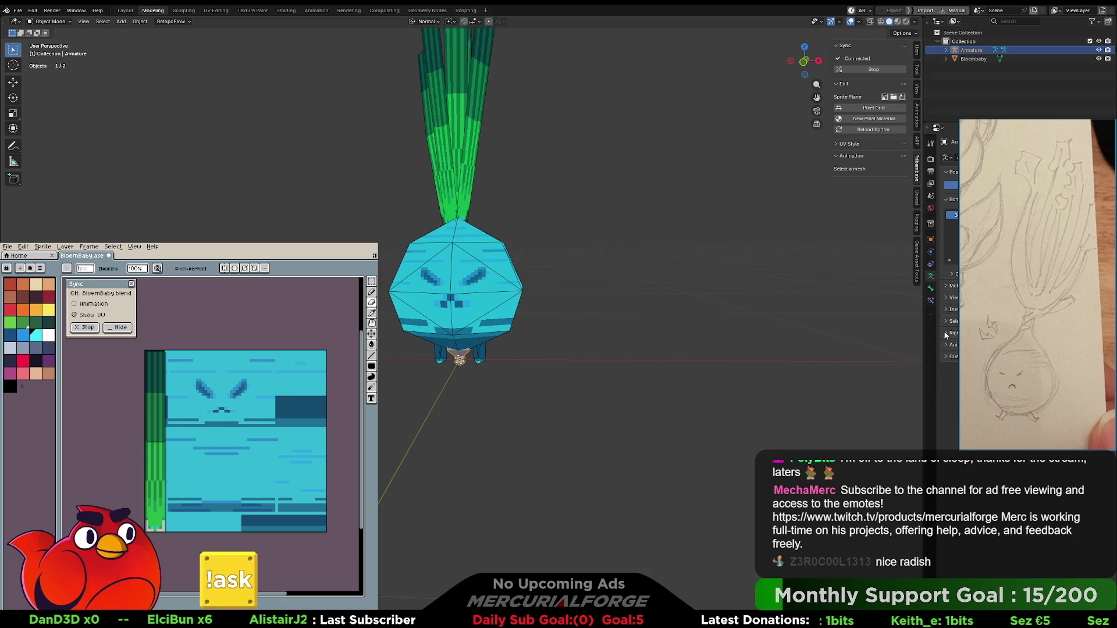
left_click(949, 298)
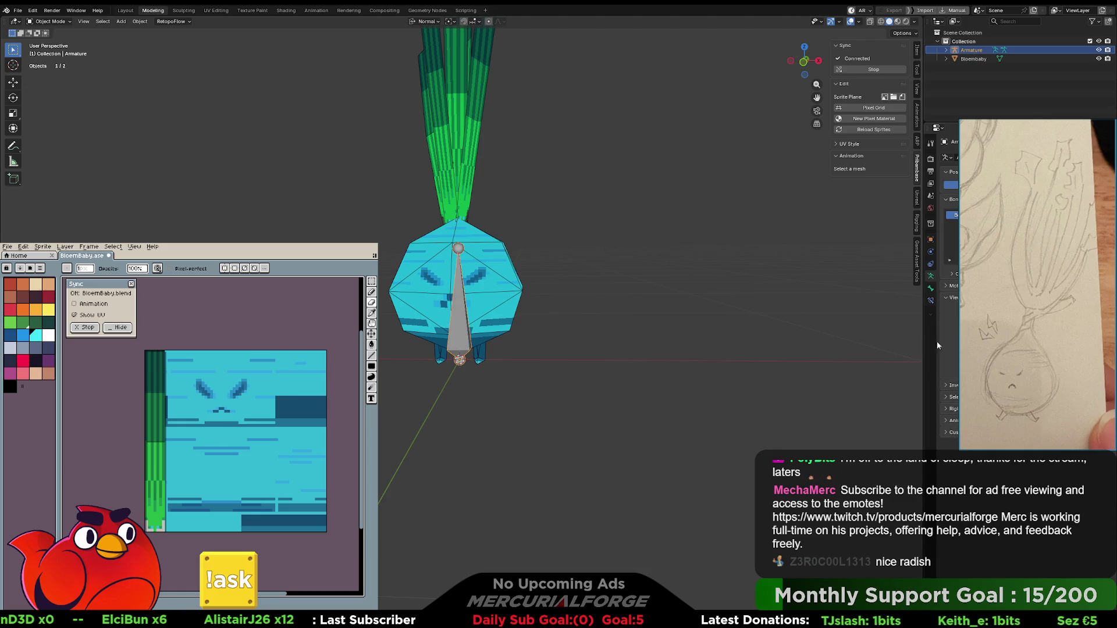
middle_click_drag(580, 294, 603, 321, "shift")
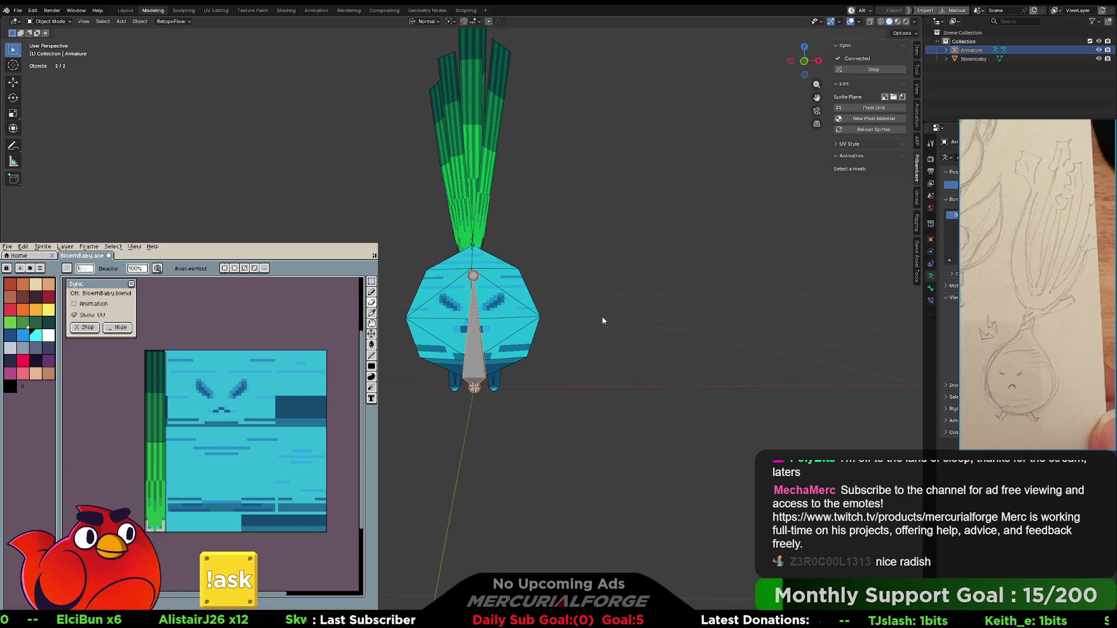
key("g")
key("z")
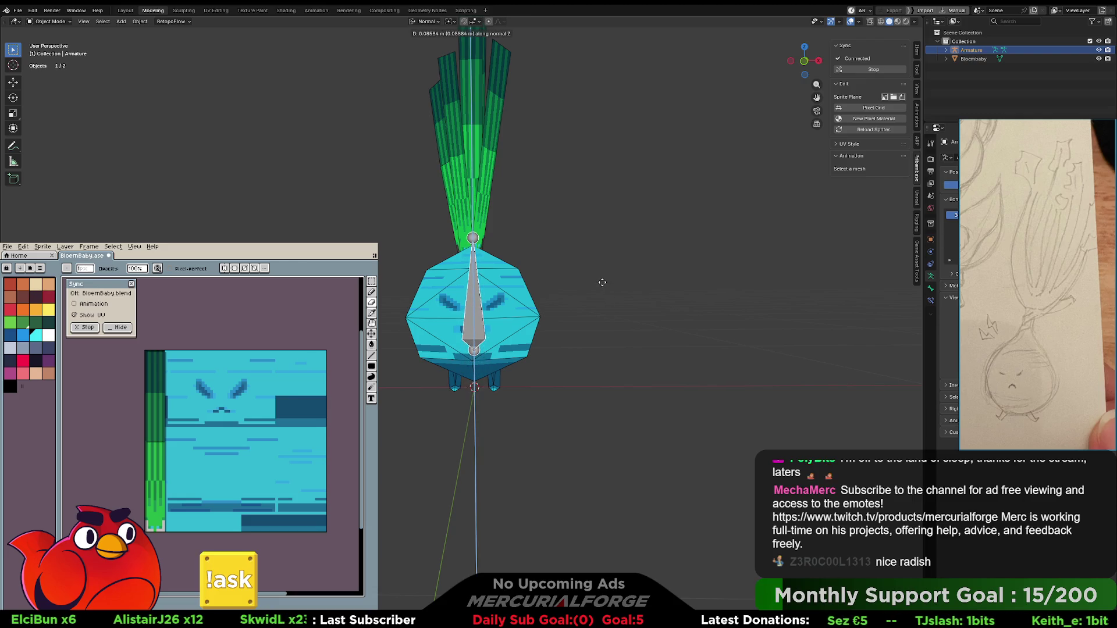
left_click(601, 282)
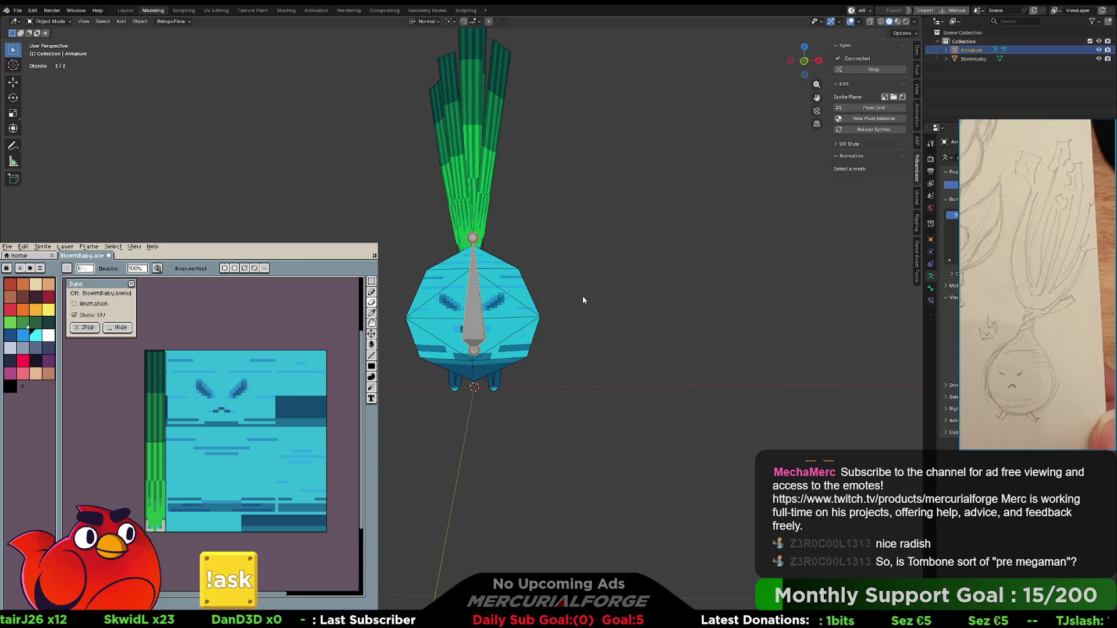
- Duplicate the bone, flip the copy to point downward, and shrink it at one foot
key("shift+d")
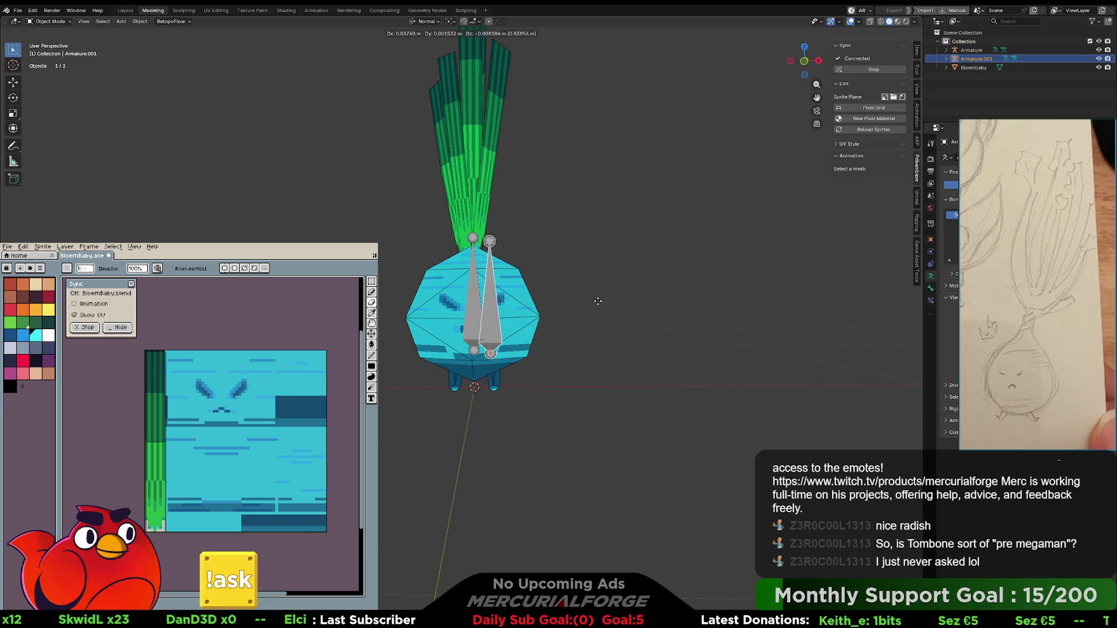
left_click(602, 306)
key("r")
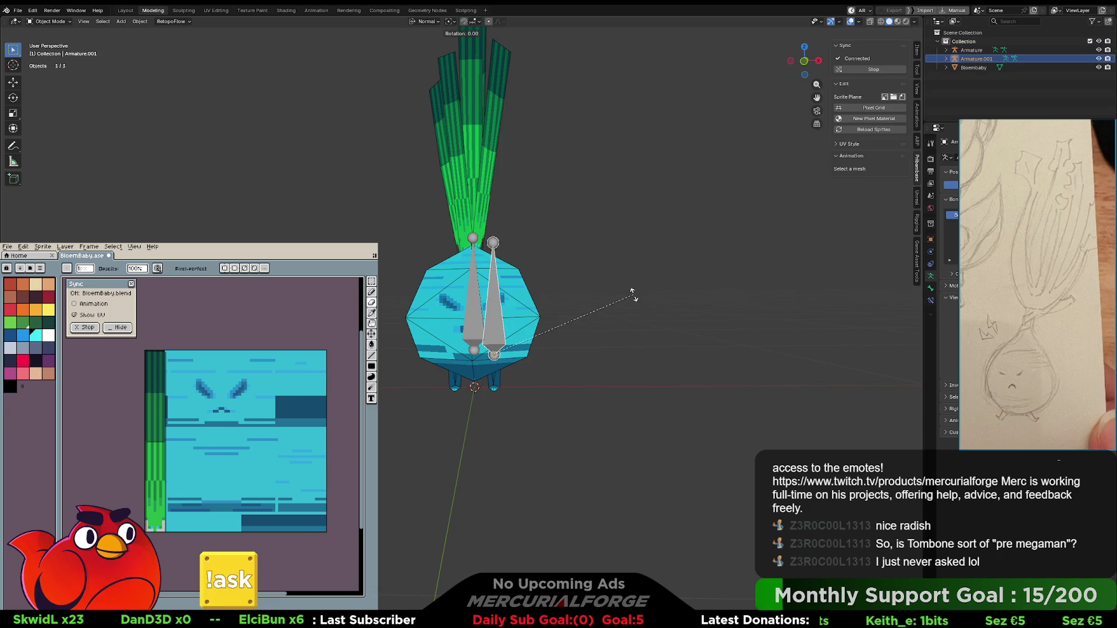
type("80")
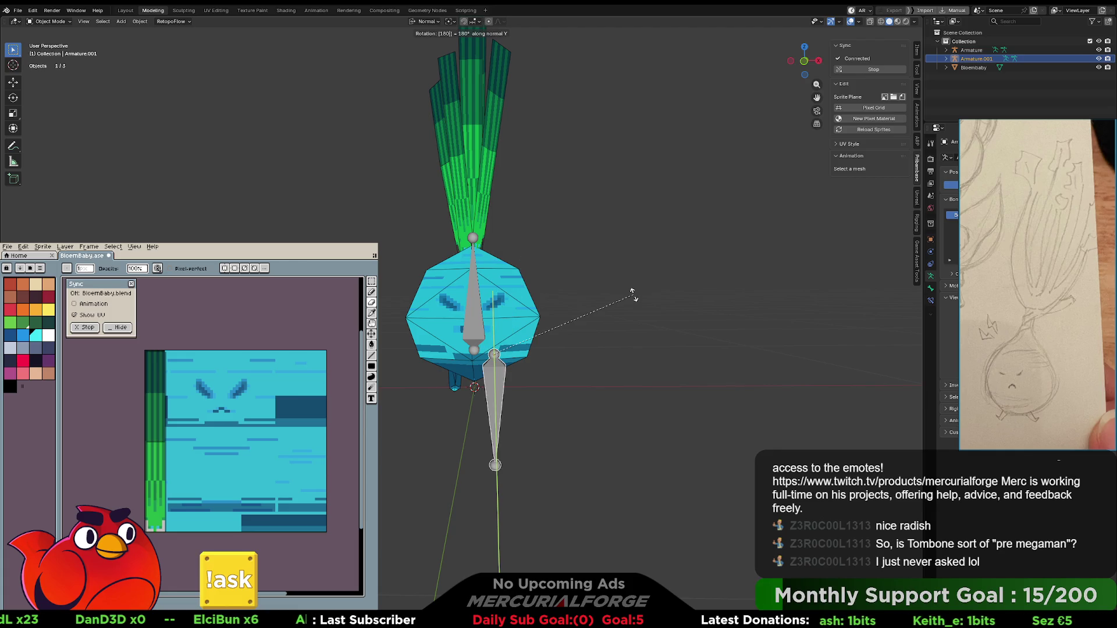
key("Return")
key("s")
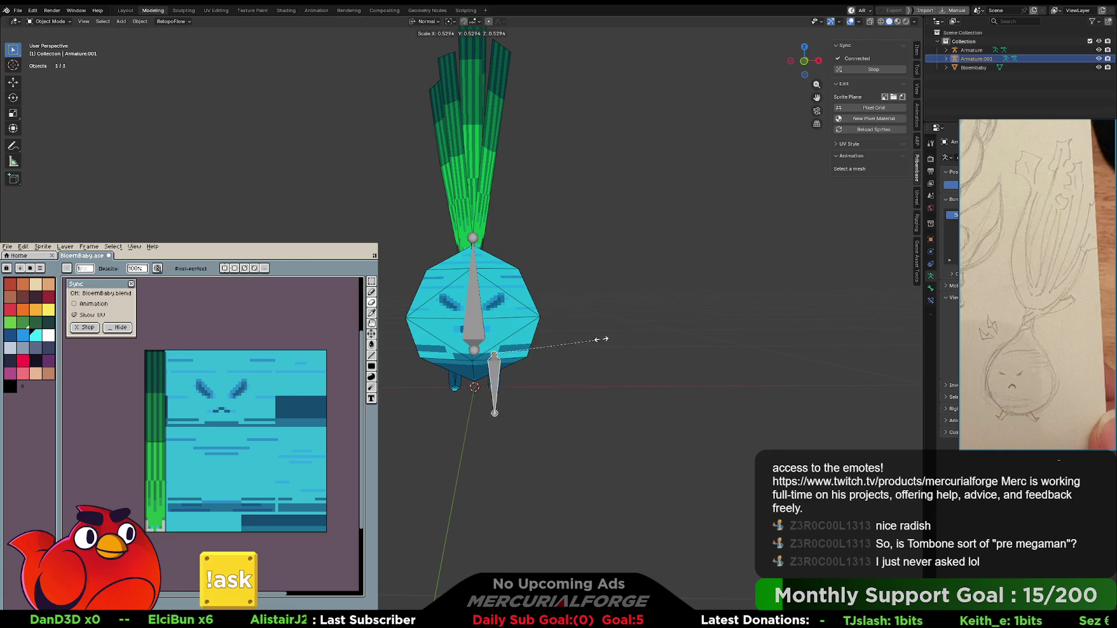
- Orbit around the radish and reselect the main armature
mouse_move(534, 340)
middle_mouse_down()
mouse_move(384, 345)
mouse_move(519, 317)
mouse_move(518, 333)
mouse_move(602, 343)
middle_mouse_up()
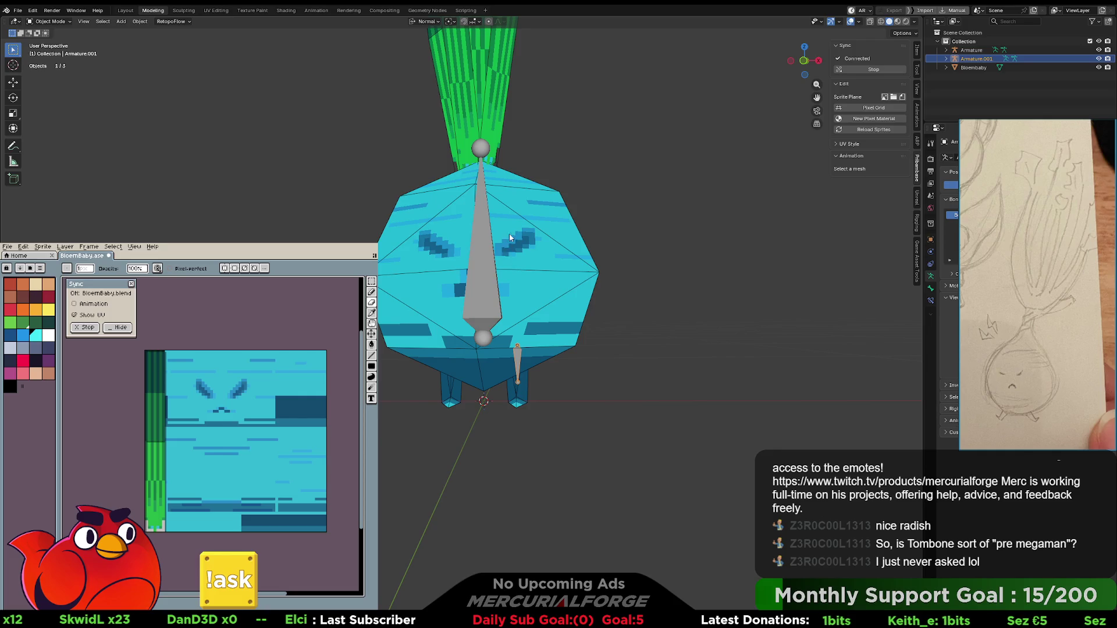
middle_click_drag(486, 230, 487, 267, "shift")
left_click(481, 184)
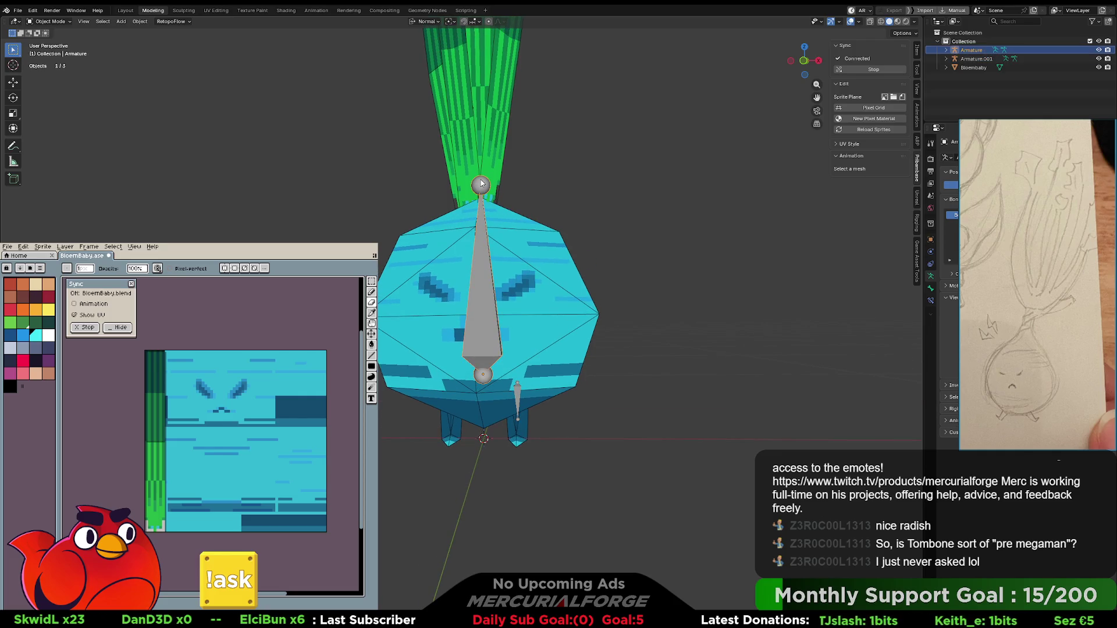
mouse_move(487, 182)
middle_mouse_down()
mouse_move(522, 272)
mouse_move(550, 242)
mouse_move(506, 250)
mouse_move(528, 265)
mouse_move(382, 256)
mouse_move(527, 263)
mouse_move(487, 260)
middle_mouse_up()
left_click(549, 242)
left_click(498, 242)
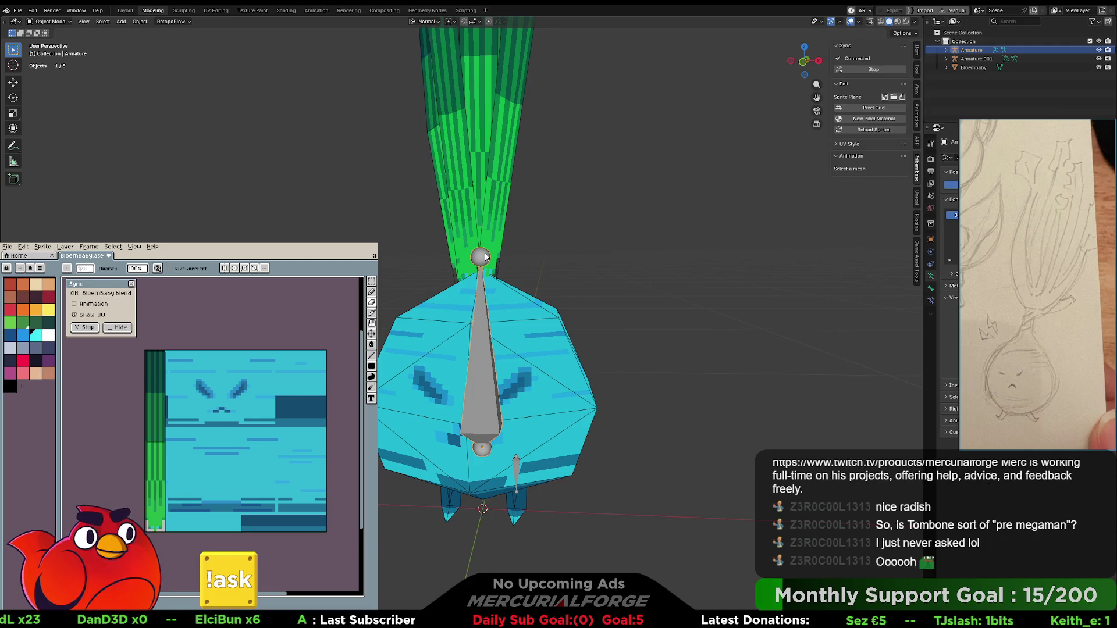
- In Edit Mode, raise the bone's top joint vertically along Z
key("Tab")
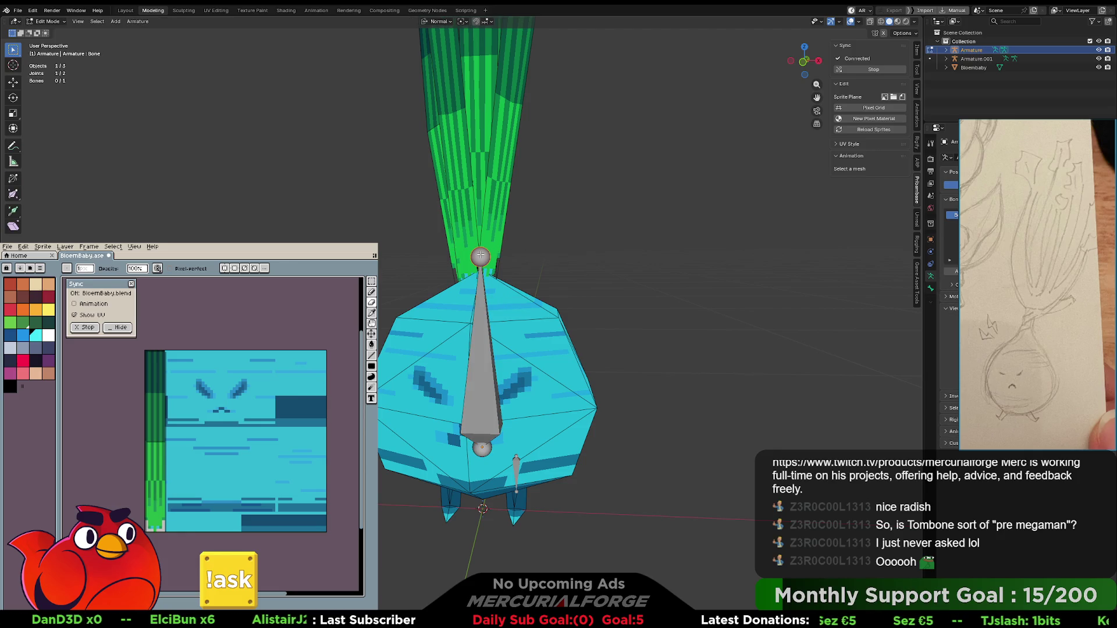
key("e")
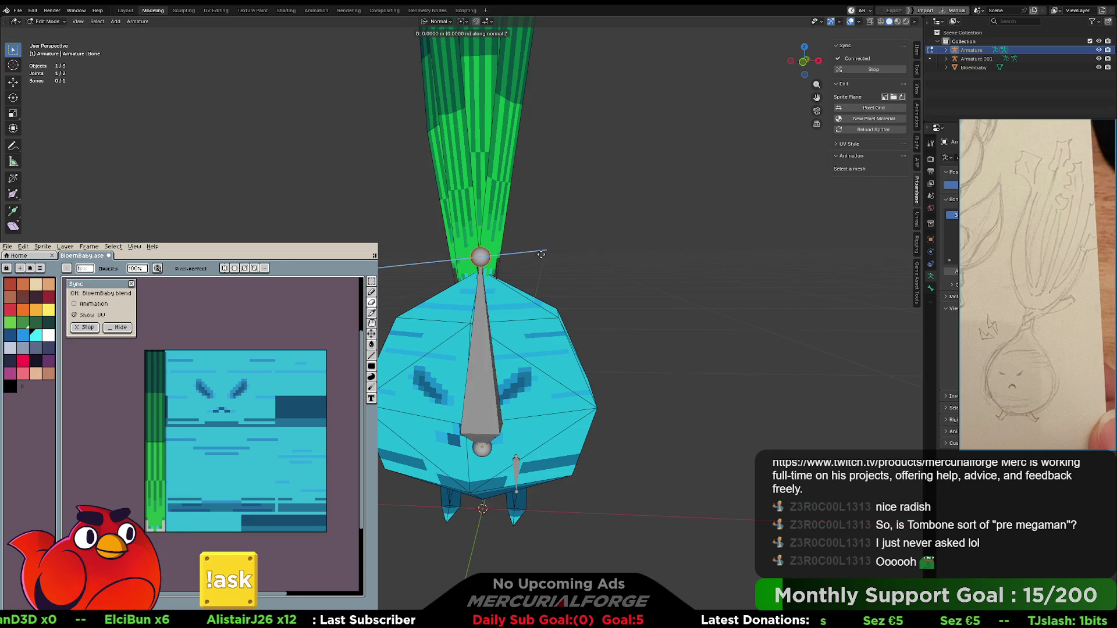
key("y")
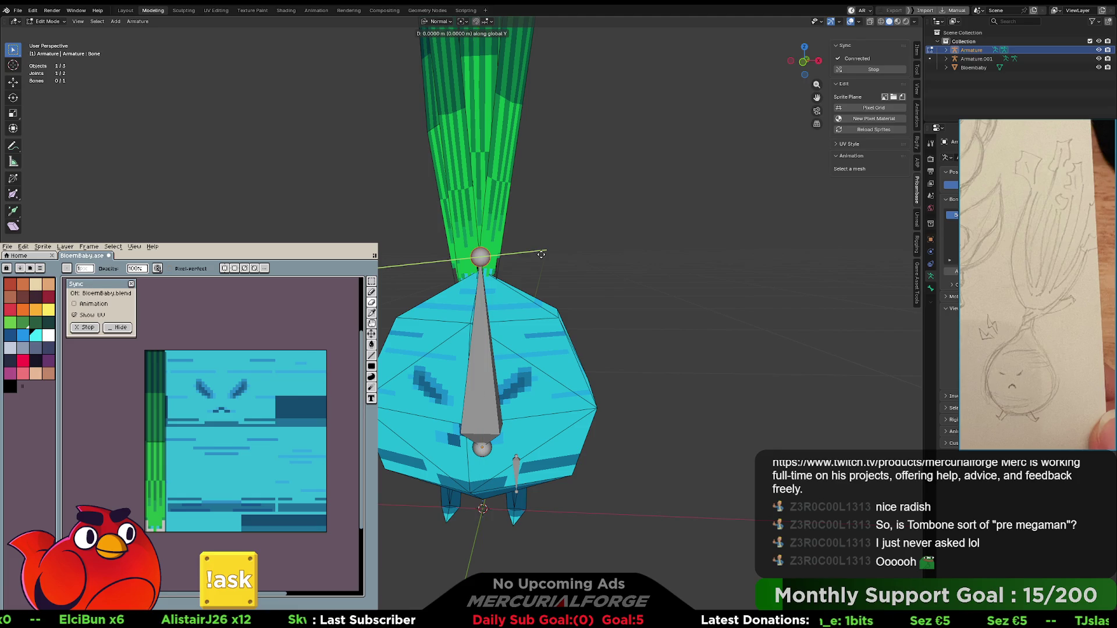
key("z")
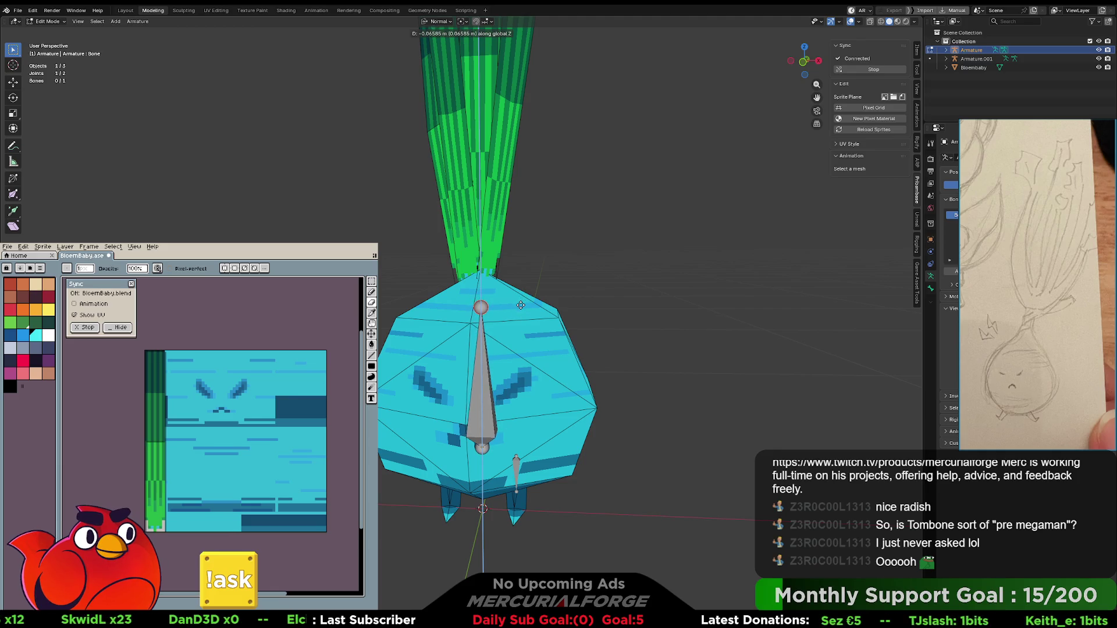
left_click(519, 312)
left_click(525, 321)
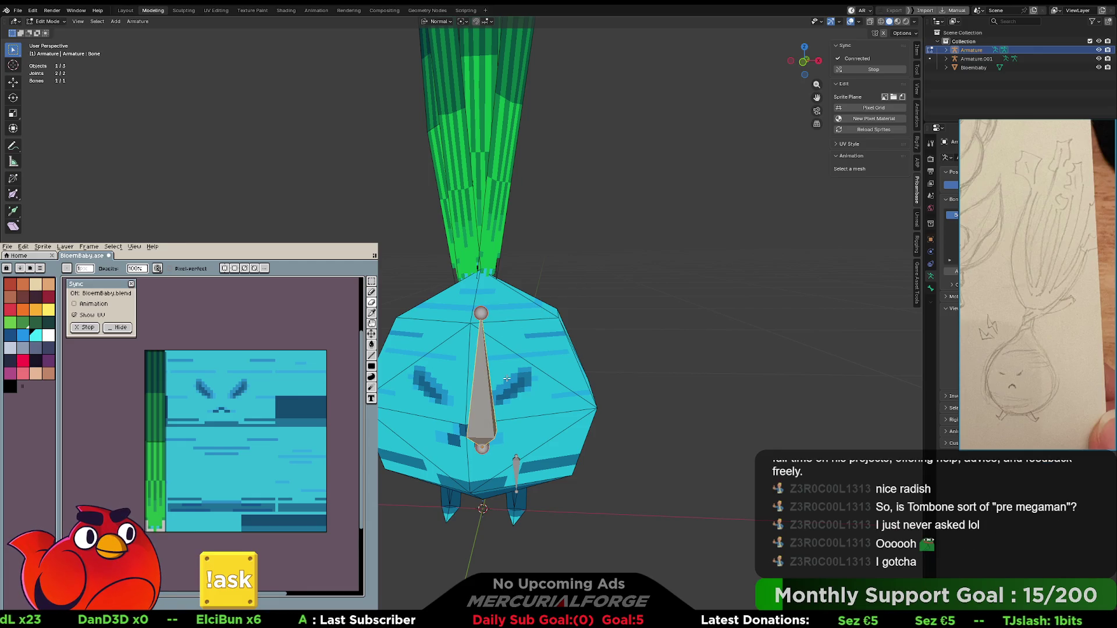
- Duplicate the bone and move the copy up along Z into the leaves
key("shift+d")
key("z")
key("z")
key("z")
key("z")
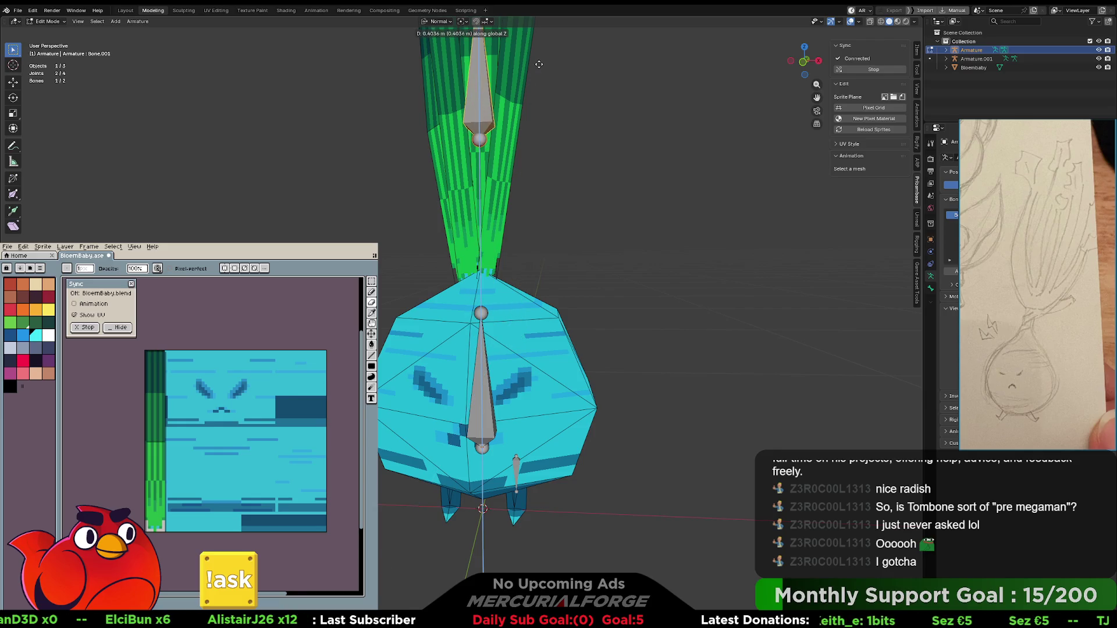
left_click(539, 64)
scroll(534, 154, "down", 4)
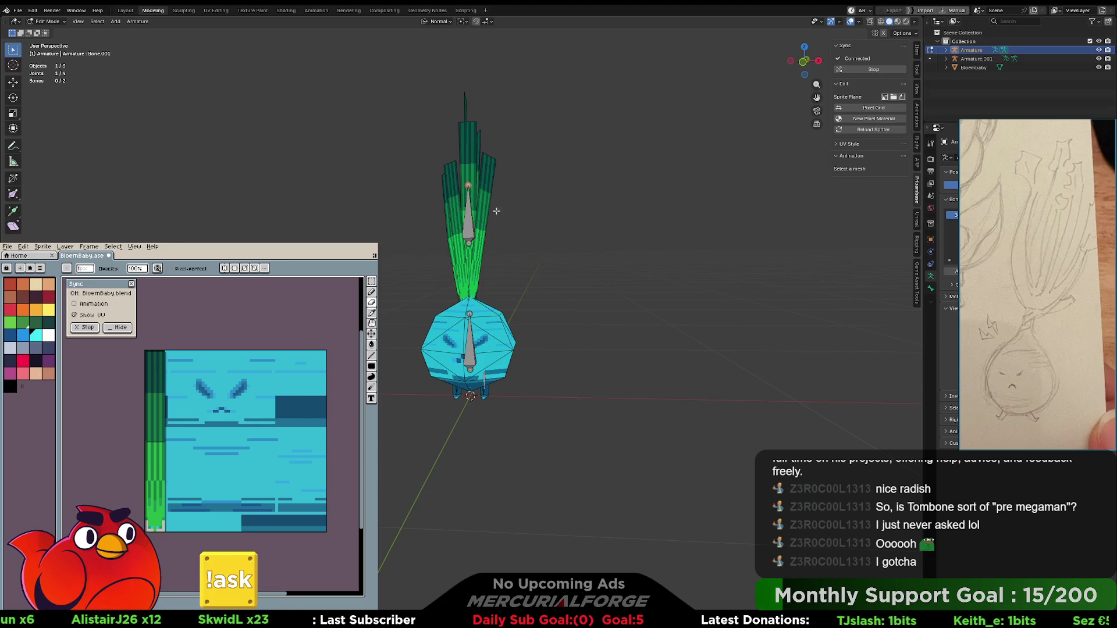
key("g")
key("z")
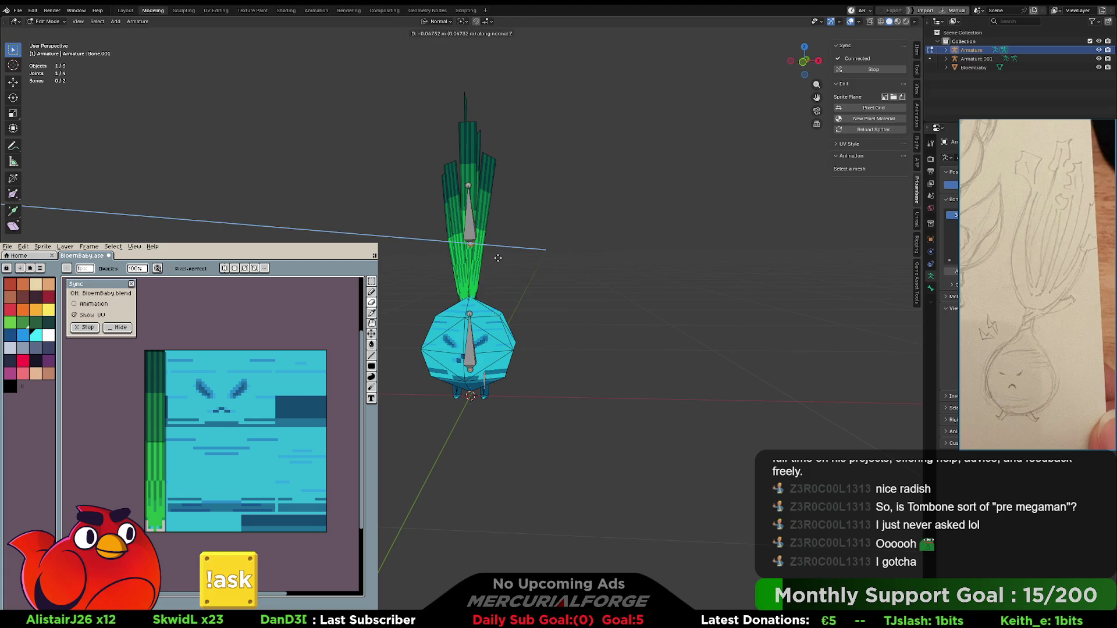
key("z")
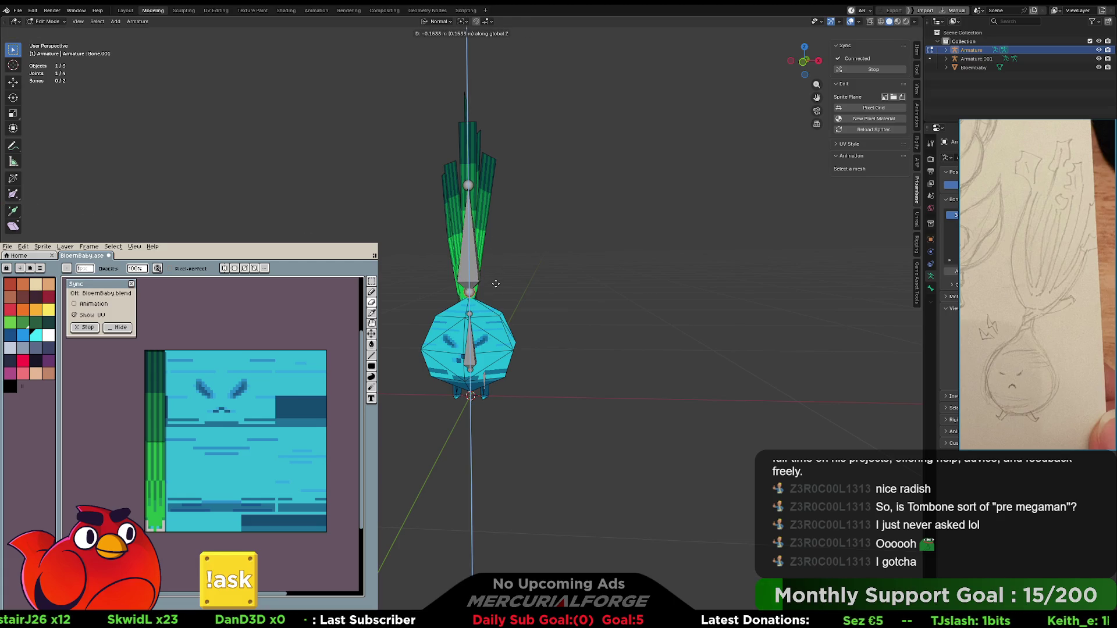
left_click(495, 283)
scroll(496, 283, "up", 3)
- Lower the new bone's joint slightly along Z, checking from a front view
mouse_move(496, 283)
middle_mouse_down()
mouse_move(633, 279)
mouse_move(428, 275)
middle_mouse_up()
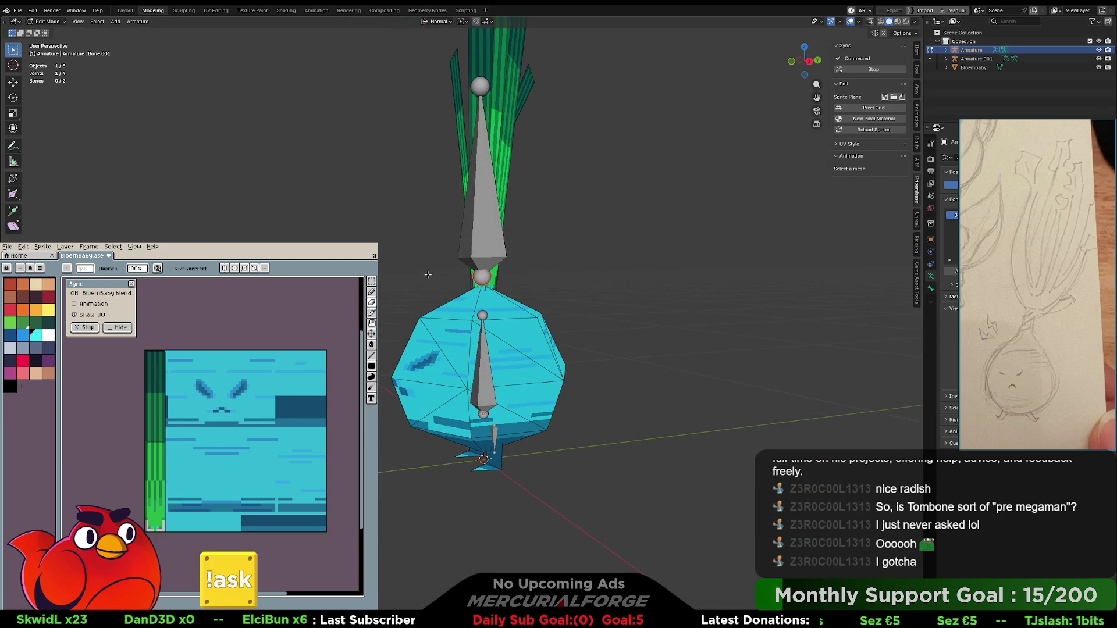
key("g")
key("z")
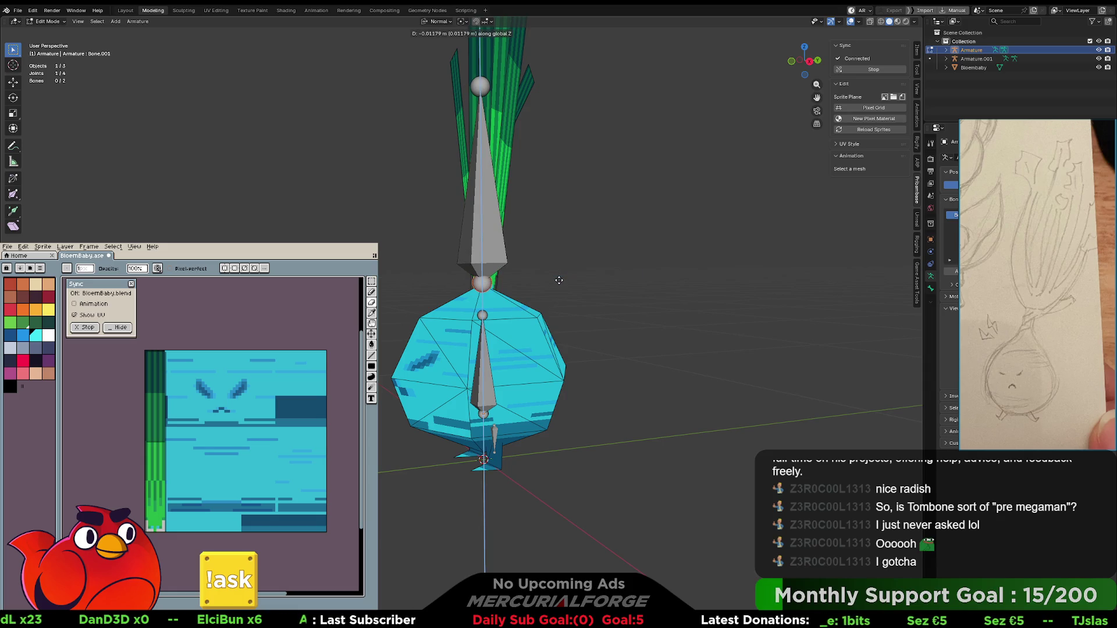
left_click(526, 285)
mouse_move(526, 285)
middle_mouse_down()
mouse_move(597, 291)
mouse_move(552, 245)
mouse_move(561, 175)
middle_mouse_up()
scroll(498, 273, "up", 2)
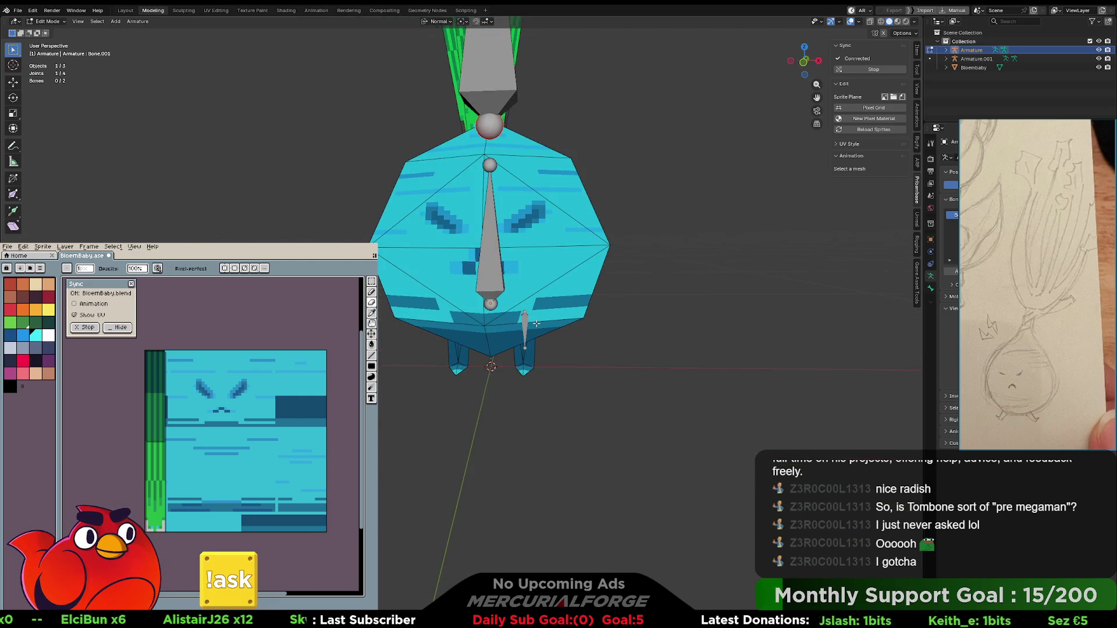
middle_click_drag(540, 304, 467, 295)
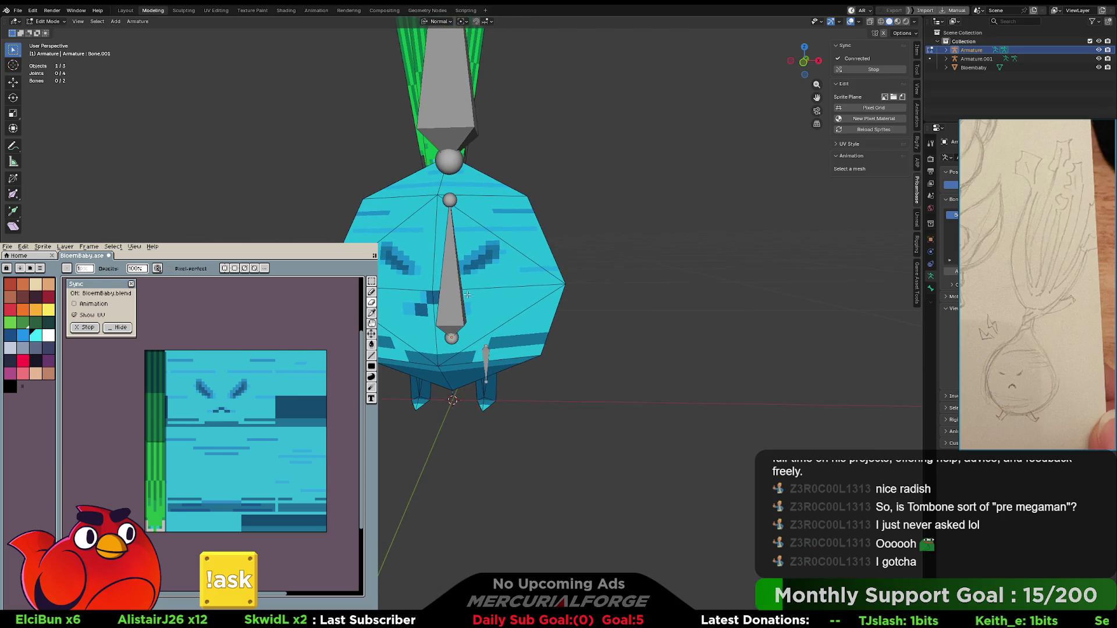
key("ctrl+Tab")
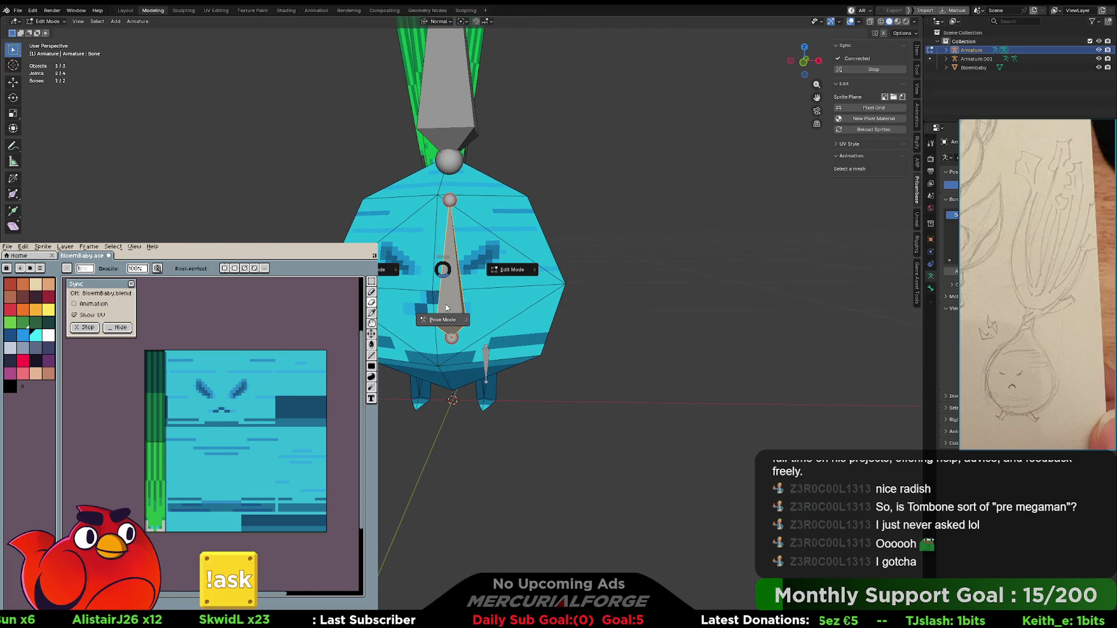
- Switch to Pose Mode and try a bone rotation, then cancel it
left_click(453, 281)
scroll(453, 281, "down", 2)
key("r")
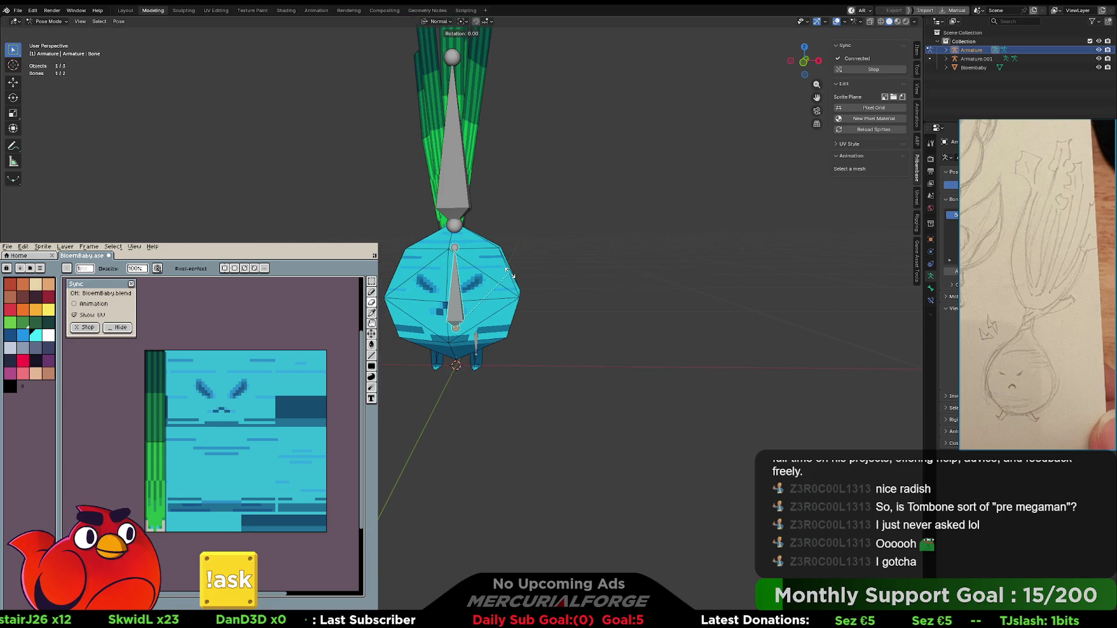
right_click(508, 273)
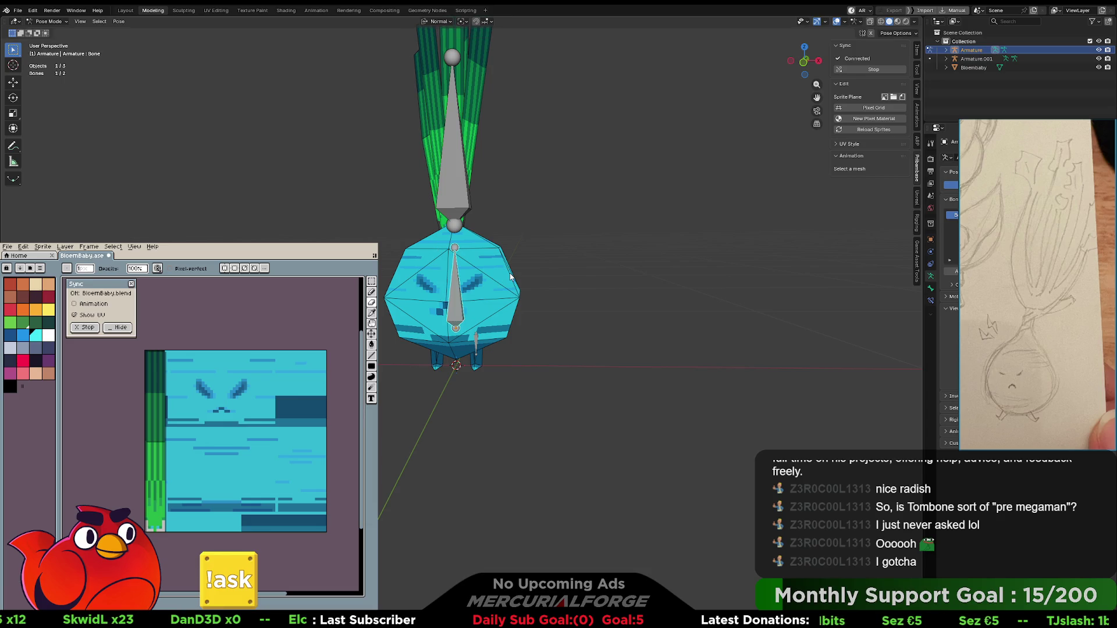
- Rename the lower bone to Body and return the armature to Edit Mode
key("F2")
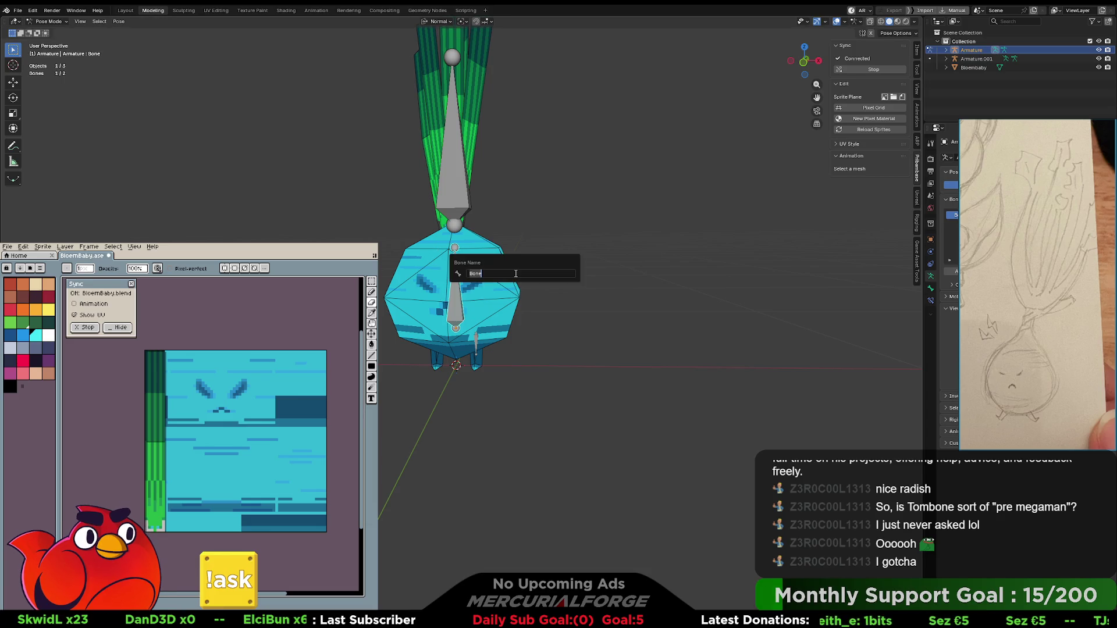
key("Return")
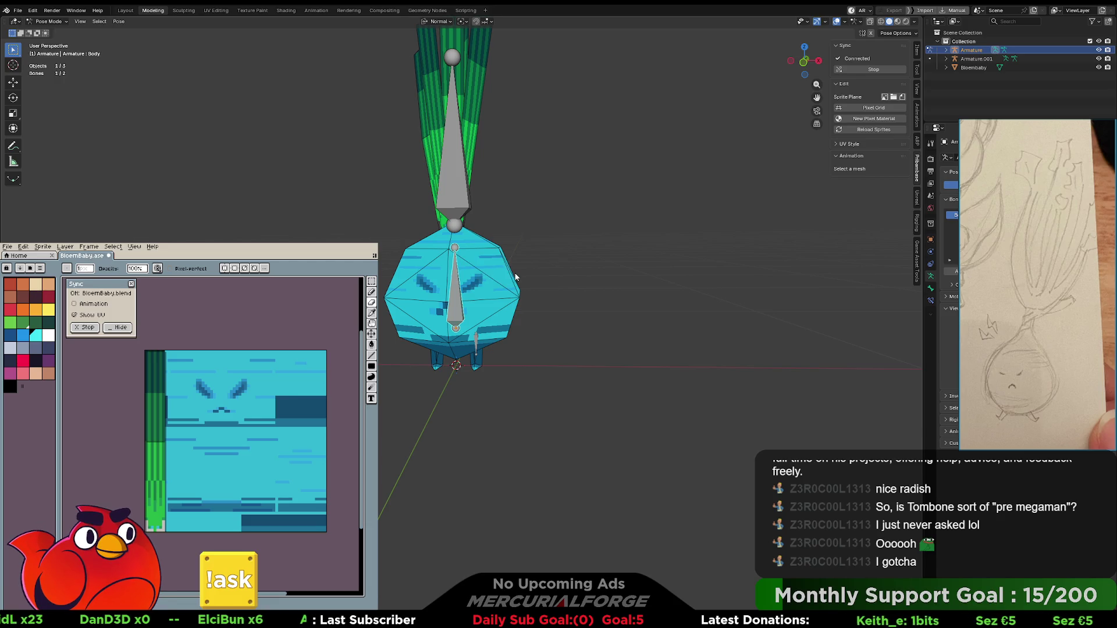
left_click(477, 343)
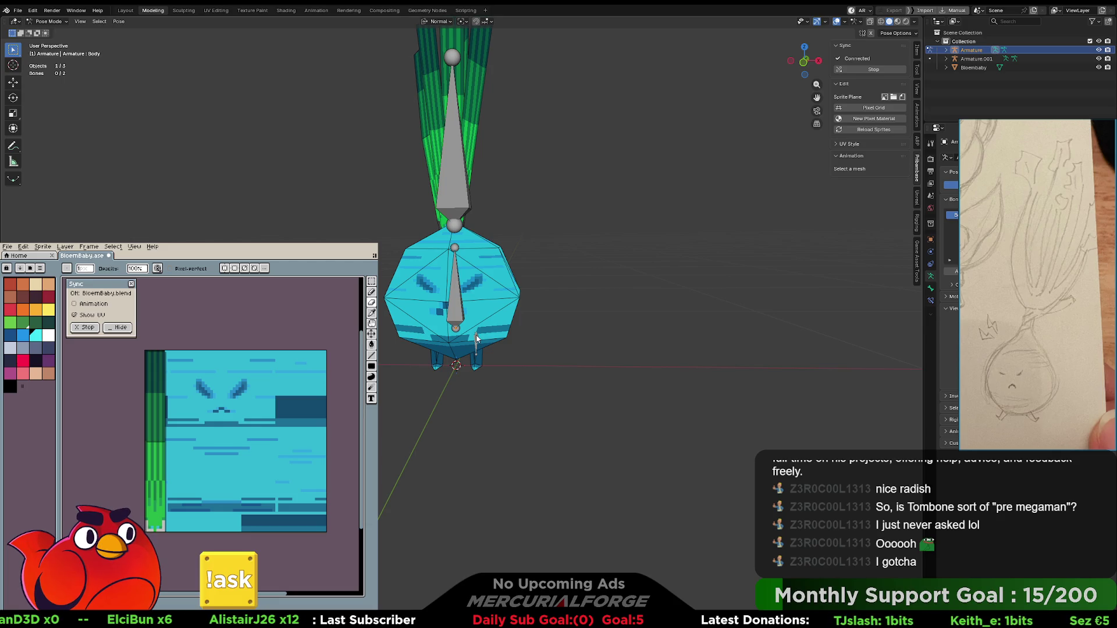
left_click_drag(582, 330, 491, 364)
scroll(506, 369, "up", 3)
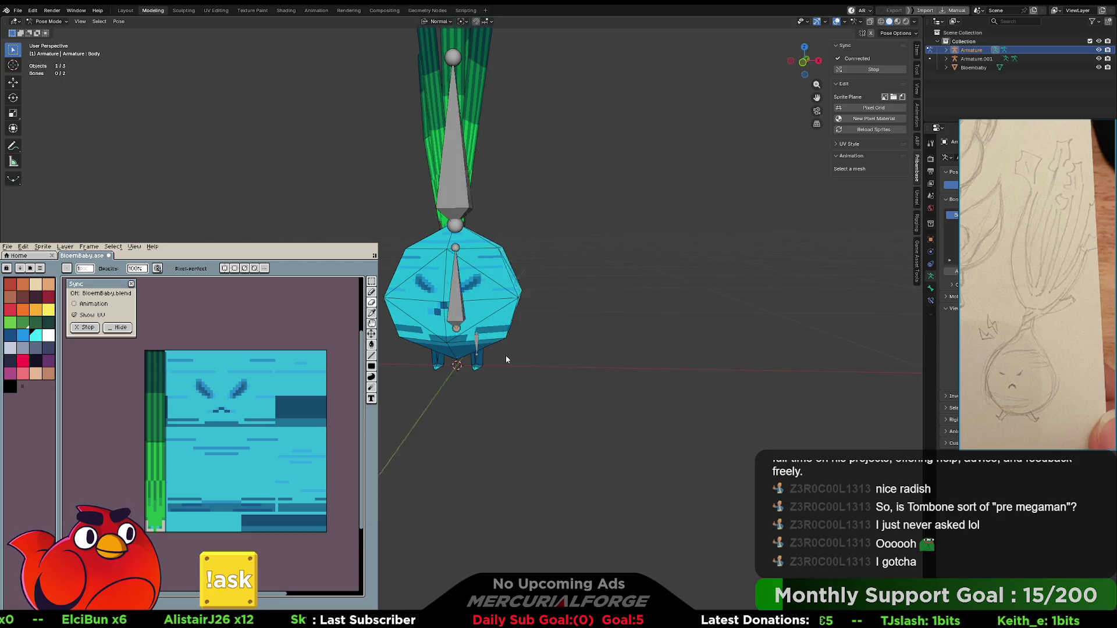
middle_click_drag(512, 372, 520, 375)
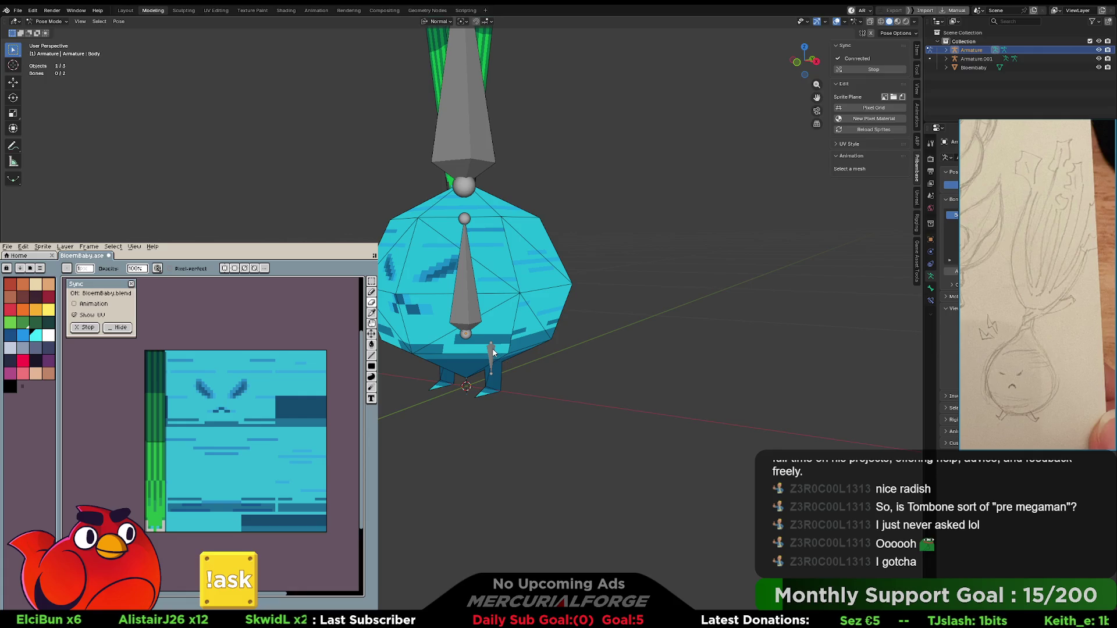
key("ctrl+Tab")
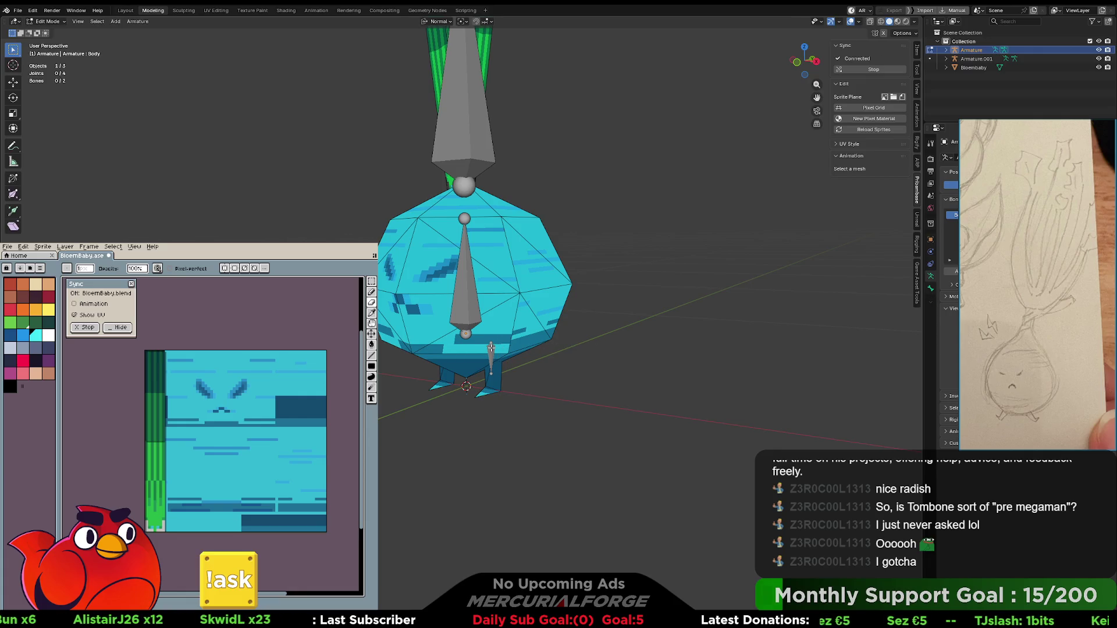
key("ctrl+Tab")
- Select Armature.001 together with the main Armature and switch them into Edit Mode
left_click(441, 355)
left_click(492, 350)
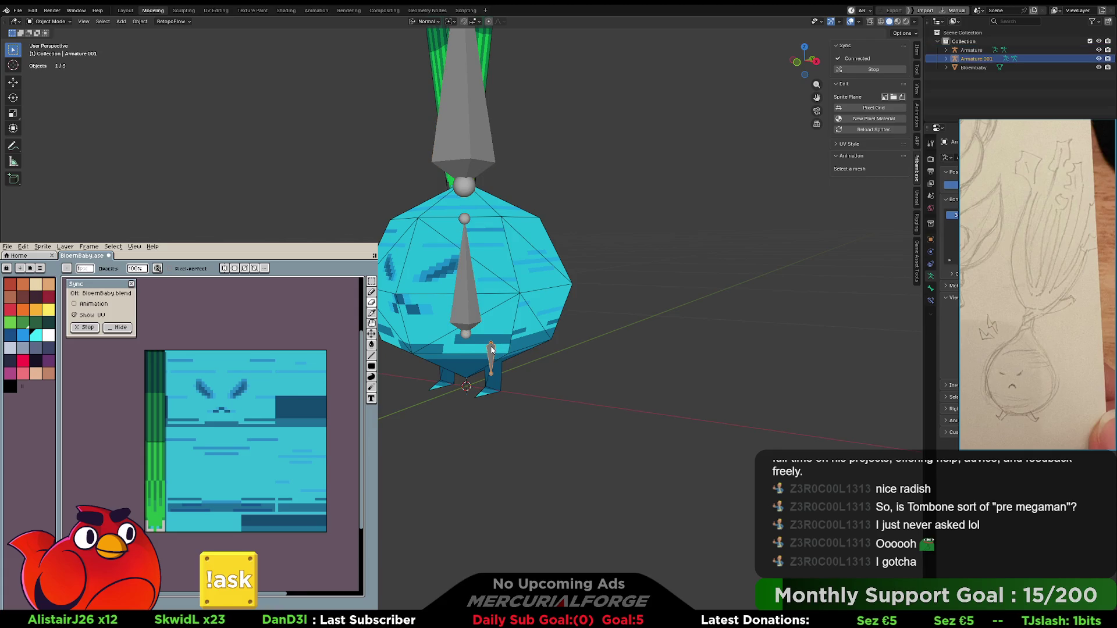
left_click(469, 301, "shift")
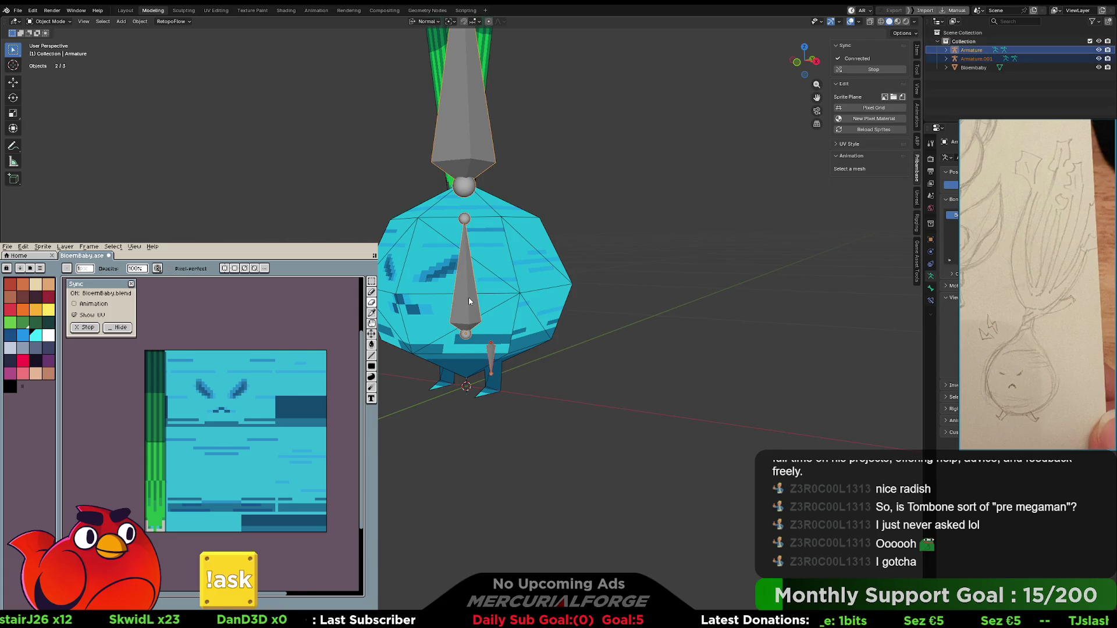
right_click(469, 301)
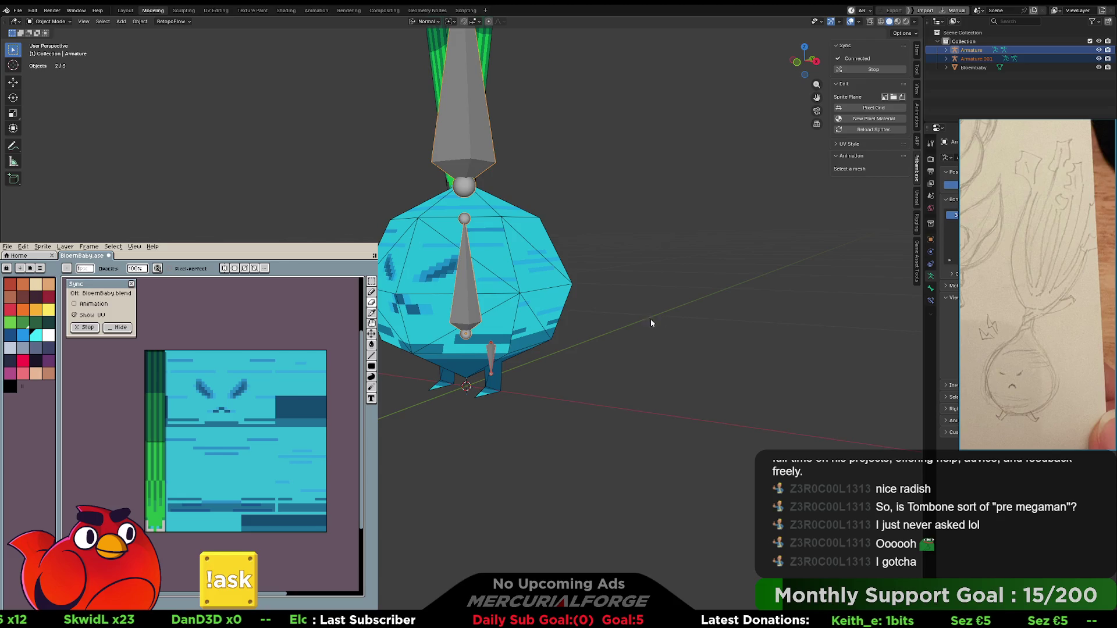
left_click(491, 356, "shift")
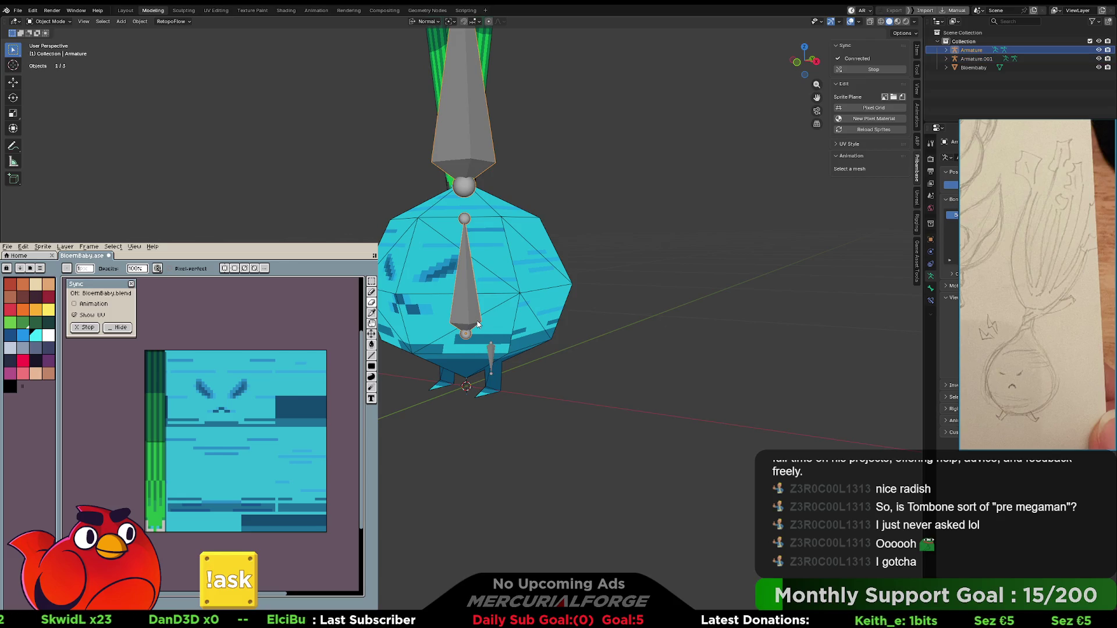
right_click(491, 356)
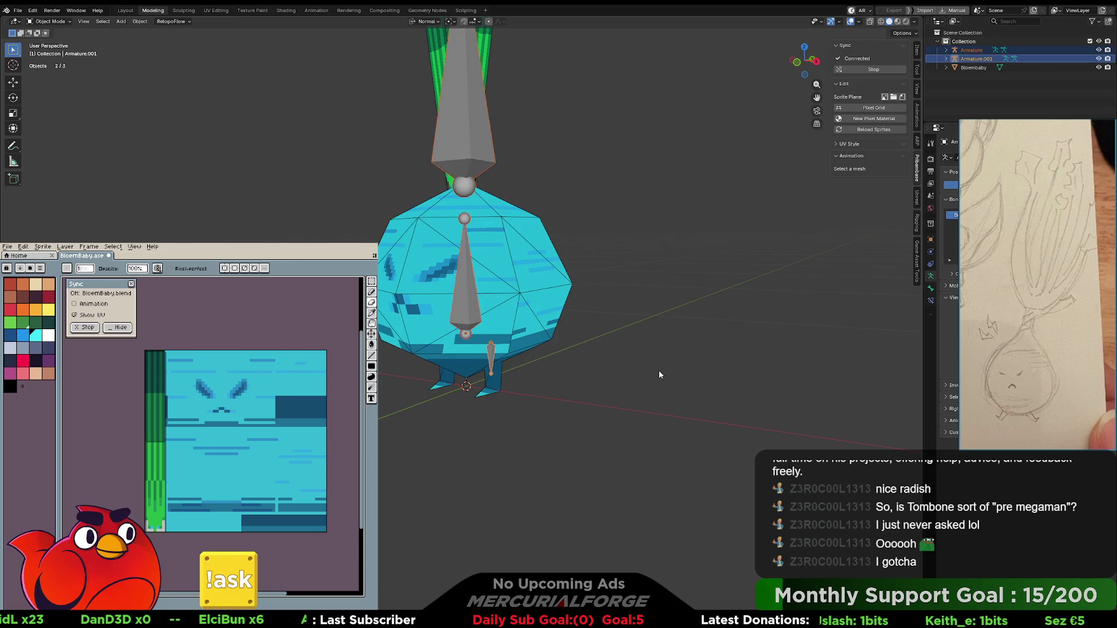
key("ctrl+Tab")
left_click(472, 307)
right_click(472, 307)
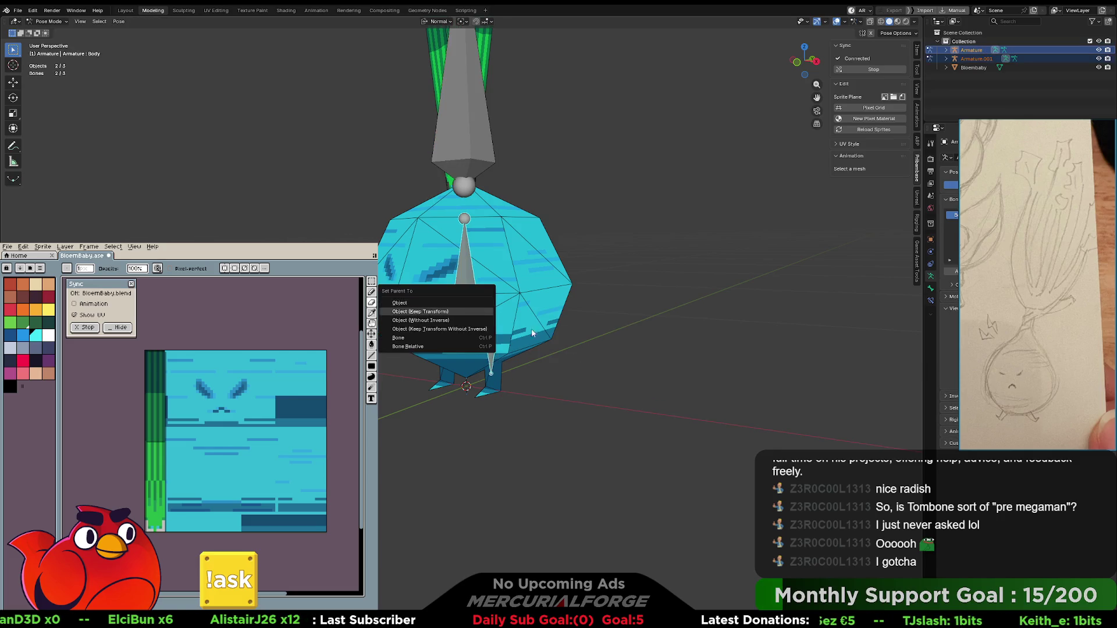
key("ctrl+Tab")
left_click(511, 331)
- Delete the small bone, then delete the extra Armature.001 object
left_click(494, 351)
left_click(469, 300)
right_click(469, 300)
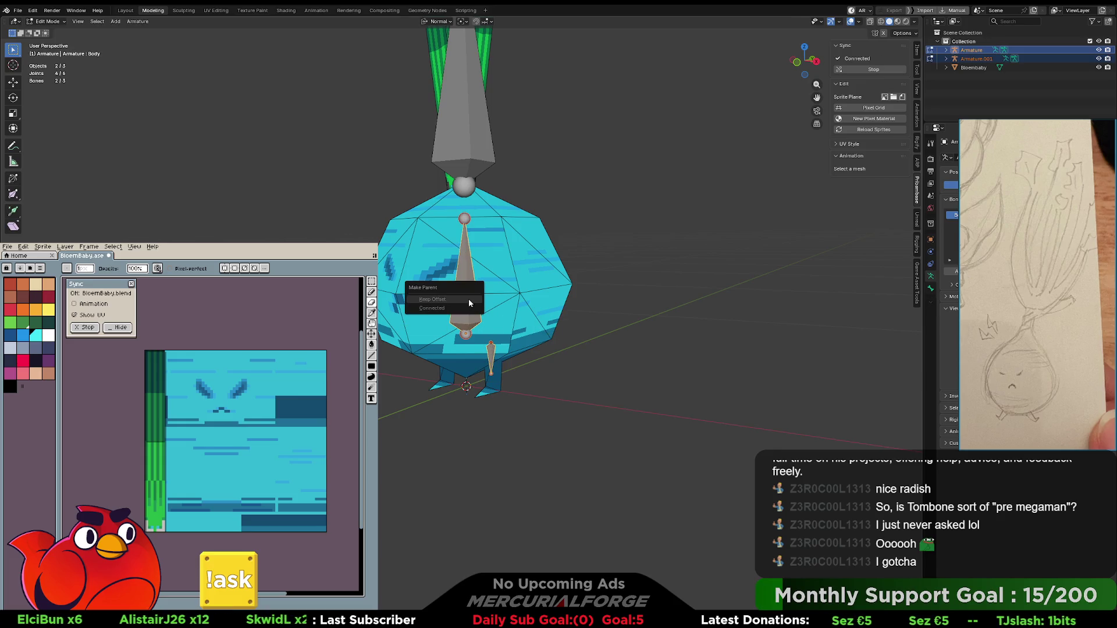
left_click(492, 351, "shift")
middle_click_drag(557, 356, 642, 311)
left_click(687, 303)
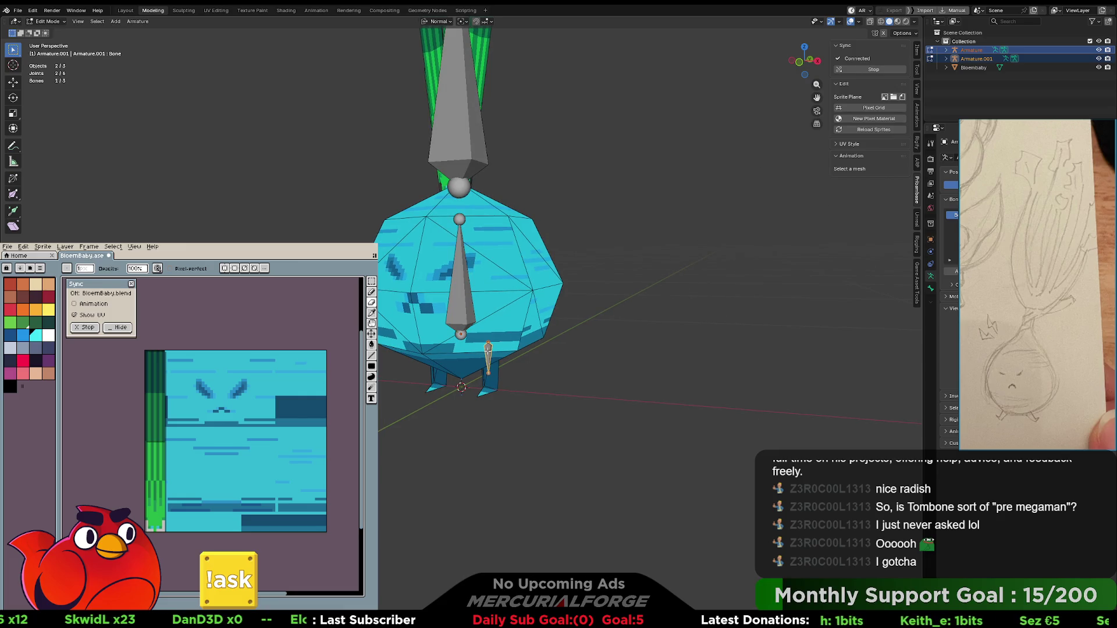
key("x")
left_click(483, 362)
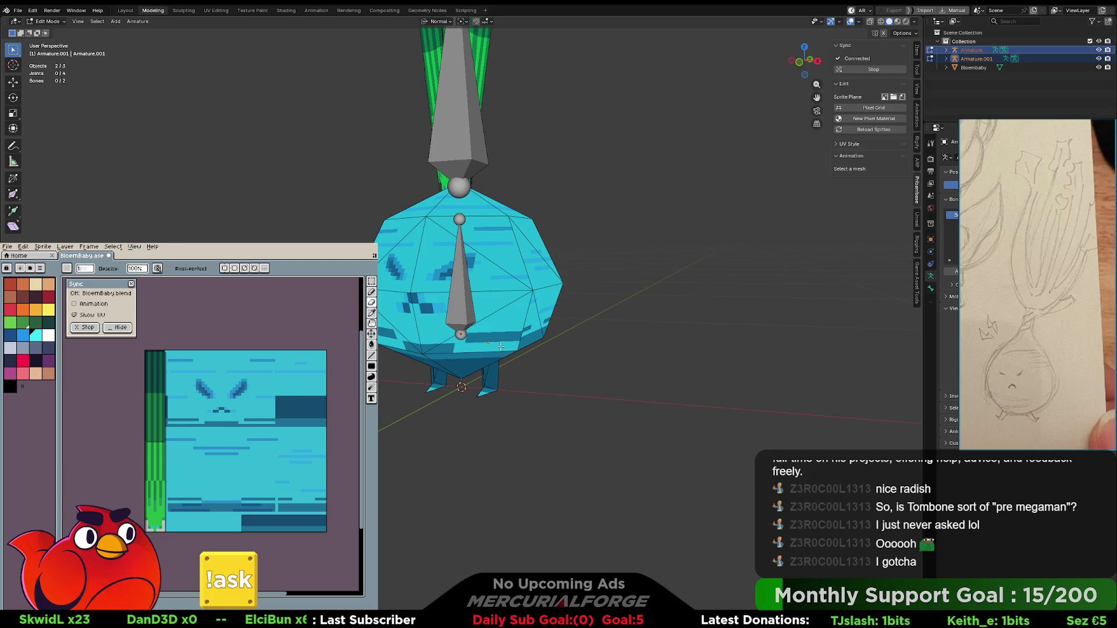
left_click(972, 61)
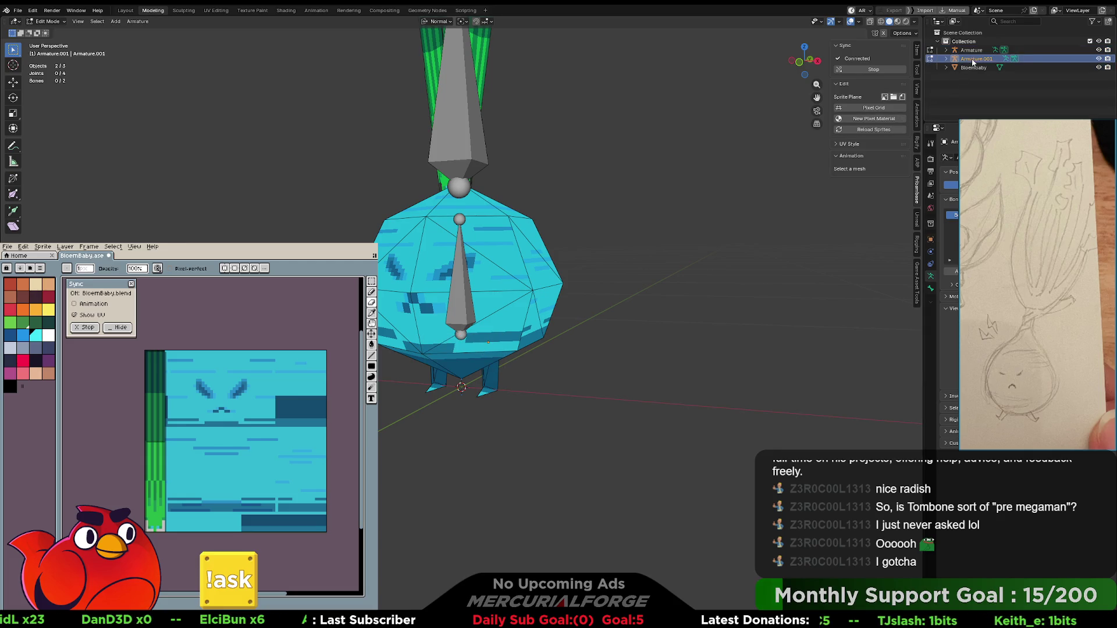
key("x")
- In the Armature's Edit Mode, duplicate the central Body bone and slide the copy sideways along X
left_click(467, 314)
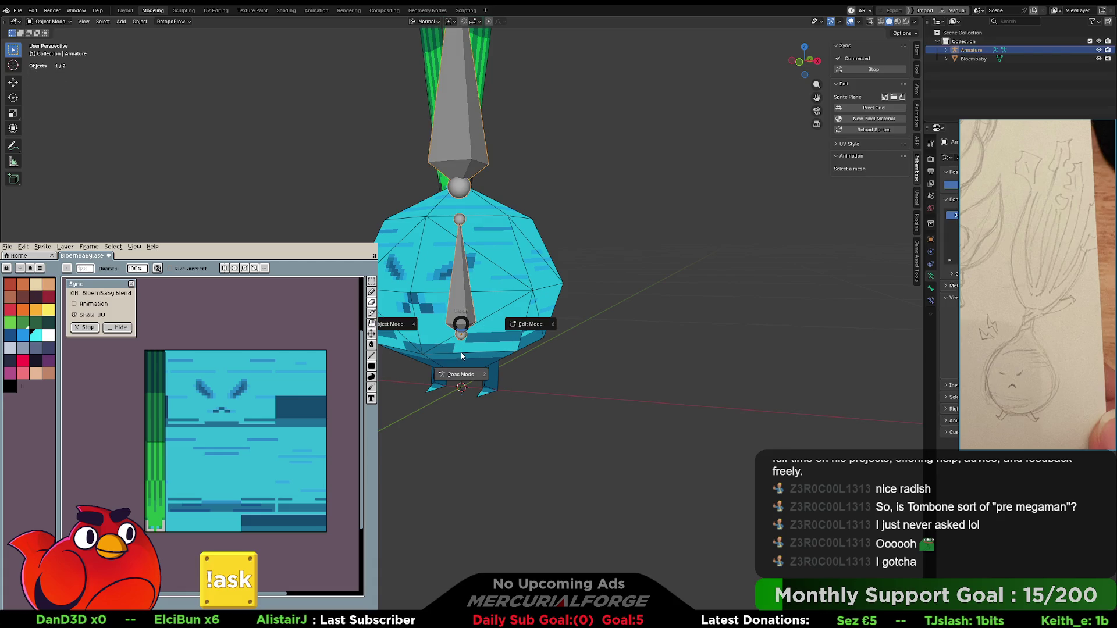
key("Tab")
left_click(475, 303)
middle_click_drag(476, 303, 482, 304)
key("shift+d")
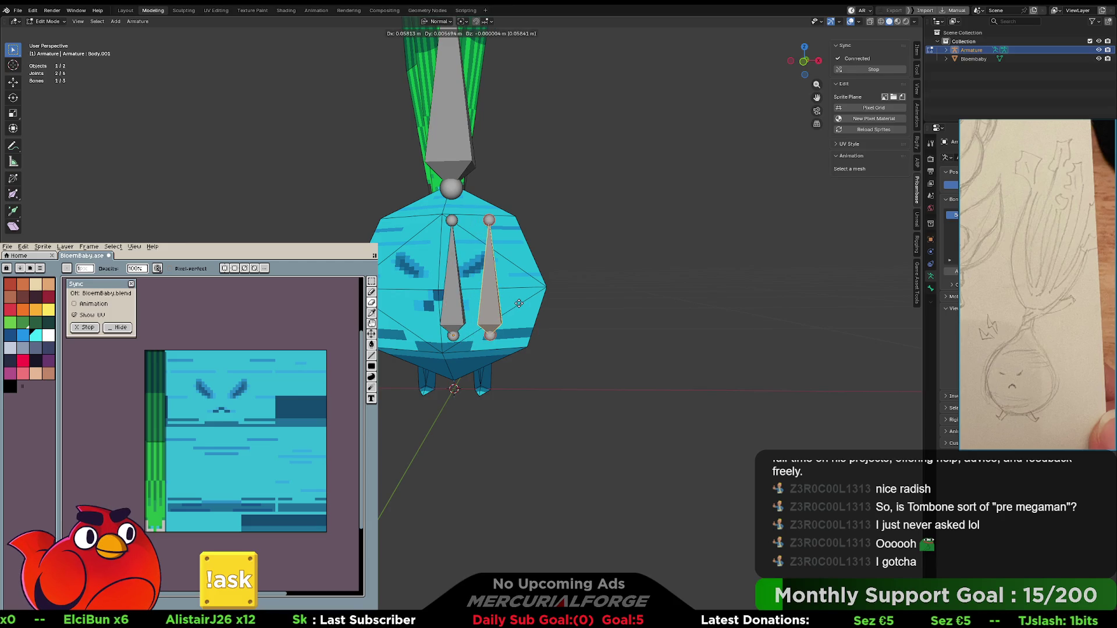
key("x")
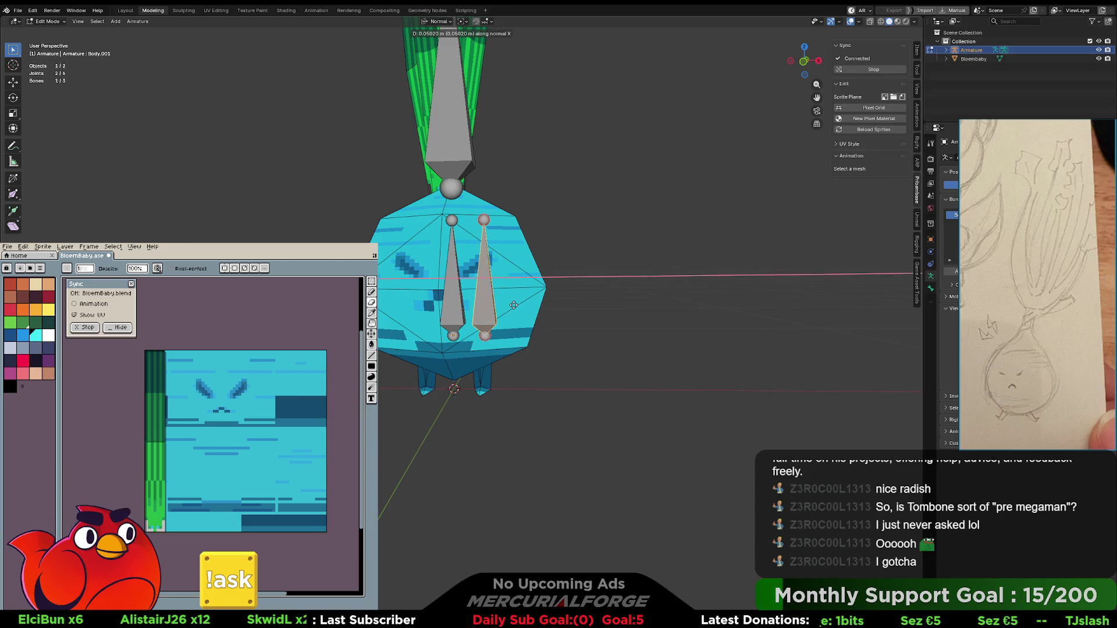
left_click(514, 305)
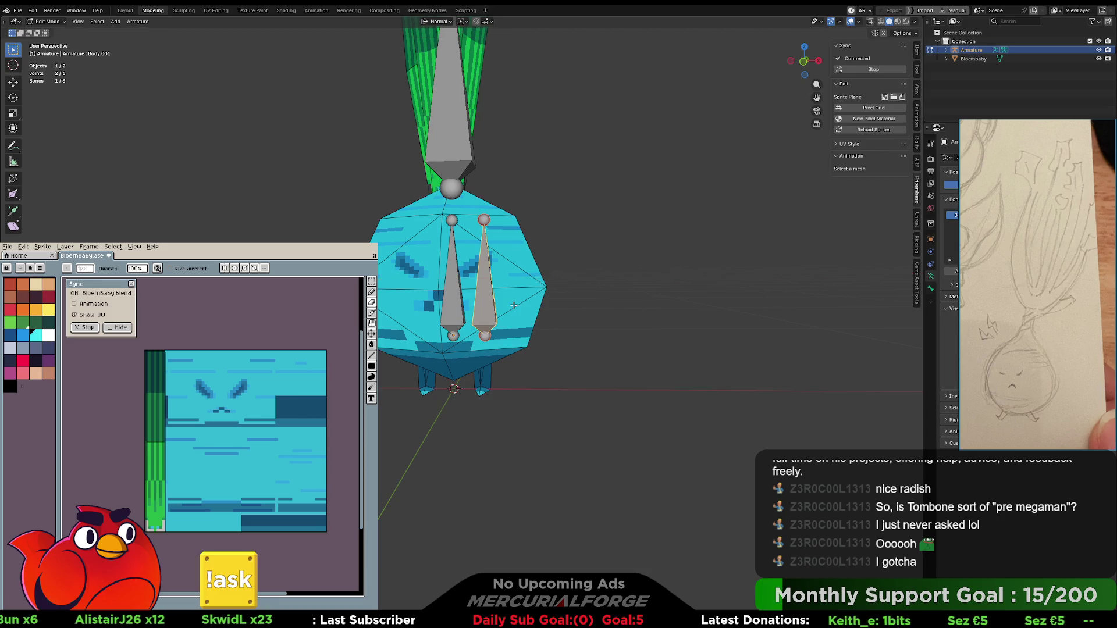
key("alt+f")
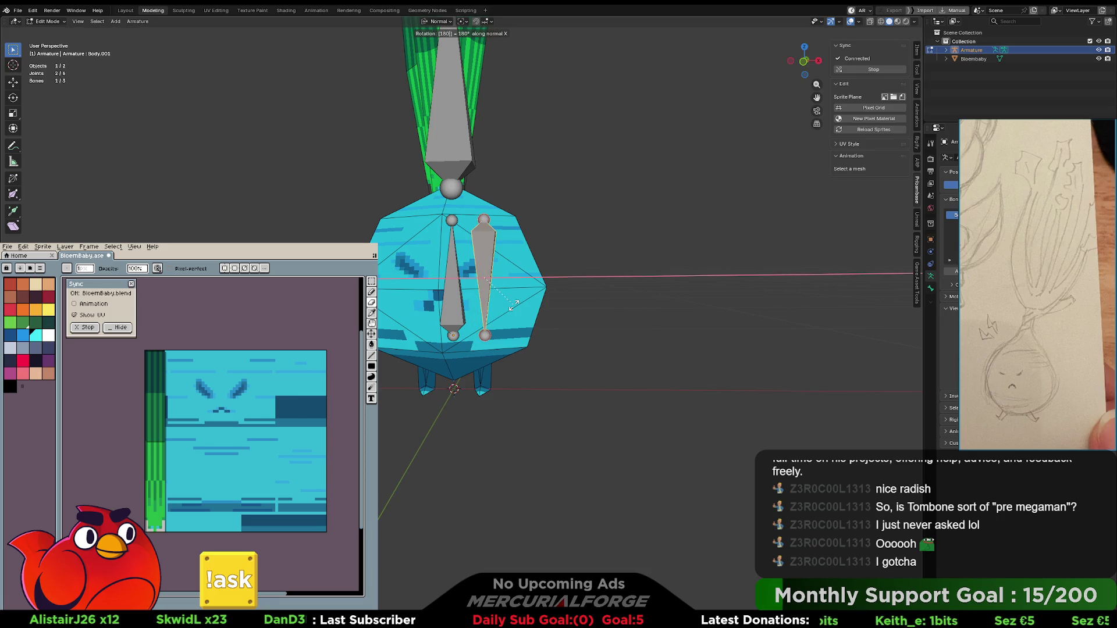
- Shrink the copied bone and move it down along its Z axis
key("s")
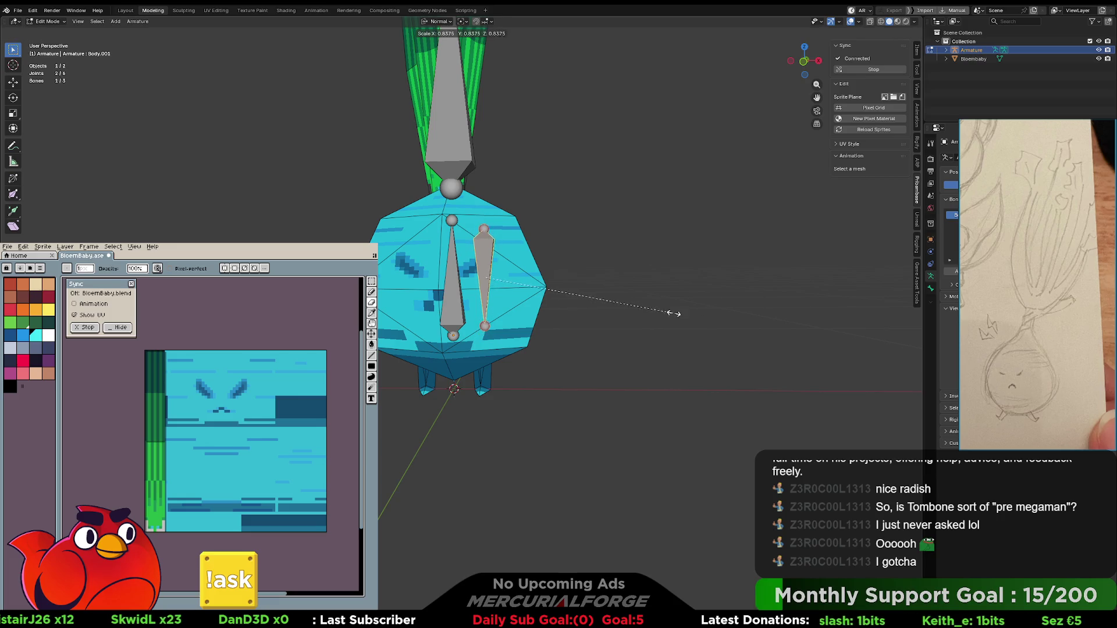
left_click(550, 274)
key("g")
key("z")
key("z")
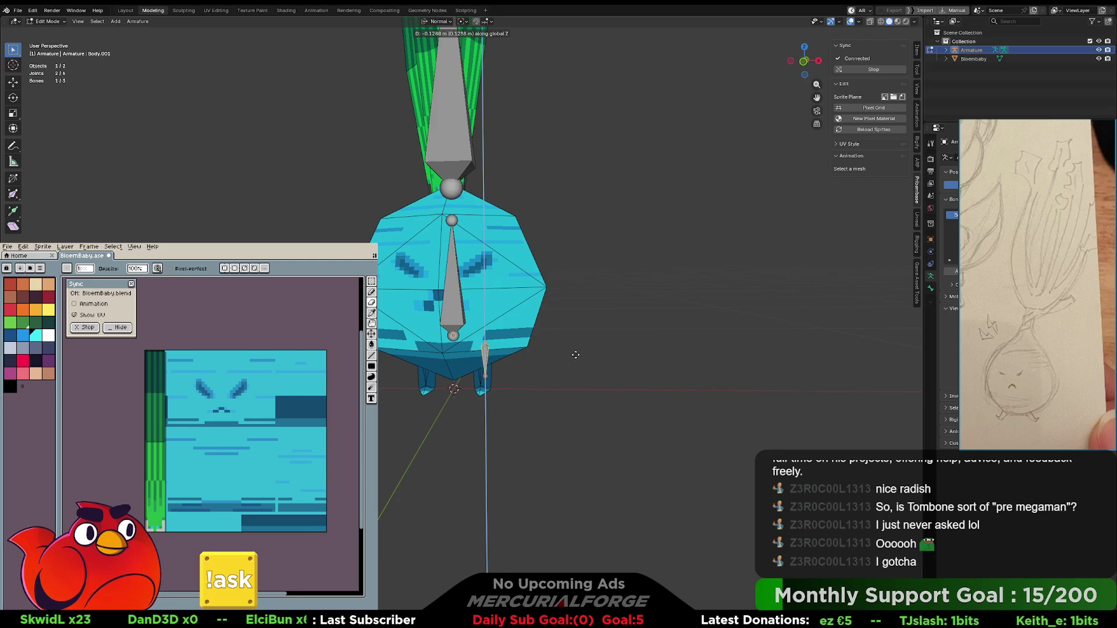
left_click(575, 357)
- In front view, place the small bone at the onion's right foot
middle_click_drag(574, 356, 572, 343)
key("KP_1")
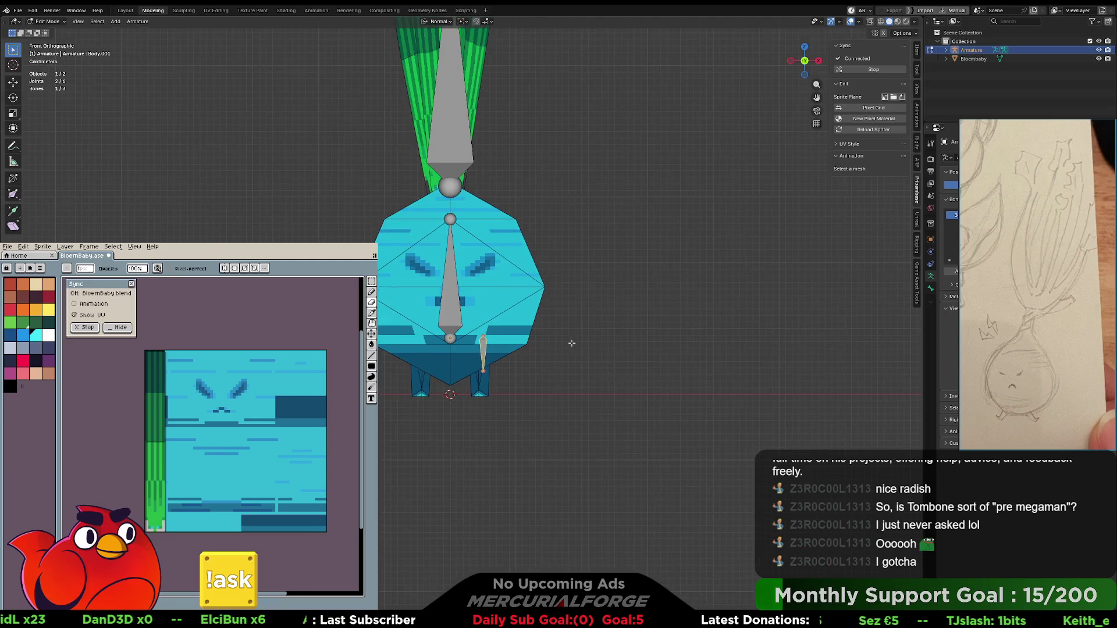
key("g")
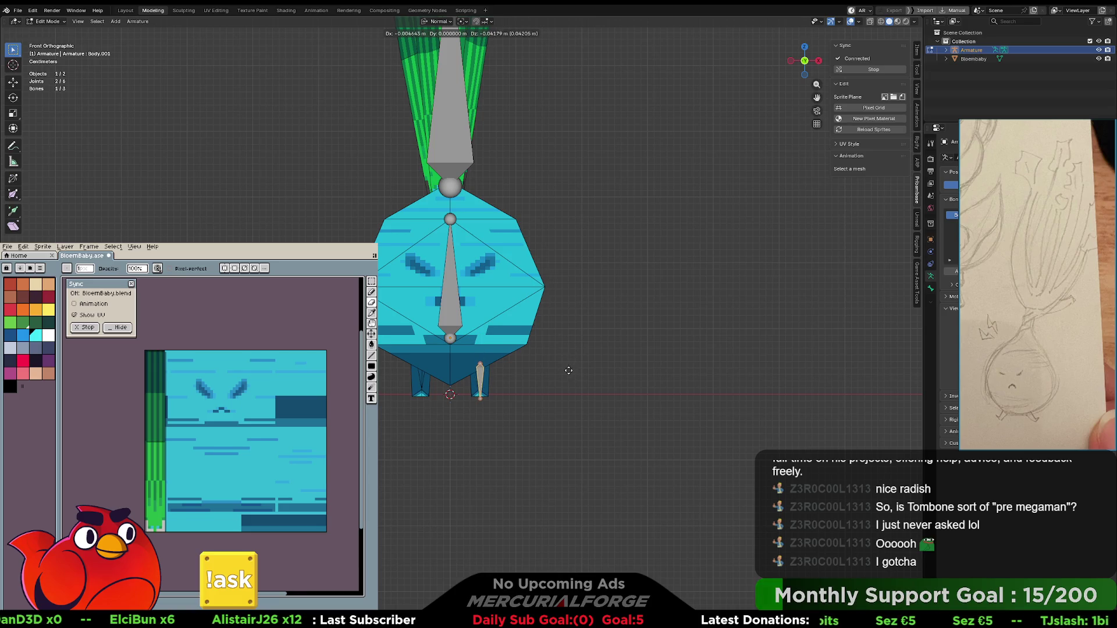
left_click(569, 366)
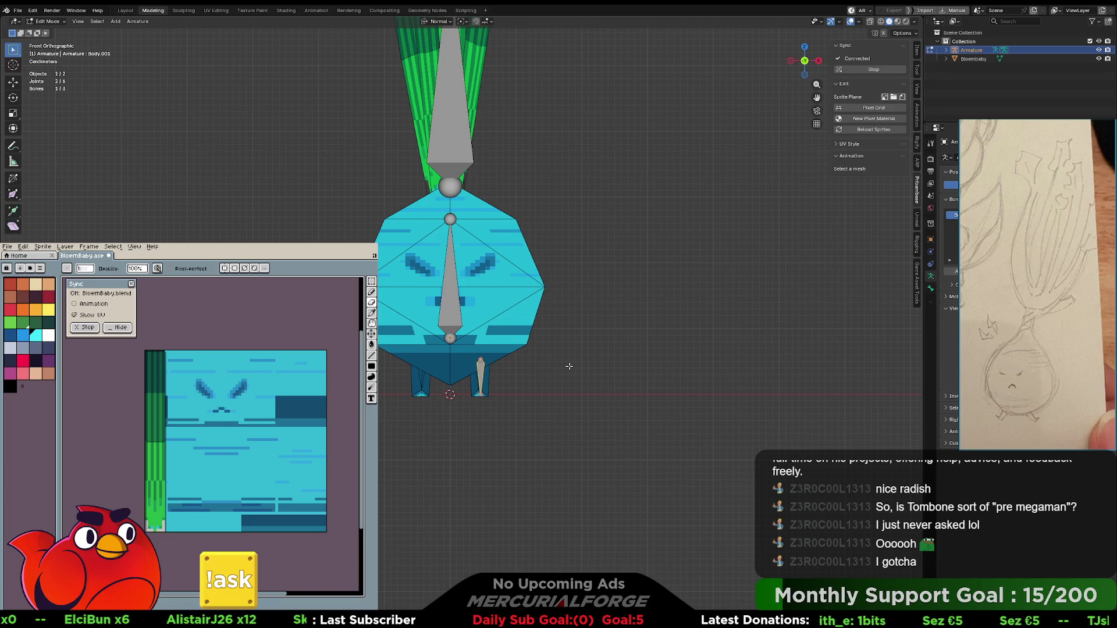
key("KP_3")
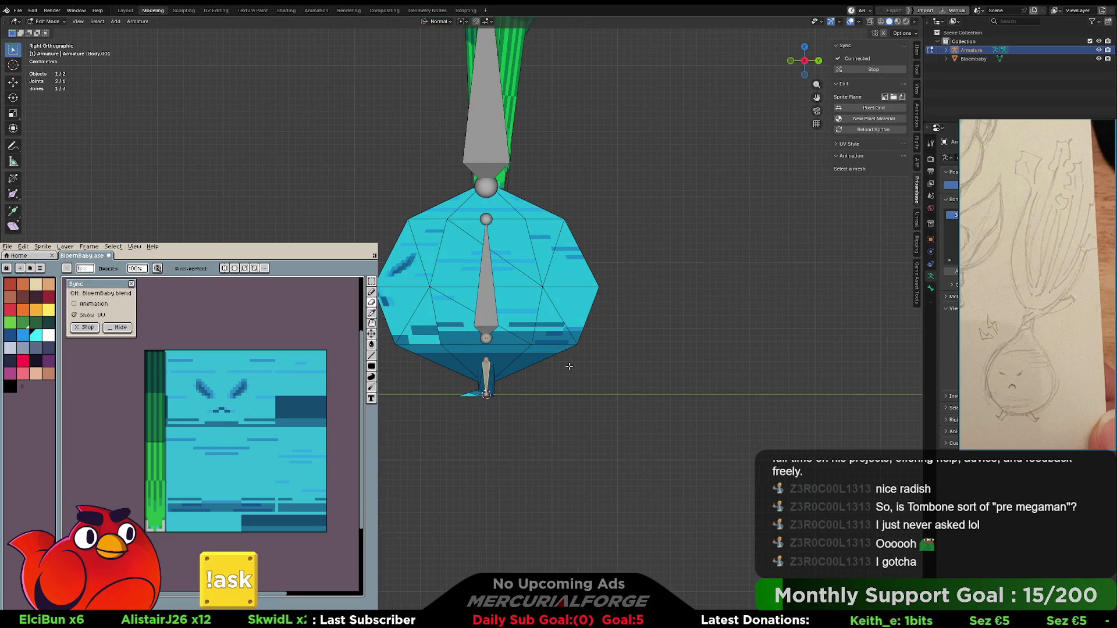
key("KP_1")
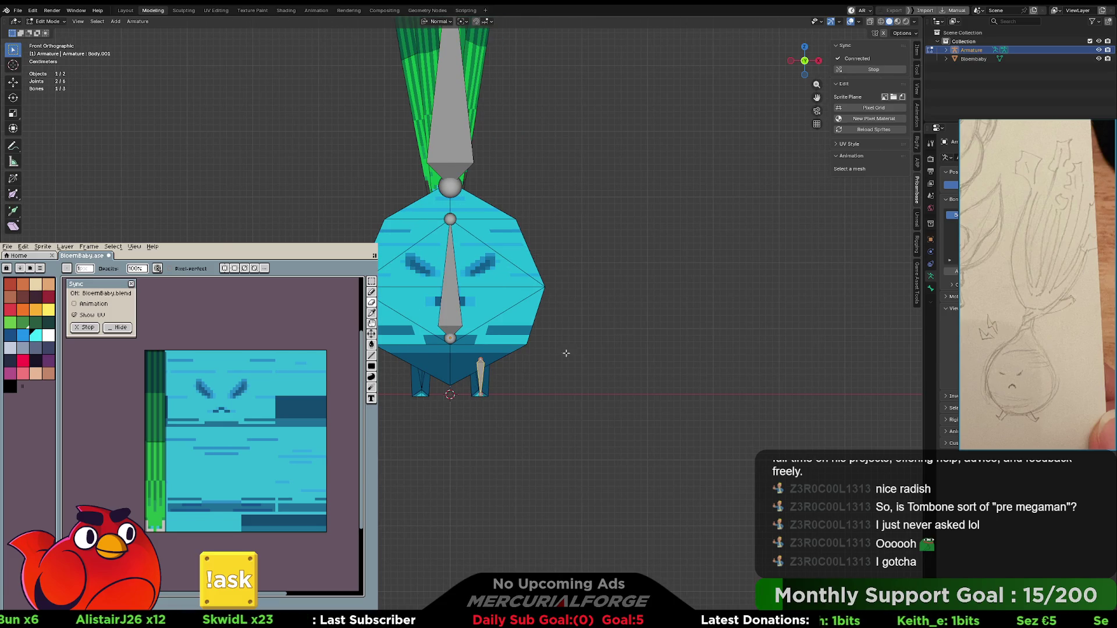
left_click(512, 363)
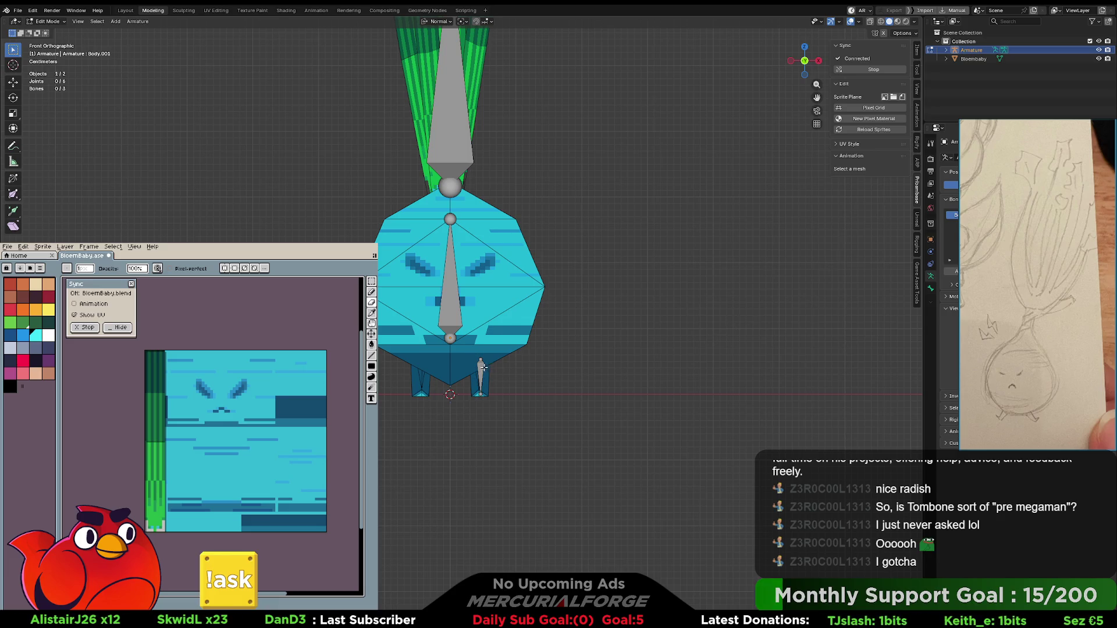
- Parent the small foot bone to Body with Keep Offset
left_click(451, 304, "shift")
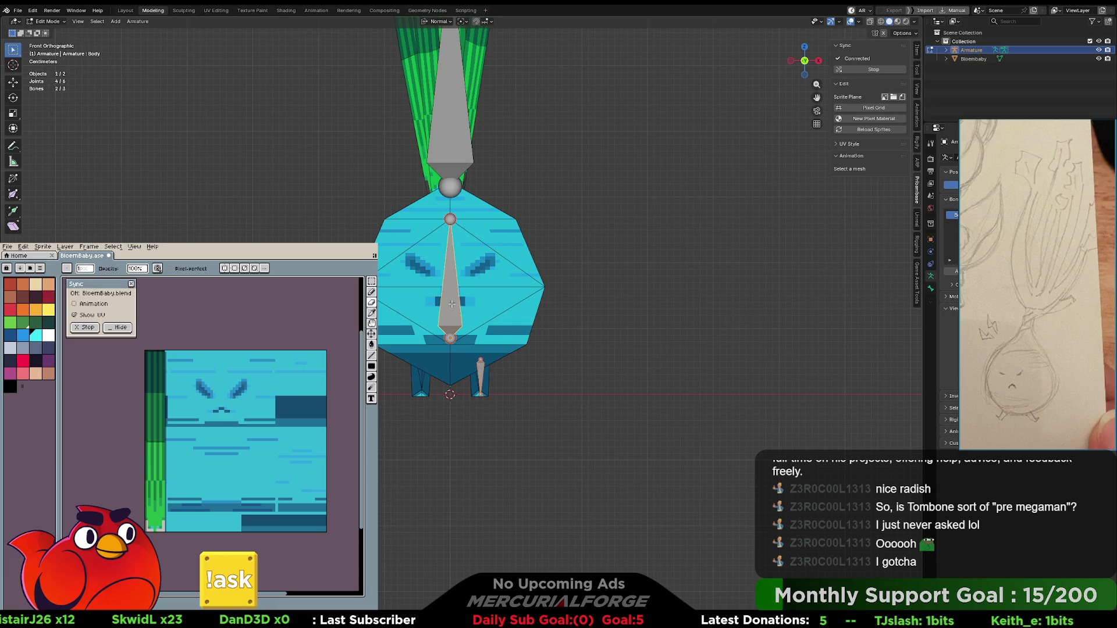
key("ctrl+p")
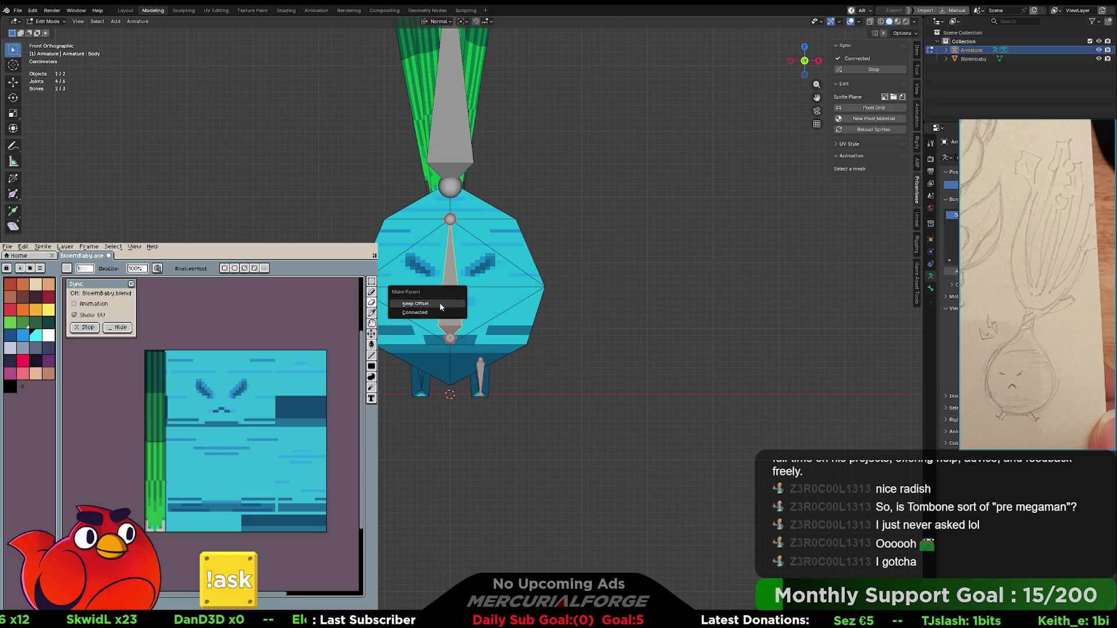
left_click(438, 305)
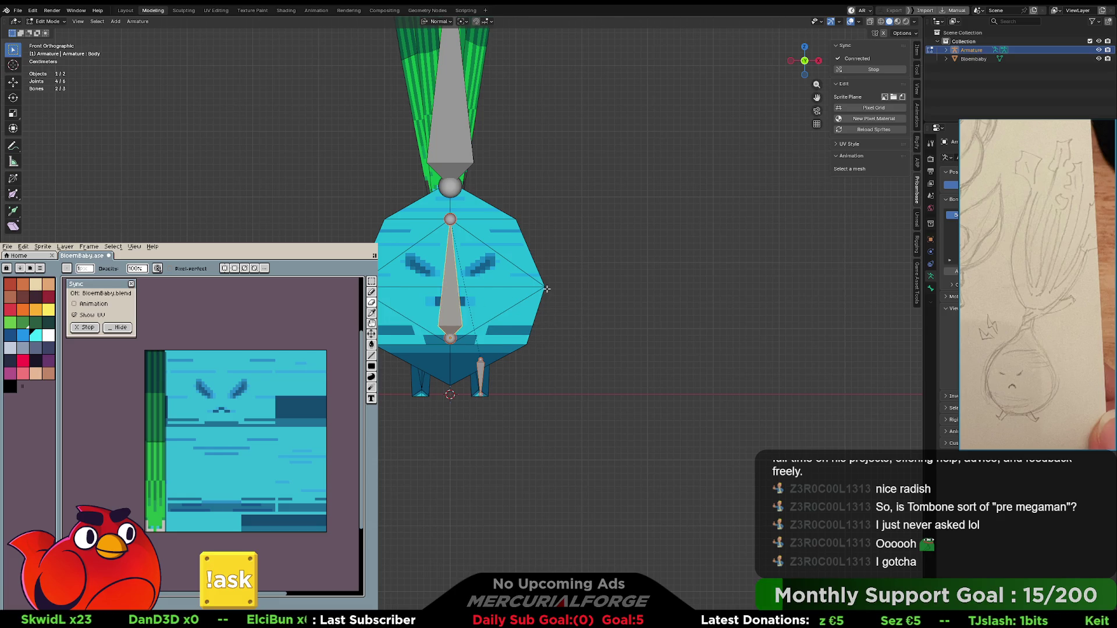
scroll(634, 318, "up", 2, "shift")
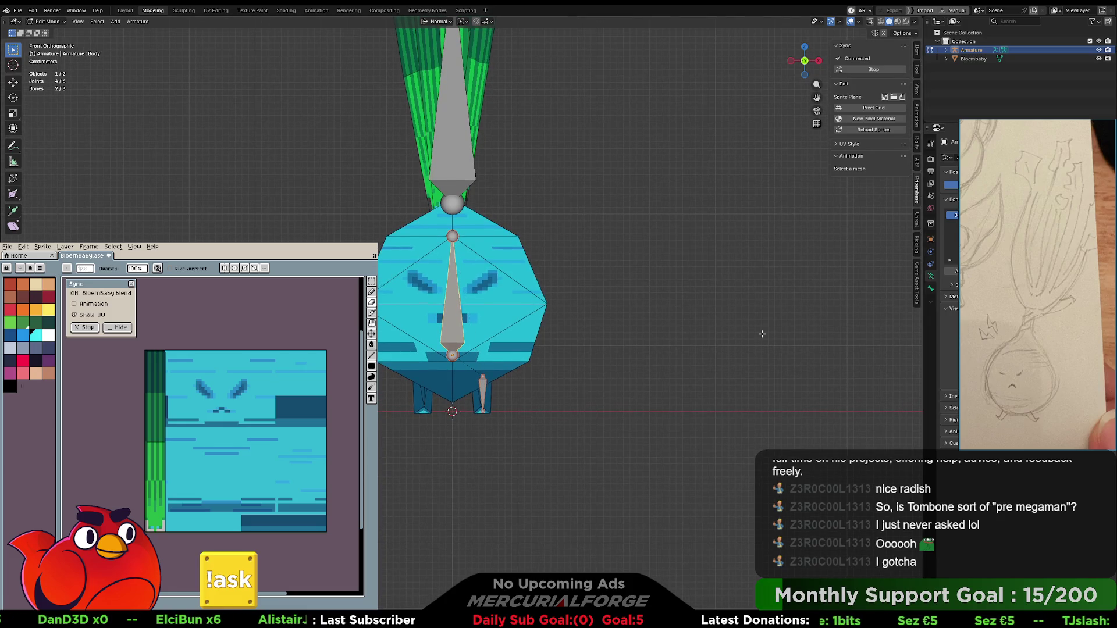
scroll(625, 344, "up", 2, "shift")
middle_click_drag(625, 344, 626, 352, "shift")
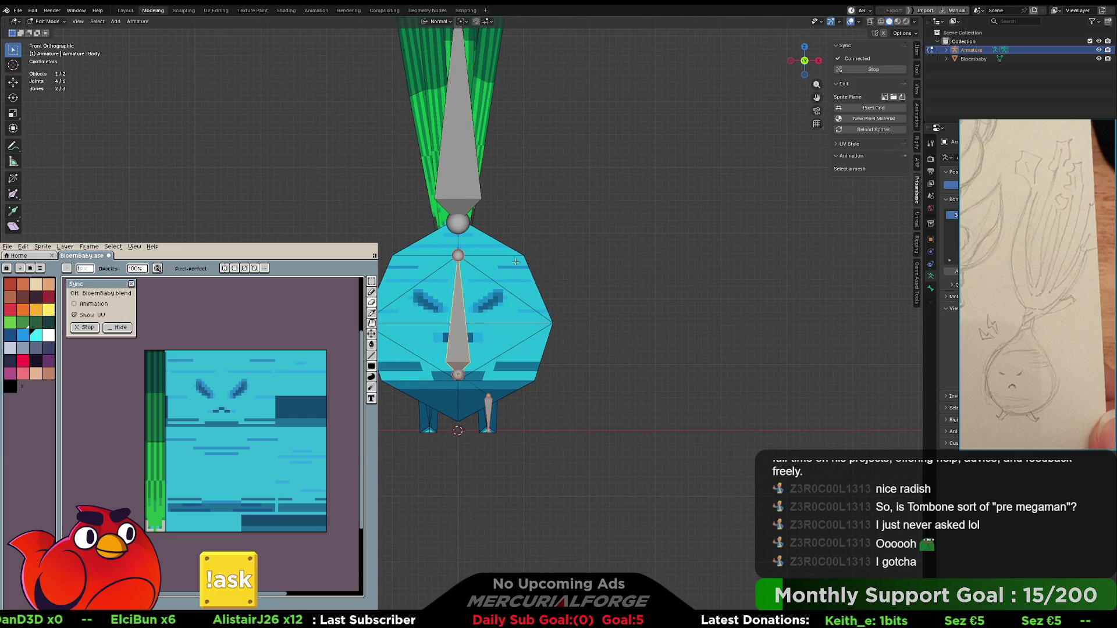
- Parent Bone.001 to Body with Keep Offset and expand the Armature in the Outliner
left_click(452, 179)
left_click(461, 311, "shift")
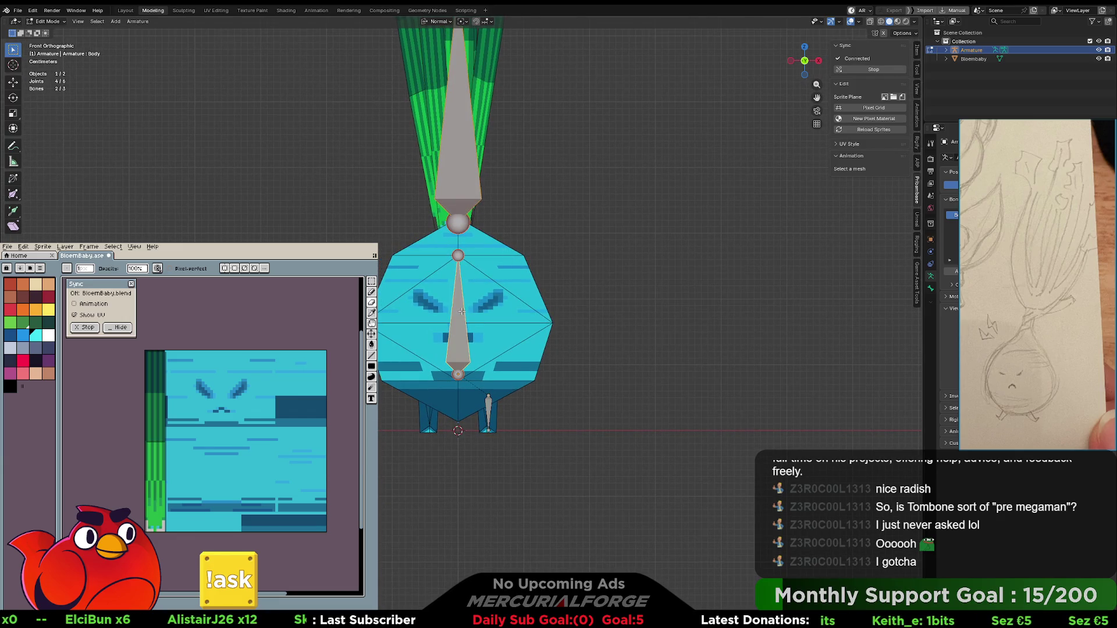
key("ctrl+p")
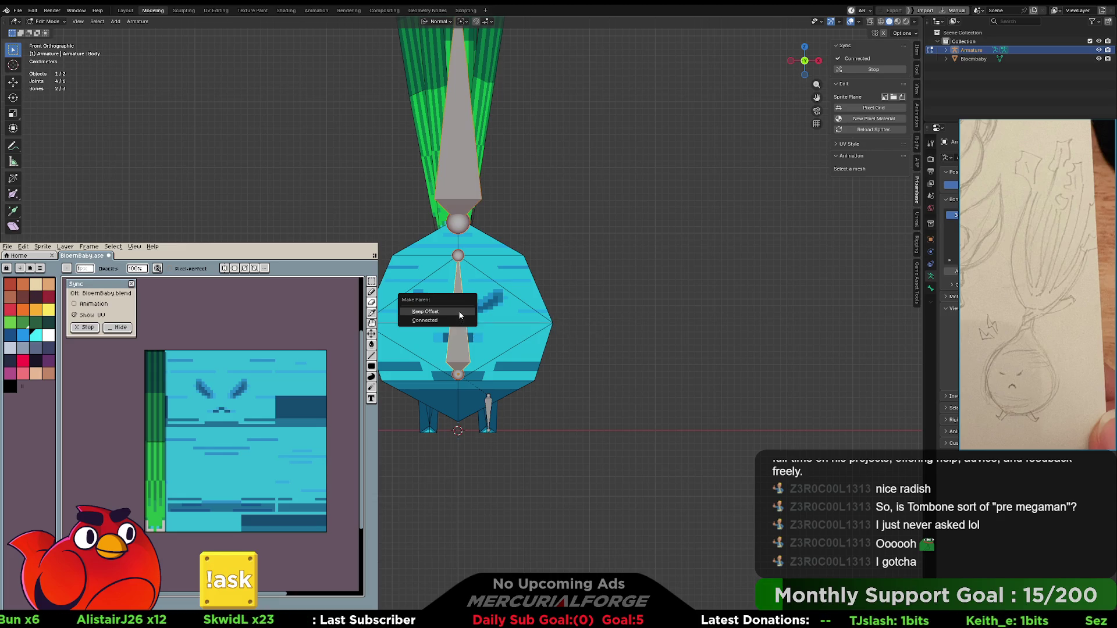
left_click(458, 314)
middle_click_drag(530, 307, 576, 326)
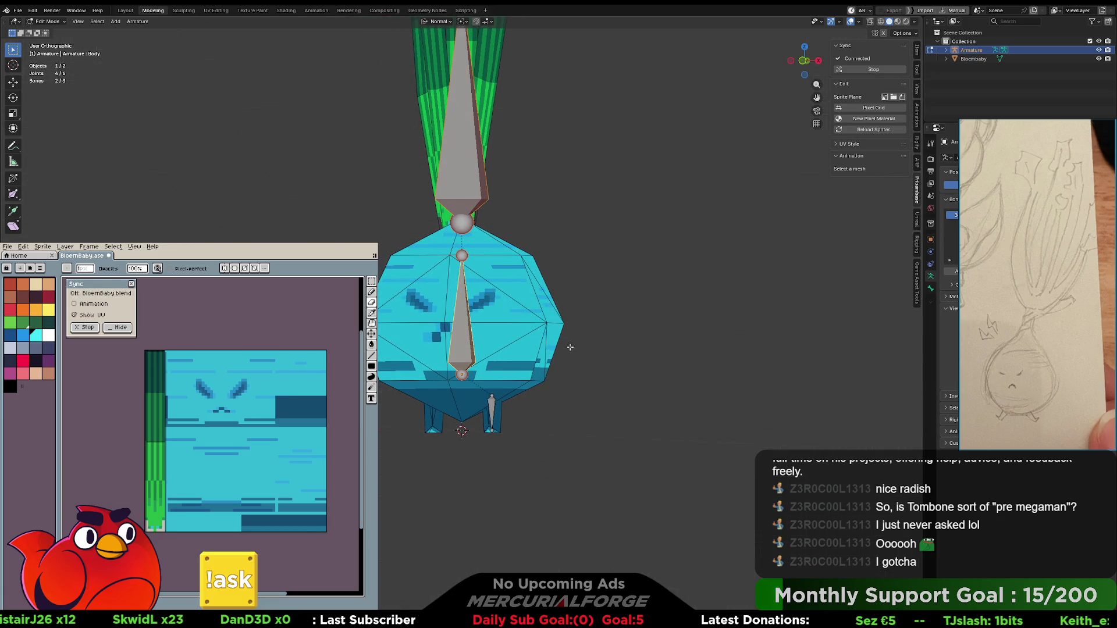
left_click(946, 50, "shift")
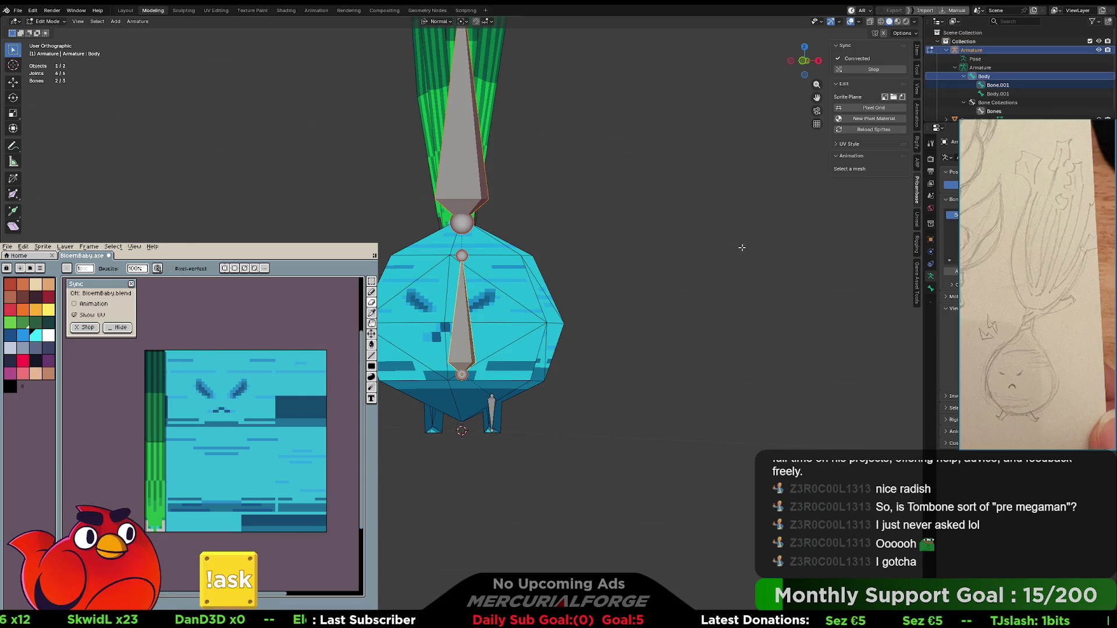
- Duplicate the Body bone and move the copy down toward the onion's feet
mouse_move(464, 365)
middle_mouse_down()
mouse_move(595, 373)
mouse_move(473, 351)
middle_mouse_up()
key("bracketleft")
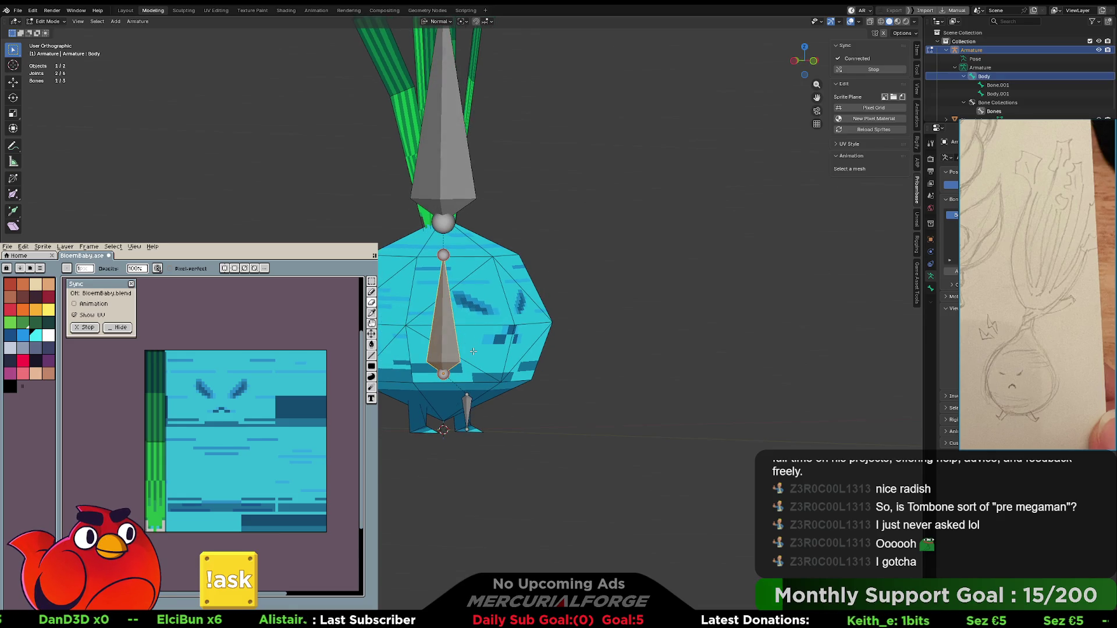
key("shift+d")
key("x")
key("z")
left_click(470, 404)
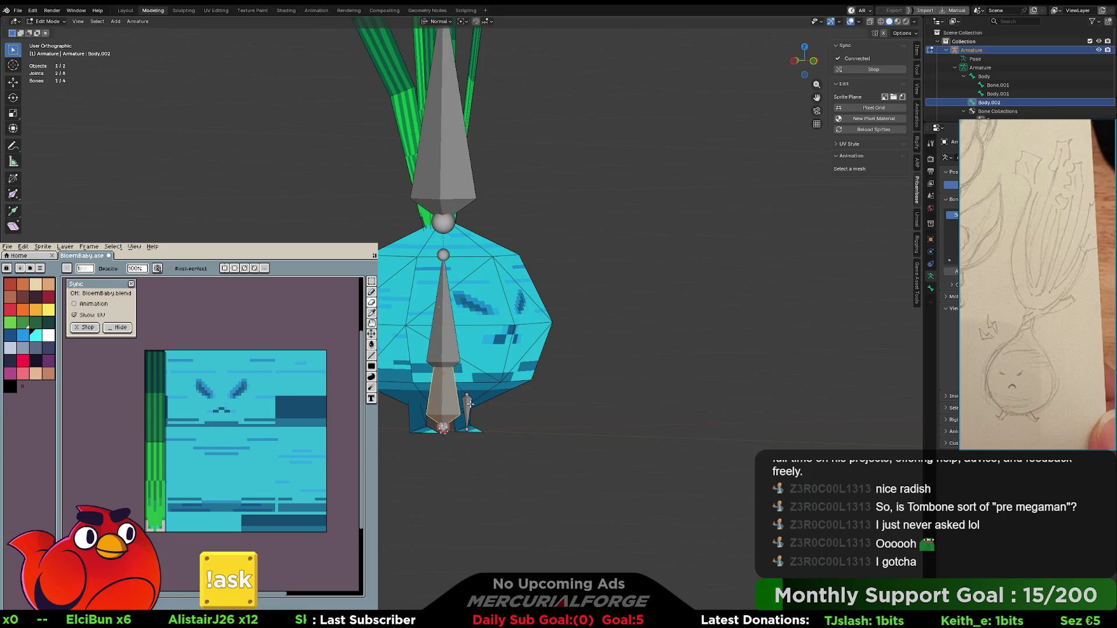
- Set the copy's head Z to 0 in the Item panel, then select Body
left_click(917, 51)
left_click(883, 85)
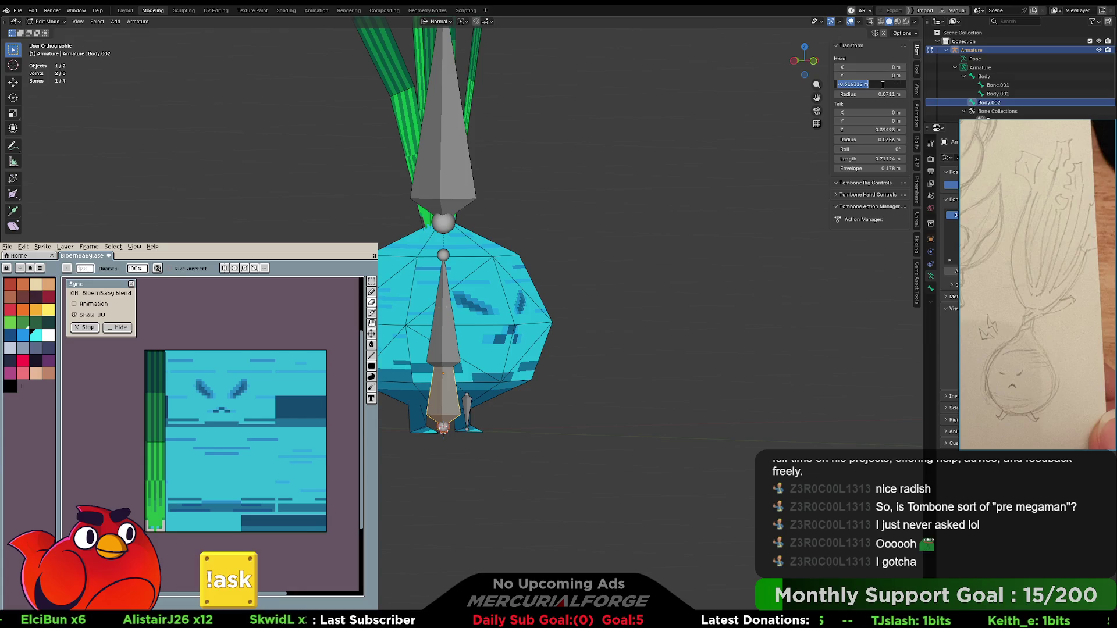
type("0")
key("Return")
mouse_move(697, 240)
middle_mouse_down()
mouse_move(686, 252)
mouse_move(708, 252)
mouse_move(668, 257)
middle_mouse_up()
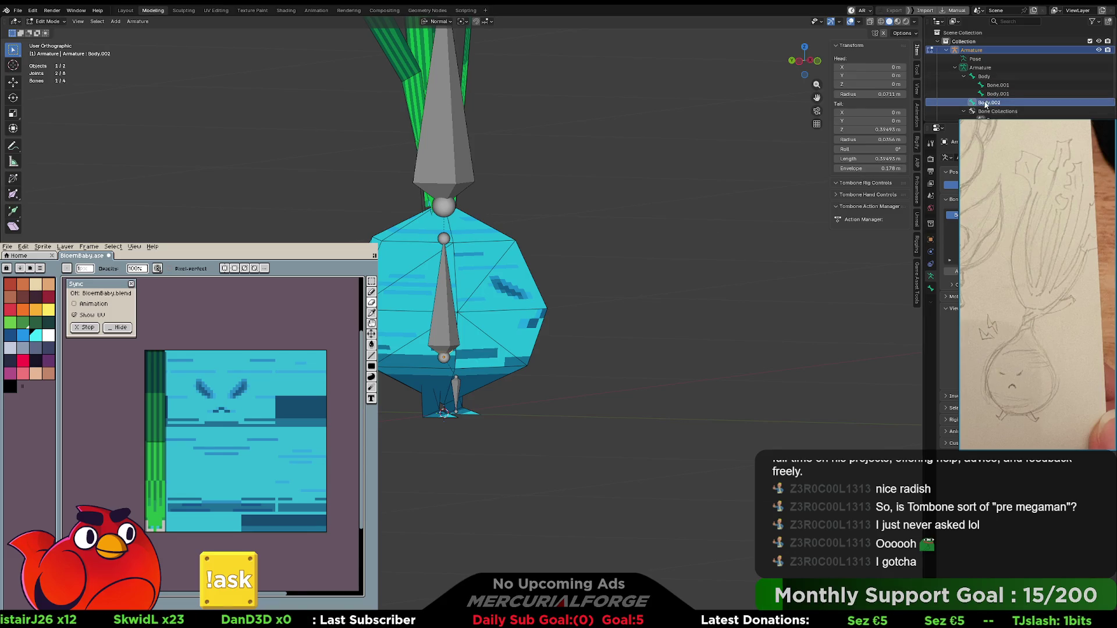
scroll(988, 105, "down", 1)
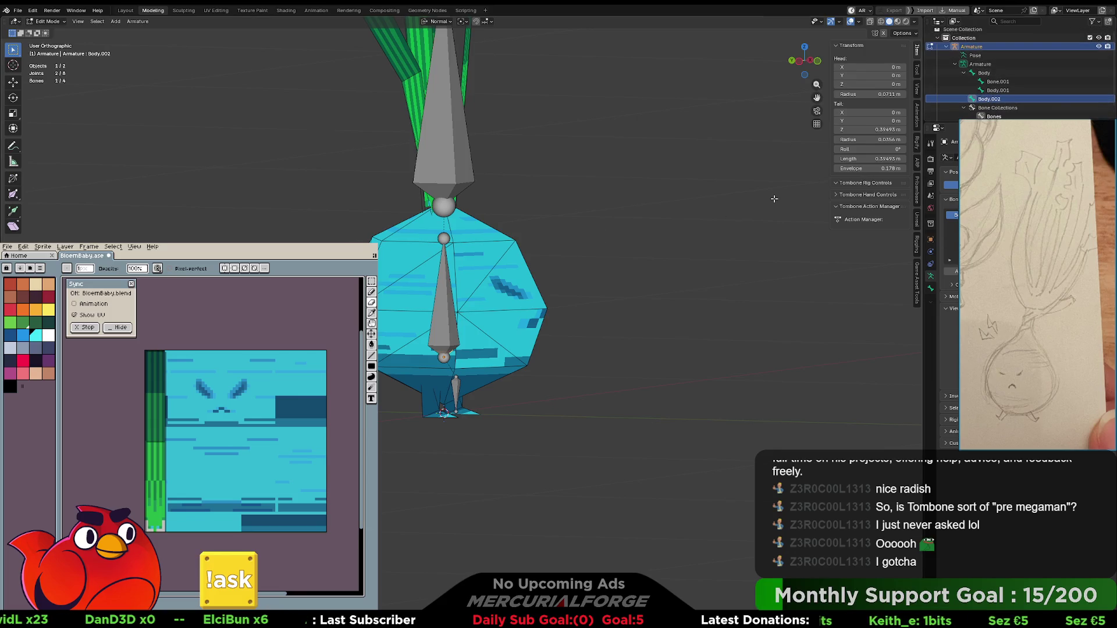
left_click(989, 73)
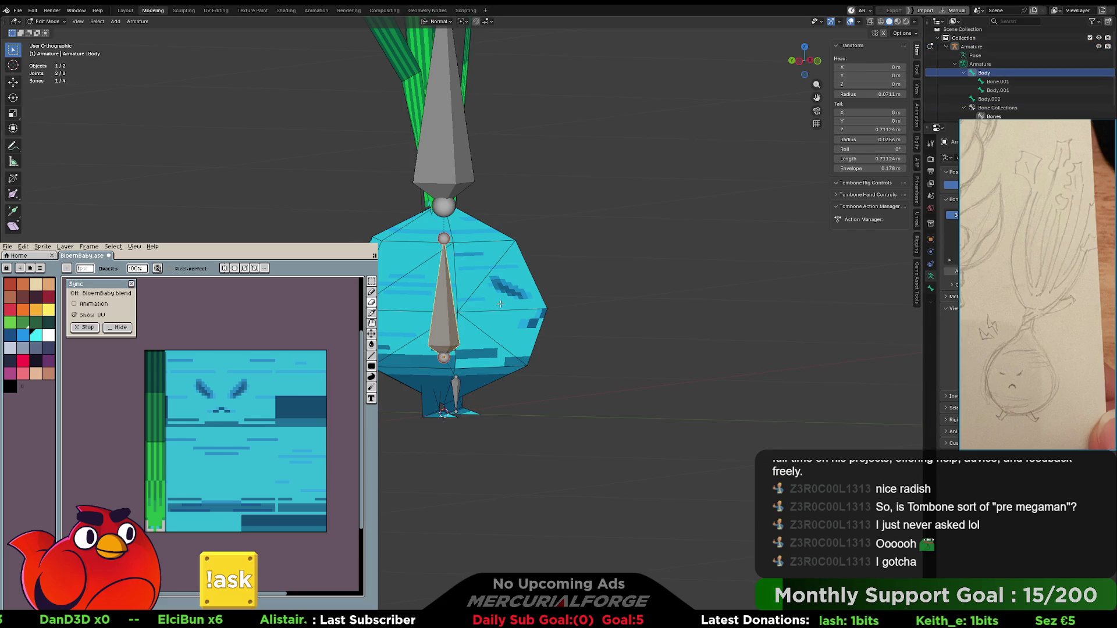
- Shift the Body bone along Z and set its head Y to 0
key("g")
key("z")
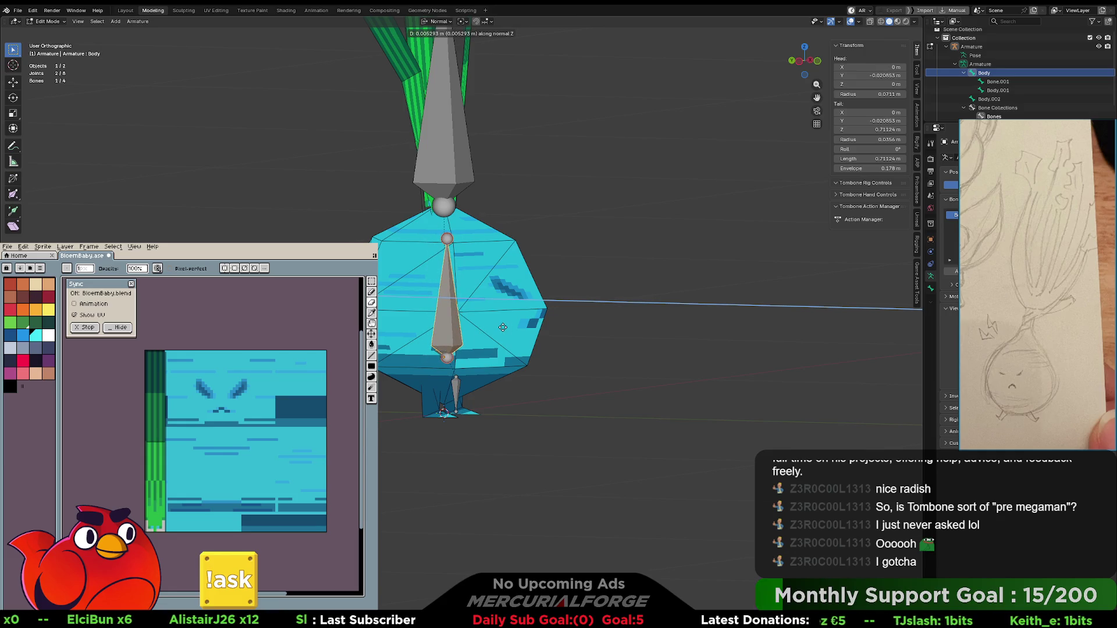
left_click(504, 326)
left_click(883, 94)
key("Return")
left_click(887, 76)
type("0")
key("Return")
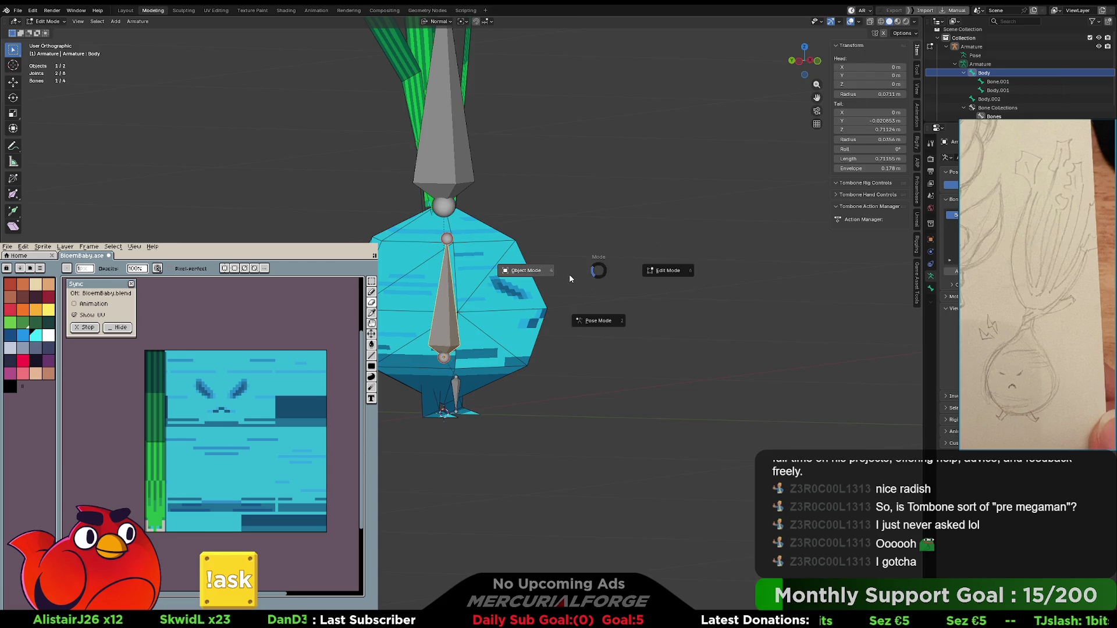
- In Object Mode, lower the armature to location Z 0 m, then return to Edit Mode
key("ctrl+Tab")
key("ctrl+Tab")
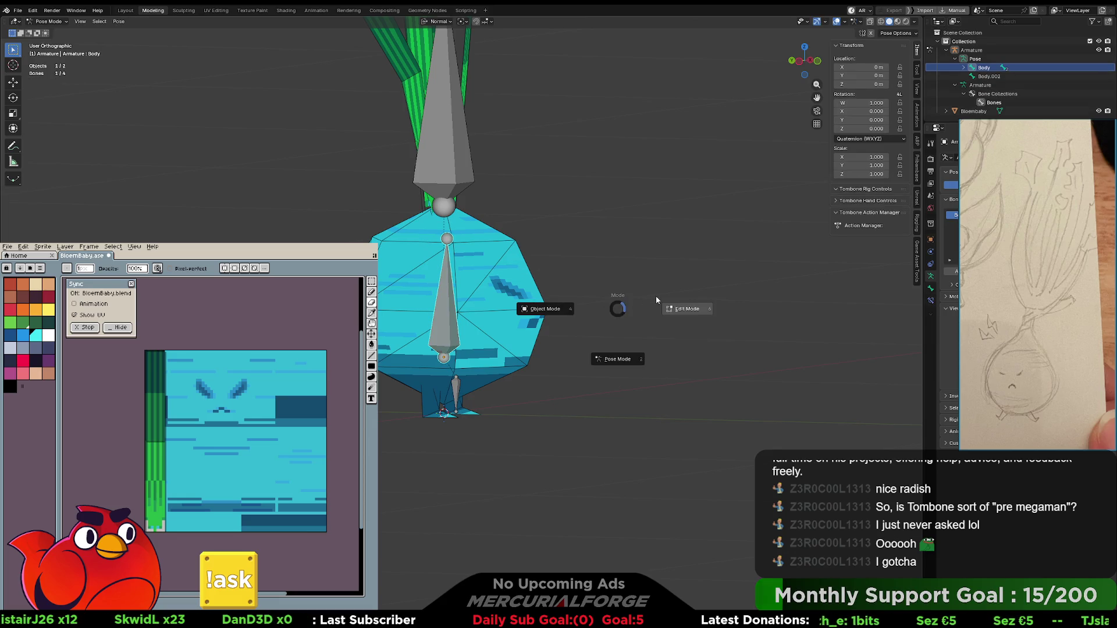
left_click(657, 298)
key("ctrl+Tab")
left_click(569, 310)
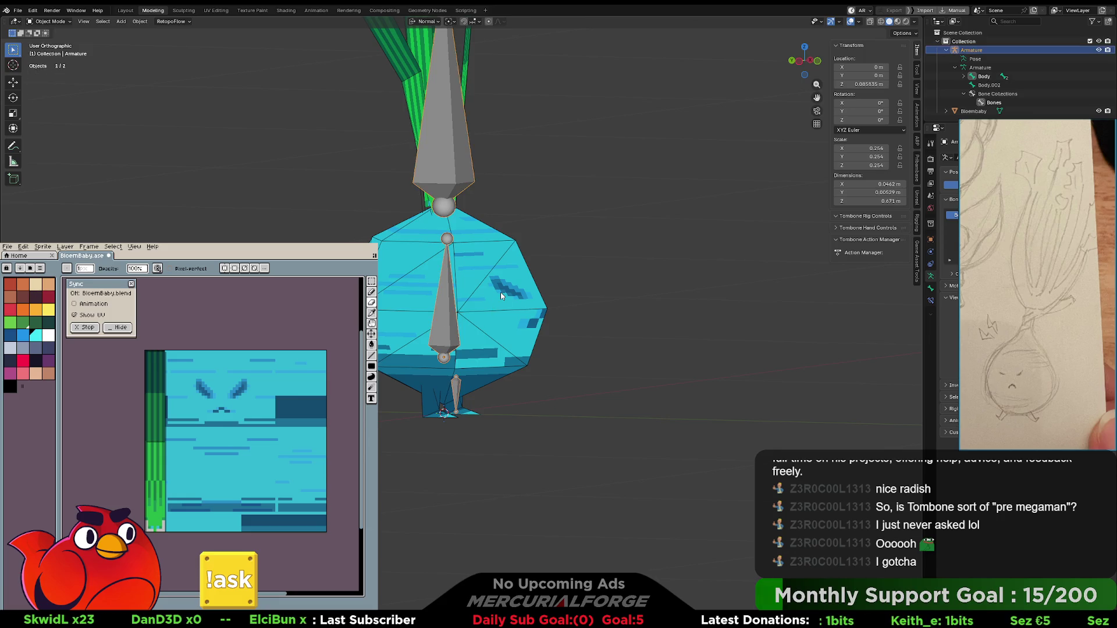
key("g")
key("z")
left_click(510, 341)
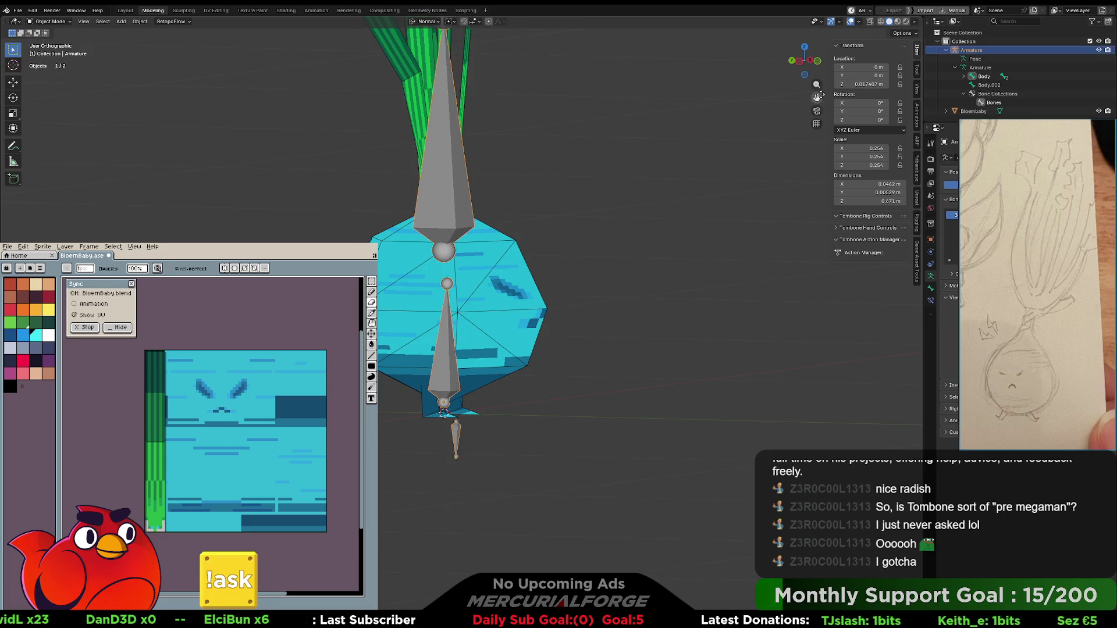
key("BackSpace")
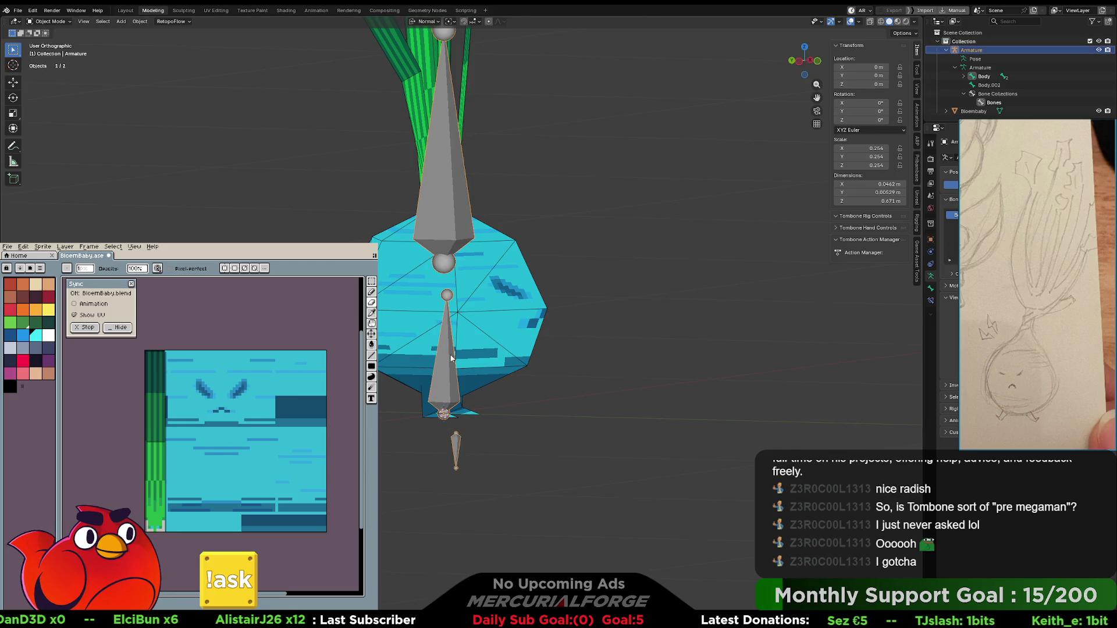
key("ctrl+Tab")
left_click(521, 365)
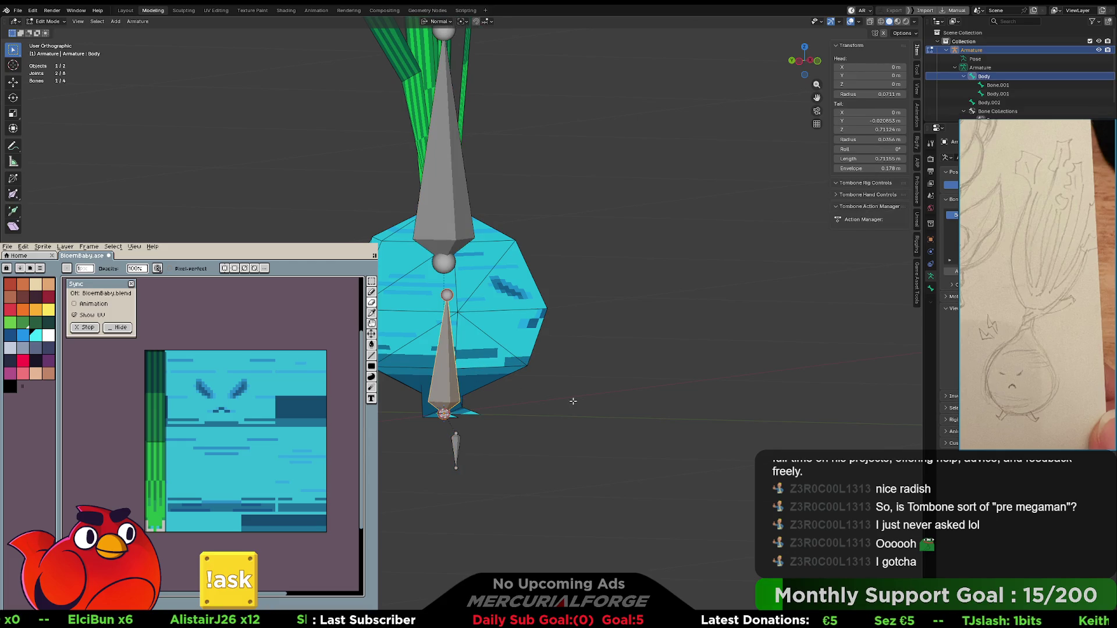
- Raise Body.001 about 0.33 m along Z, then select Body and view from the right
middle_click_drag(573, 401, 512, 401)
left_click(491, 443)
key("g")
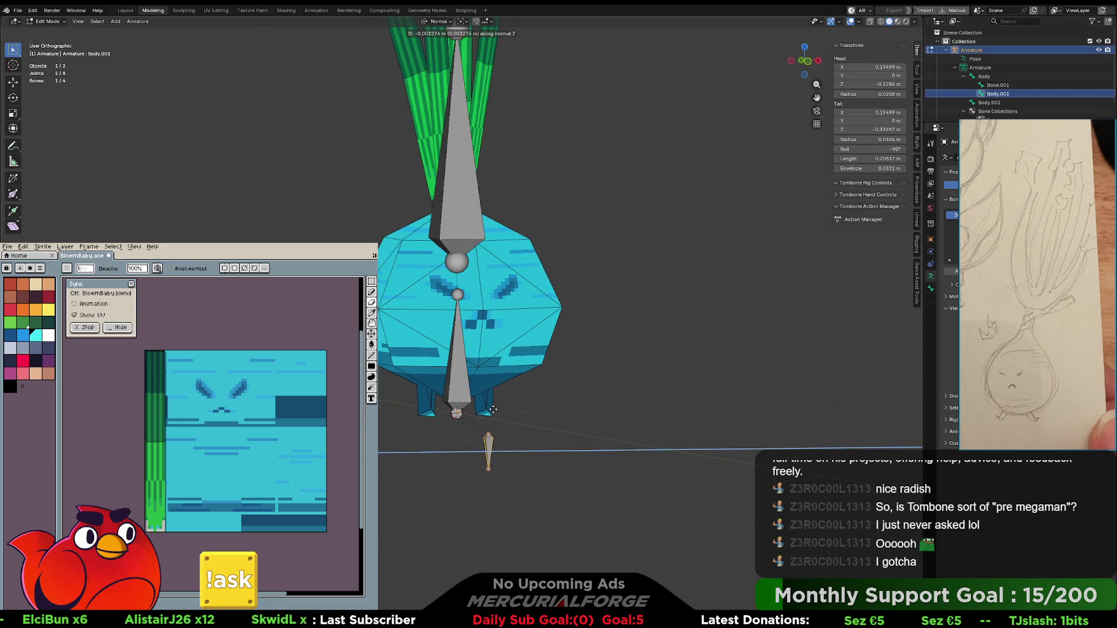
key("z")
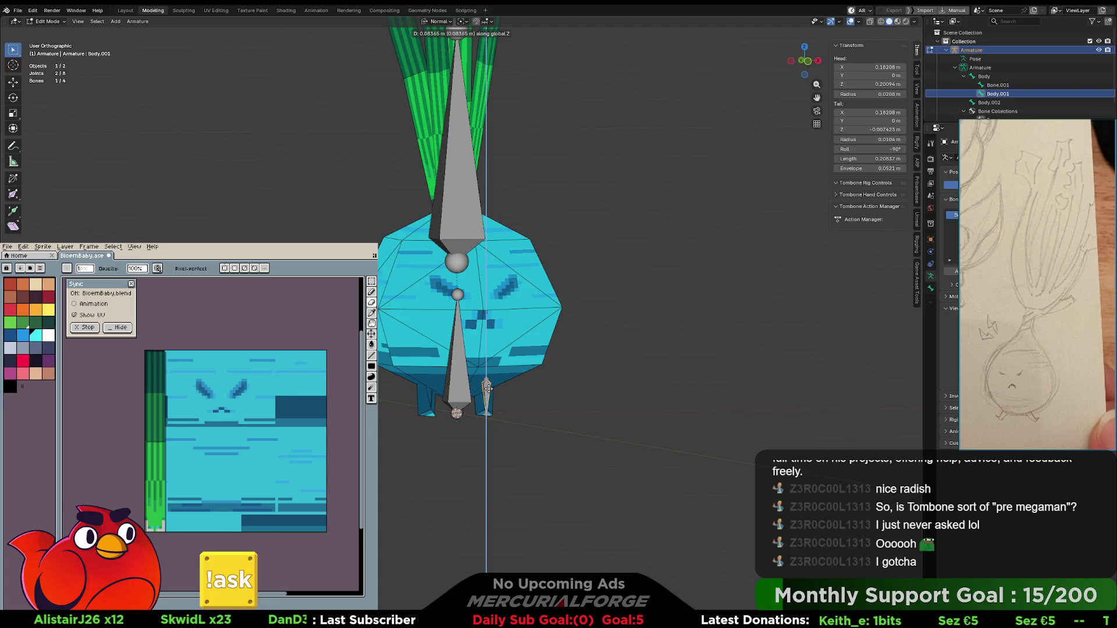
left_click(487, 388)
left_click(459, 381)
mouse_move(450, 370)
middle_mouse_down()
mouse_move(567, 314)
mouse_move(560, 303)
middle_mouse_up()
key("KP_1")
key("KP_3")
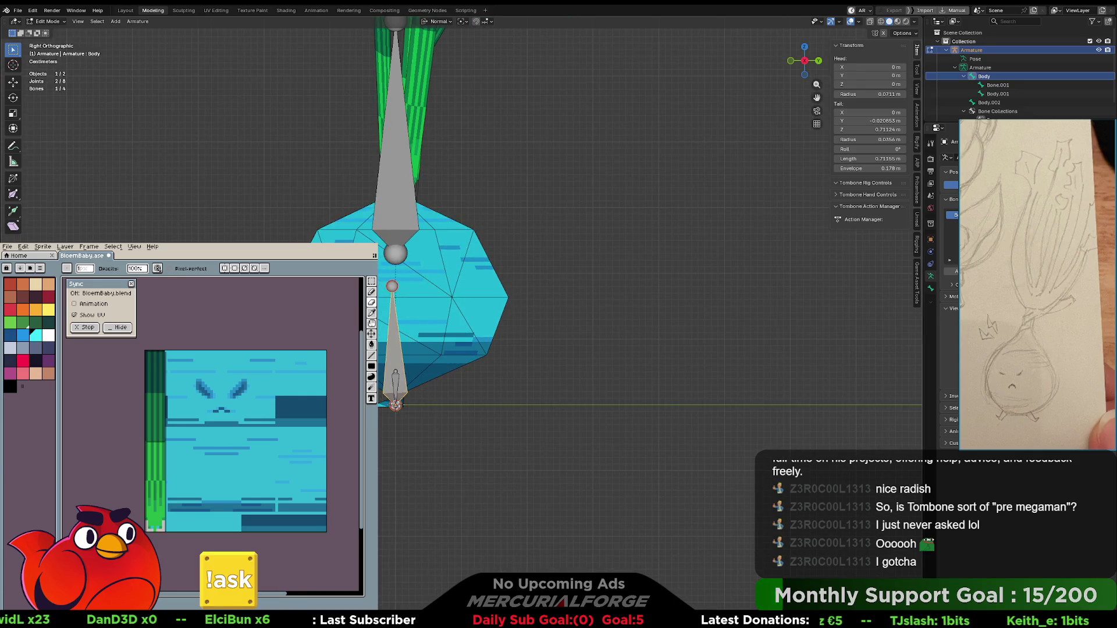
- Move the Body bone's tail so the bone lies flat
left_click(394, 285, "shift")
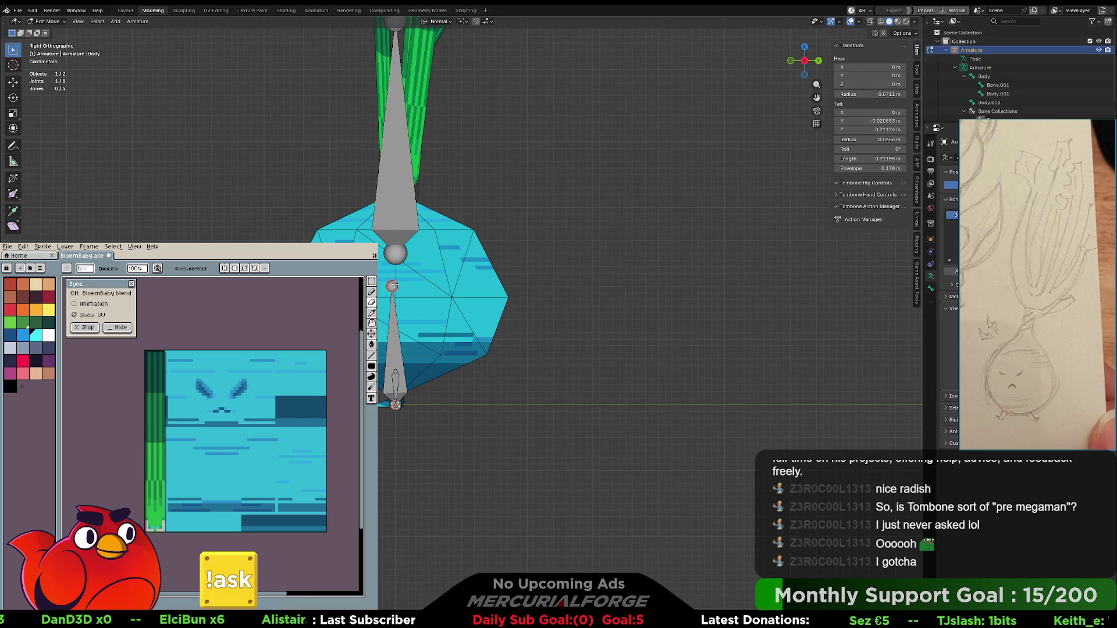
key("e")
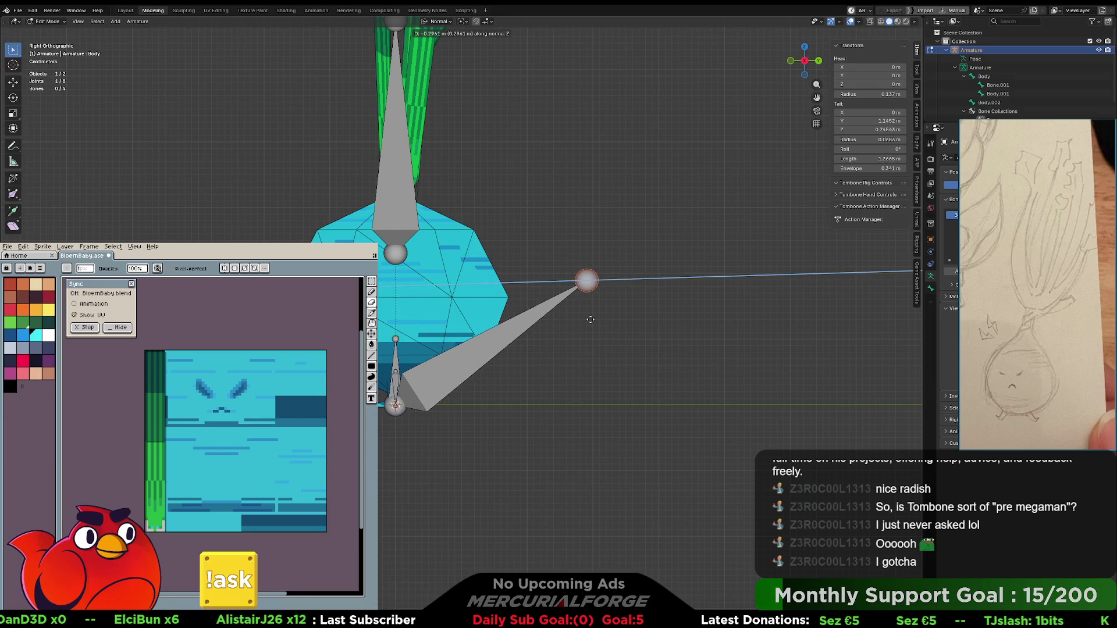
key("z")
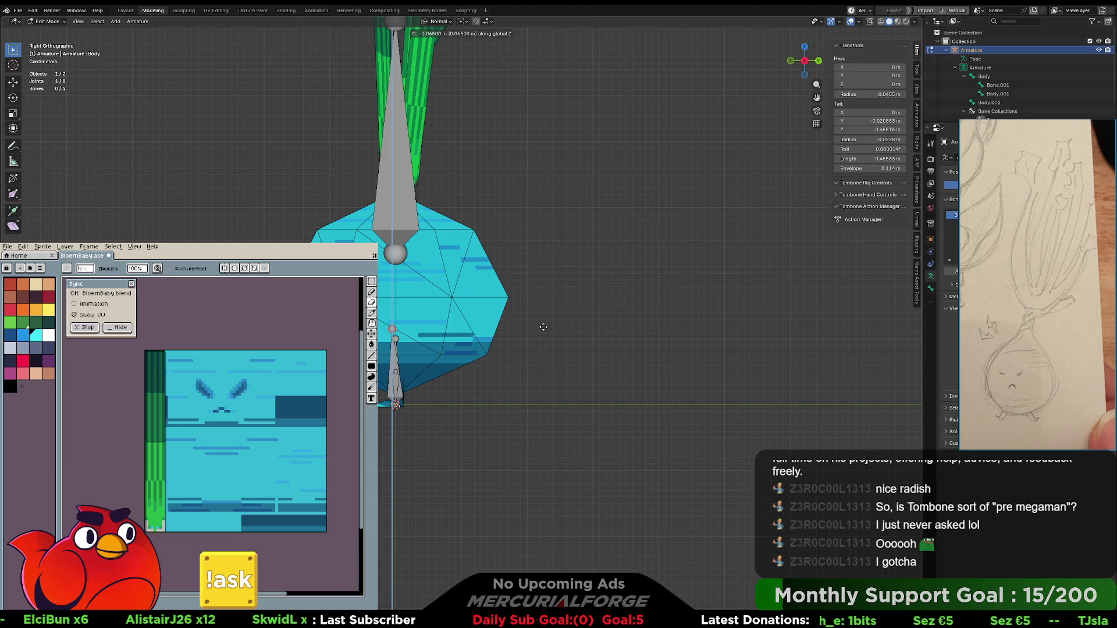
key("z")
key("z")
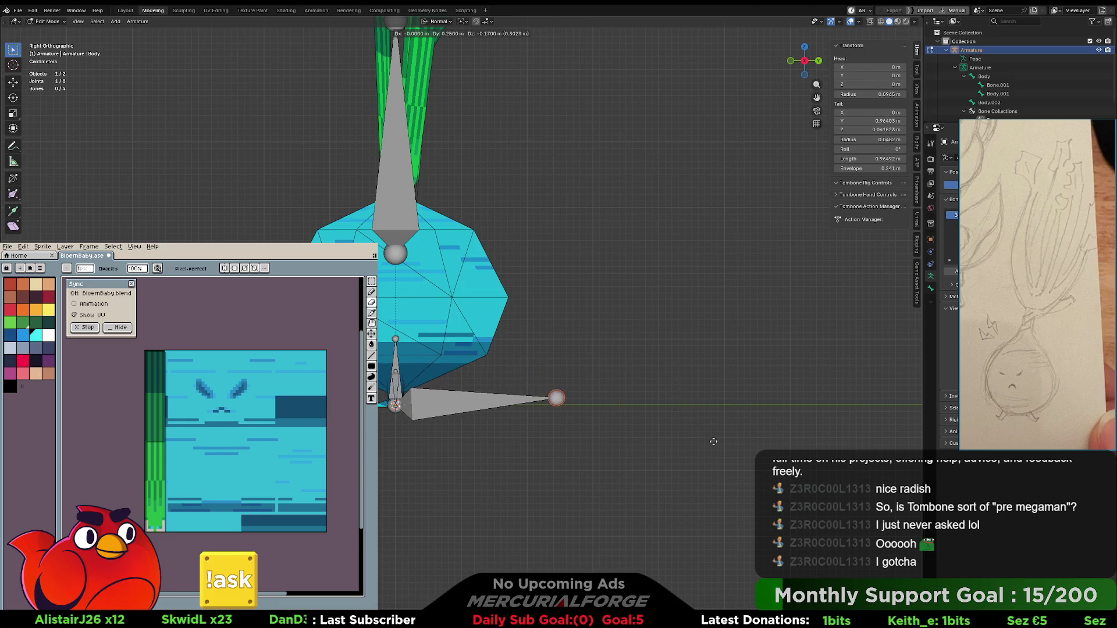
left_click(680, 446)
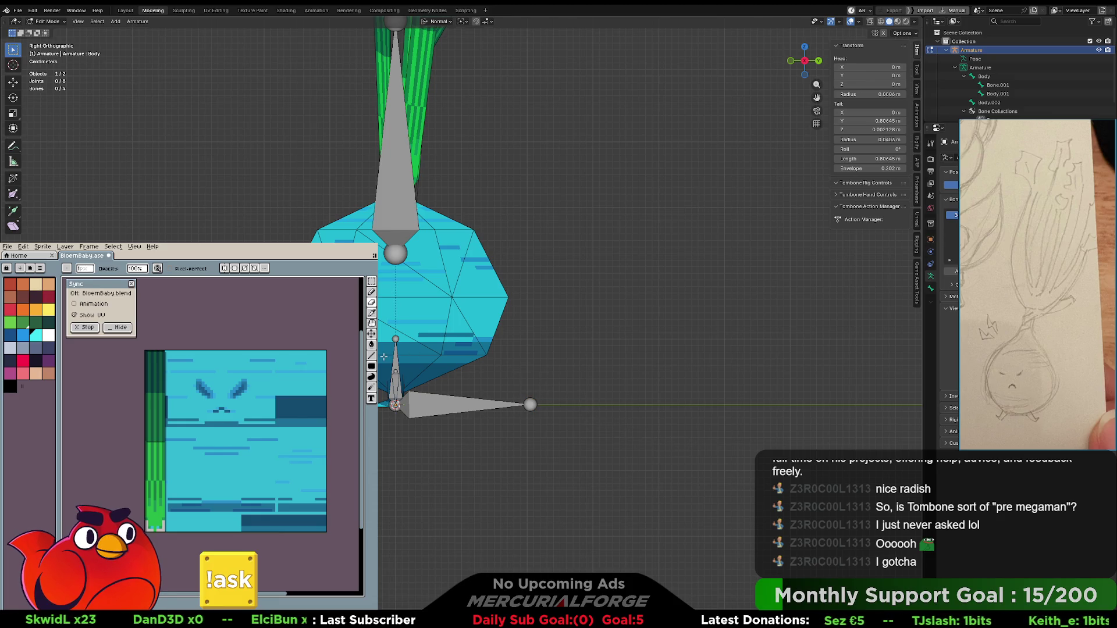
- Move Body.002 up into the onion and parent it to Body with Keep Offset
left_click(398, 358)
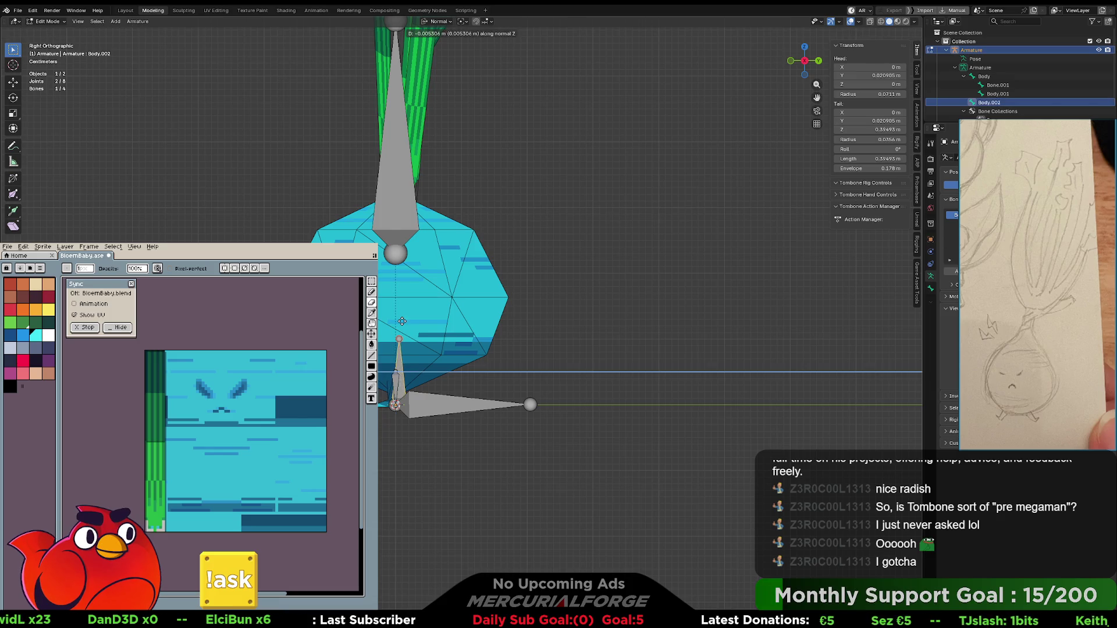
key("z")
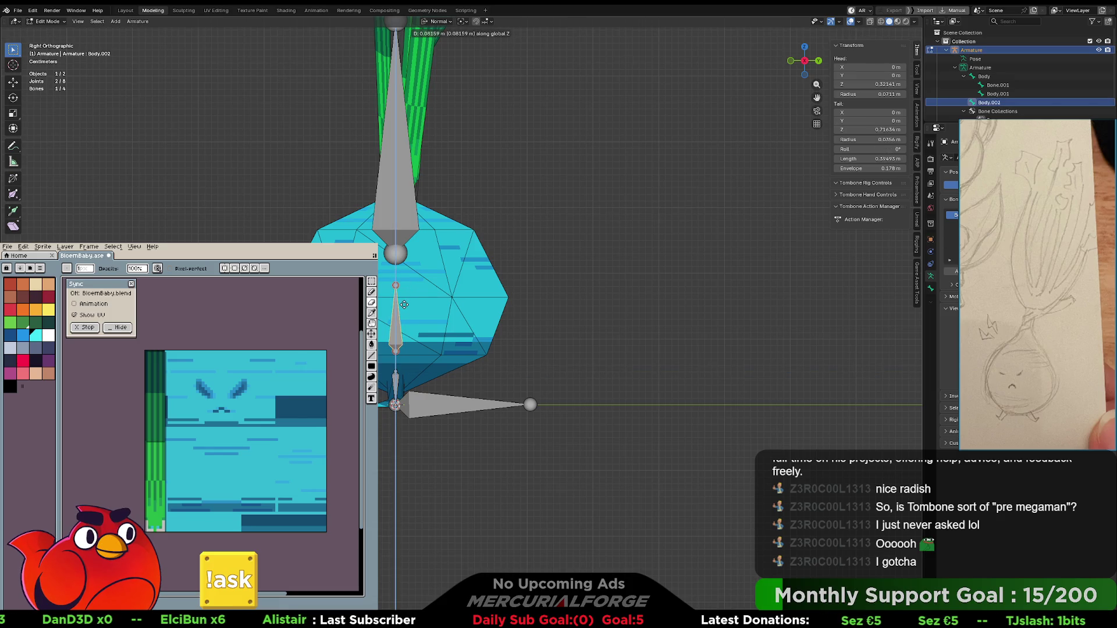
left_click(404, 303)
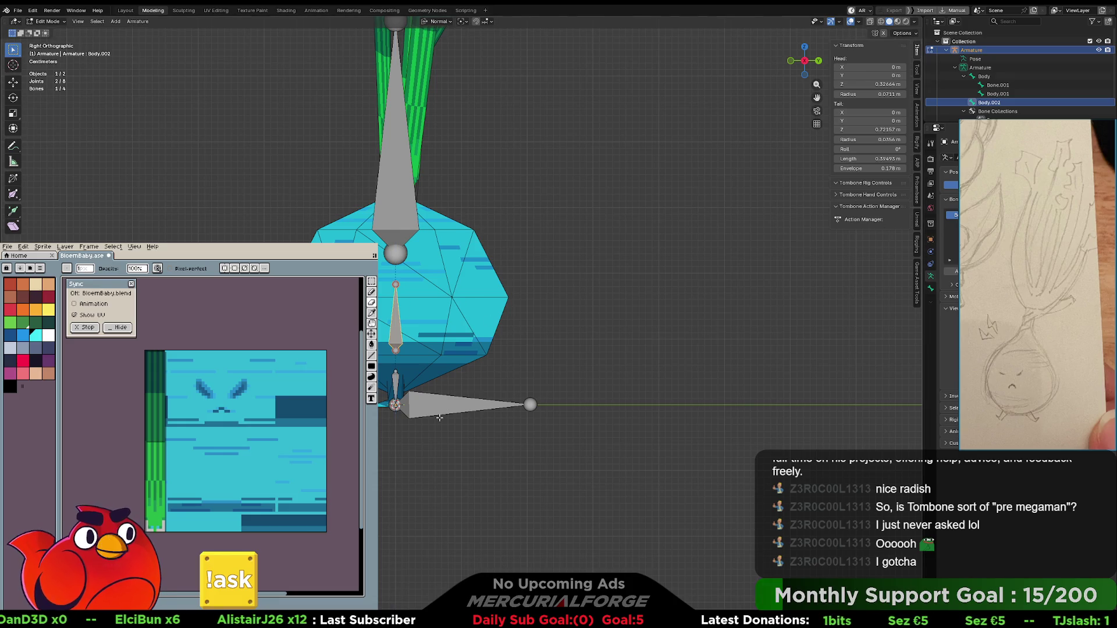
left_click(428, 406, "shift")
key("ctrl+p")
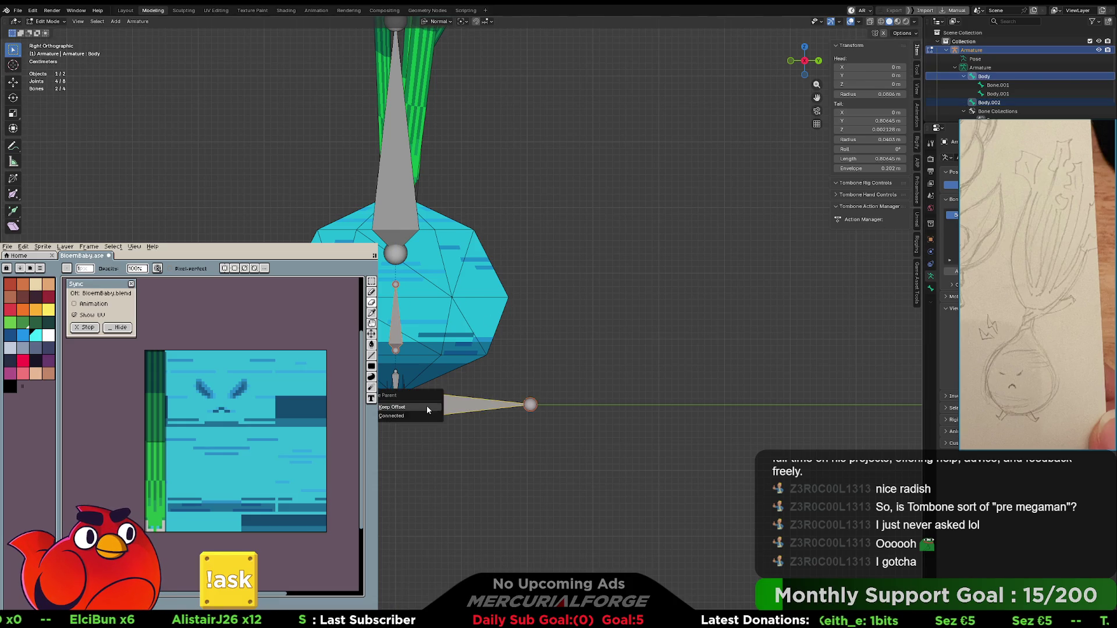
left_click(427, 408)
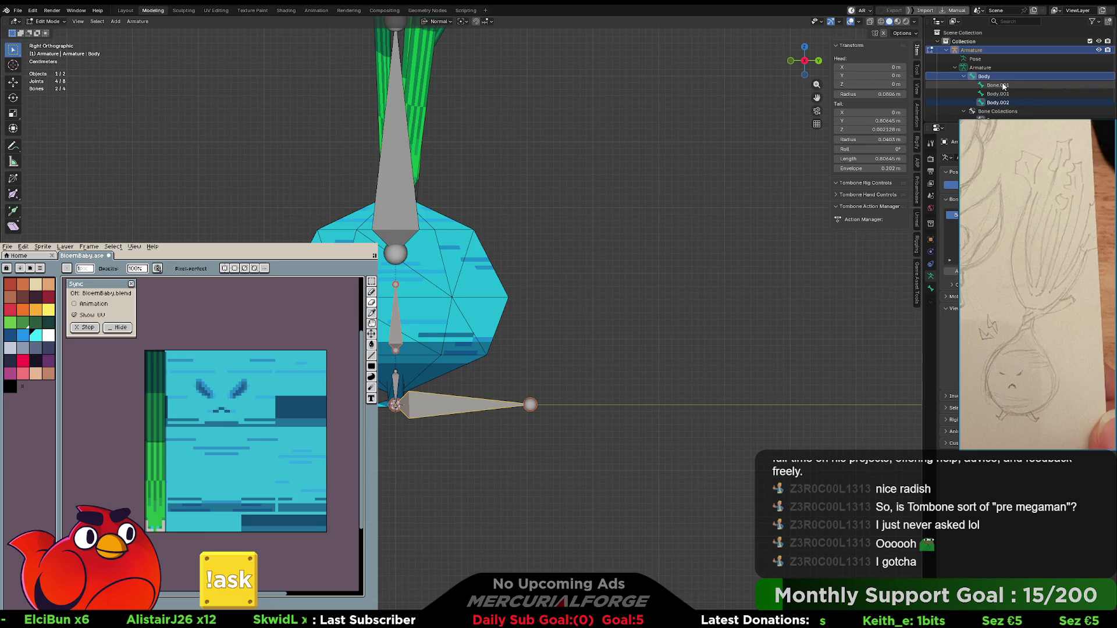
- Parent Body.001 and Bone.001 to Body.002 with Keep Offset
key("KP_1")
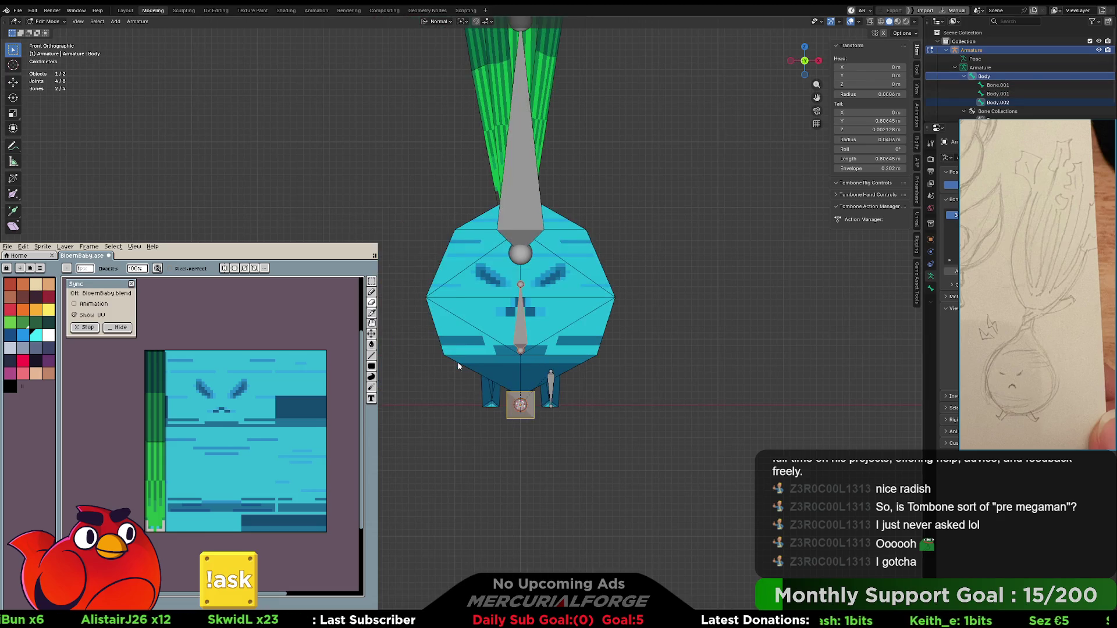
left_click(551, 382)
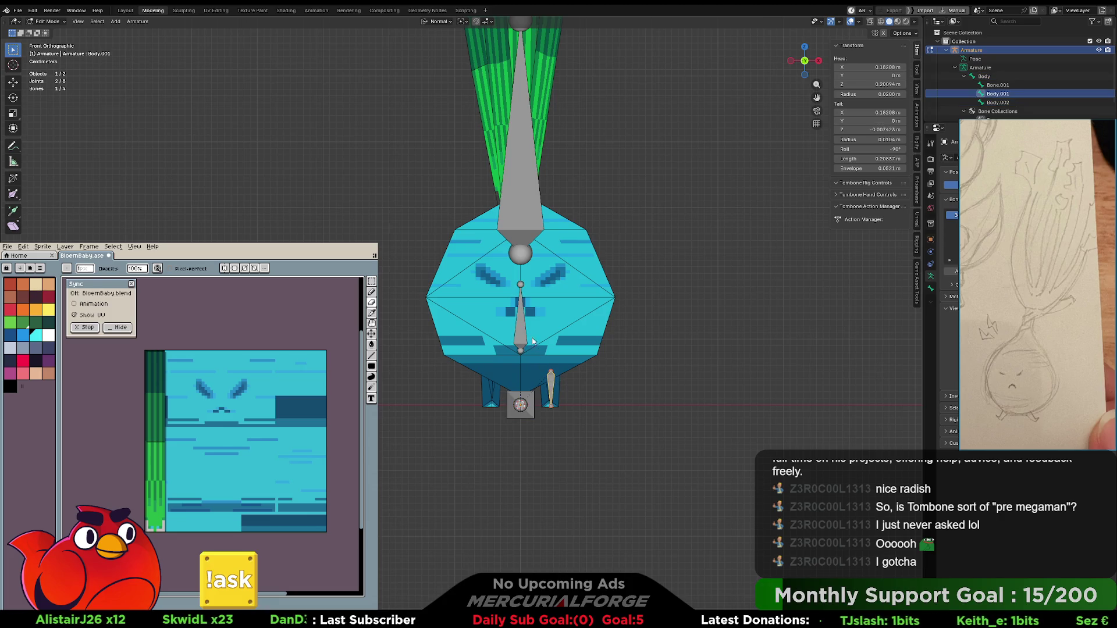
left_click(516, 326, "shift")
key("ctrl+p")
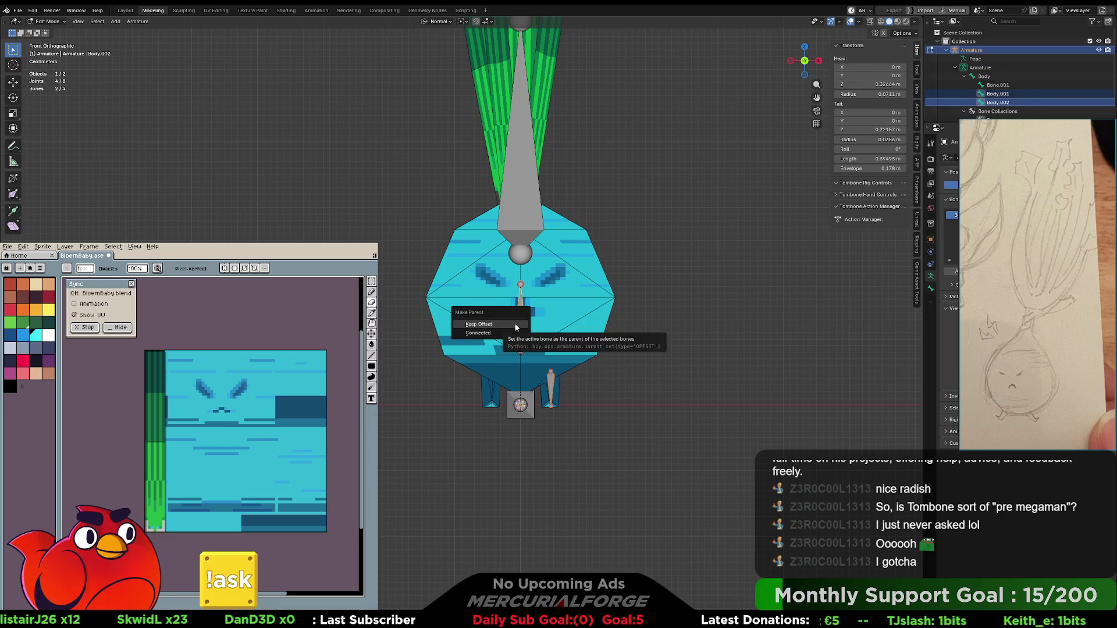
left_click(514, 326)
left_click(523, 220)
left_click(521, 308, "shift")
key("ctrl+p")
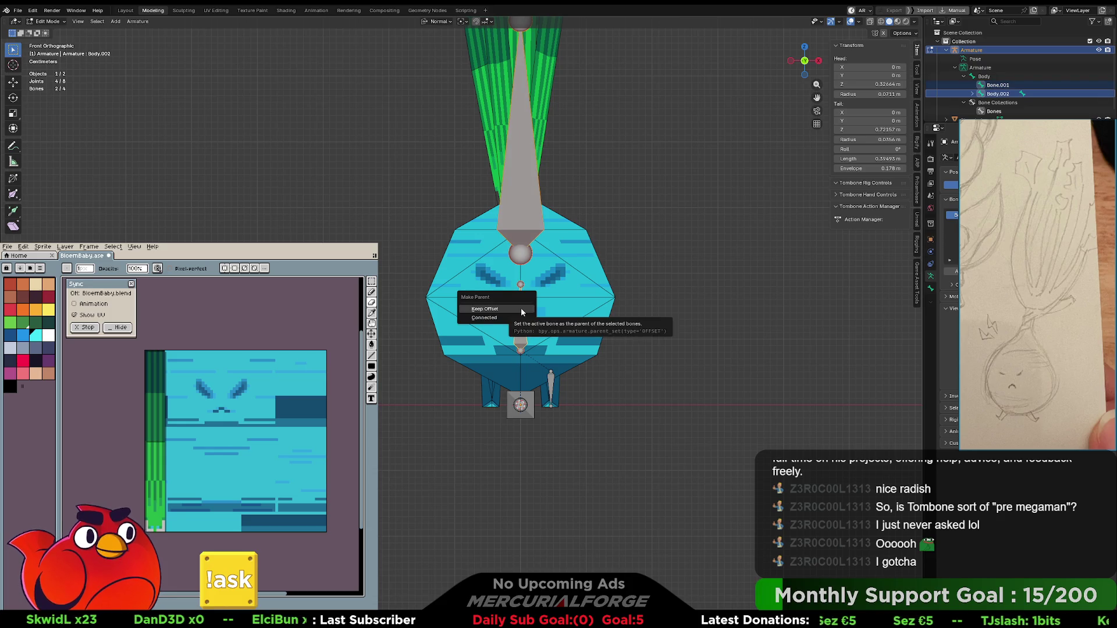
left_click(522, 311)
- Rename the Body bone to Root
left_click(961, 76, "shift")
left_click(982, 77)
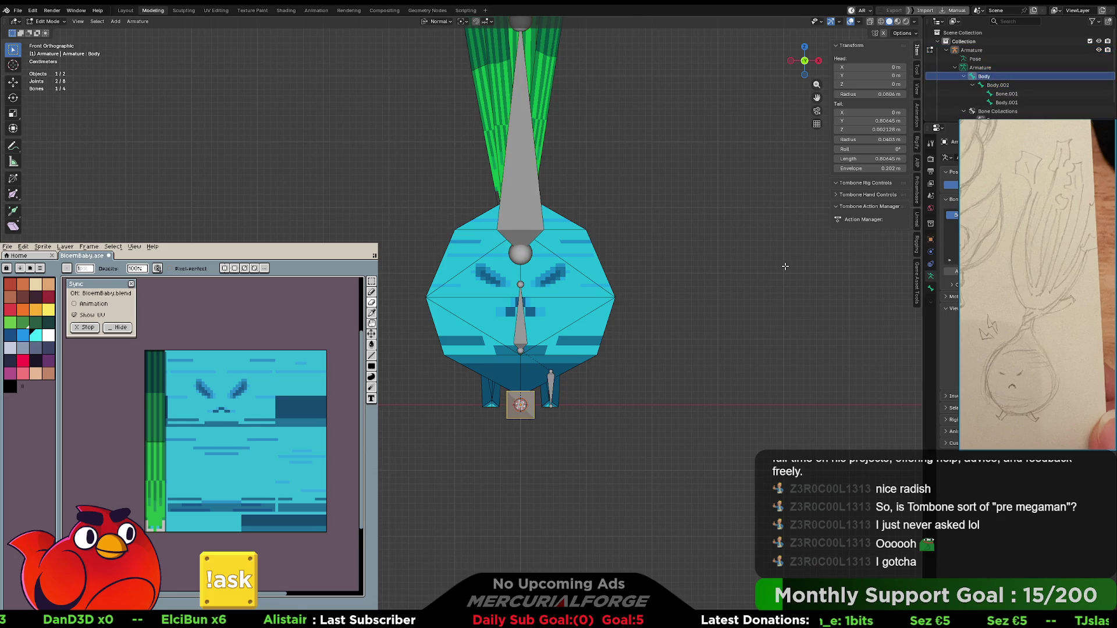
key("F2")
type("Root")
key("Return")
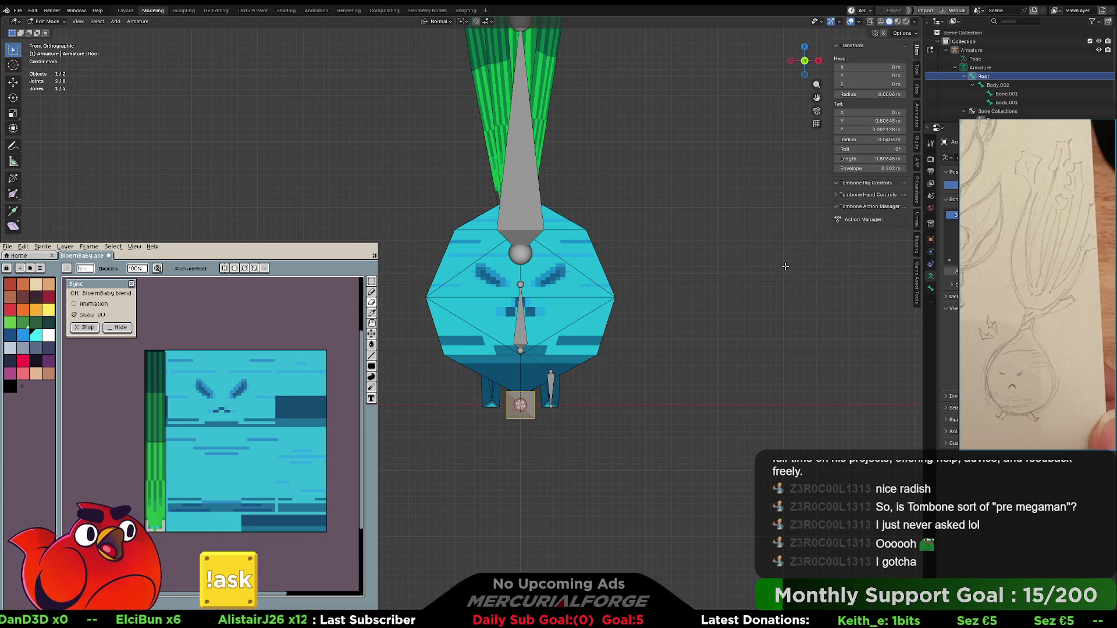
- In the Outliner, rename Body.002 to Body, Bone.001 to Stock, and Body.001 to Leg.l
left_click(995, 85)
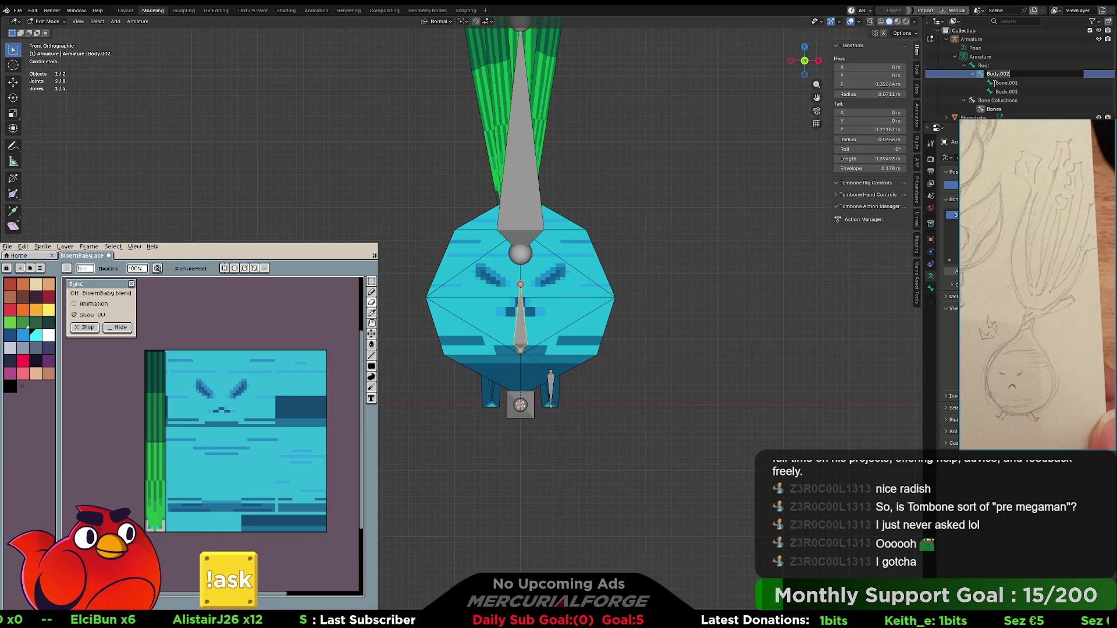
double_click(995, 85)
type("ody")
key("Return")
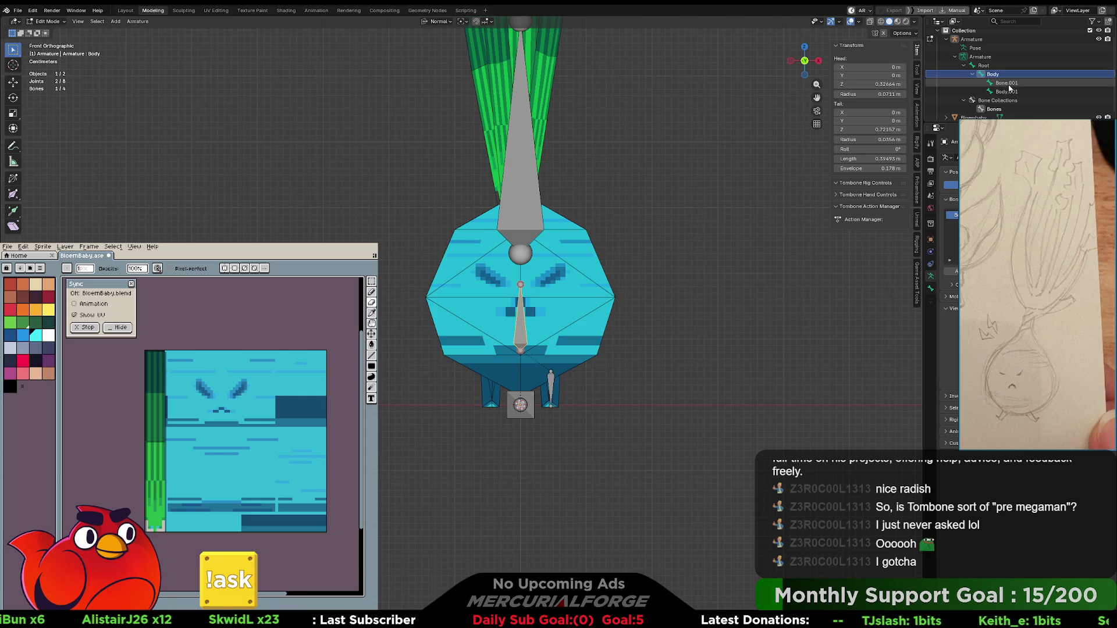
double_click(1008, 84)
type("He")
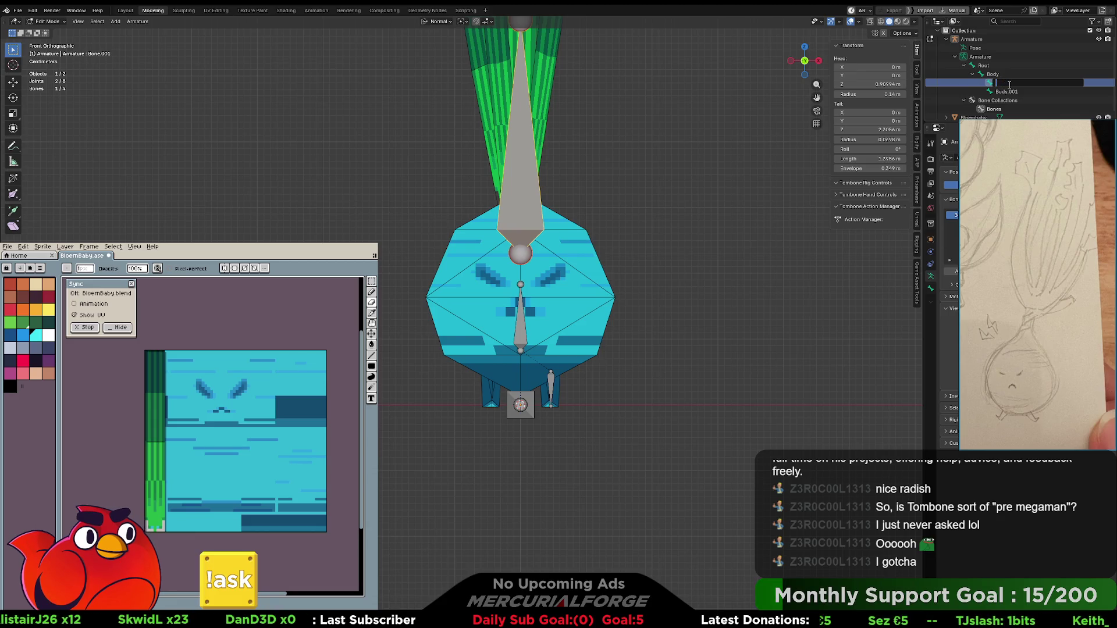
type("Stock")
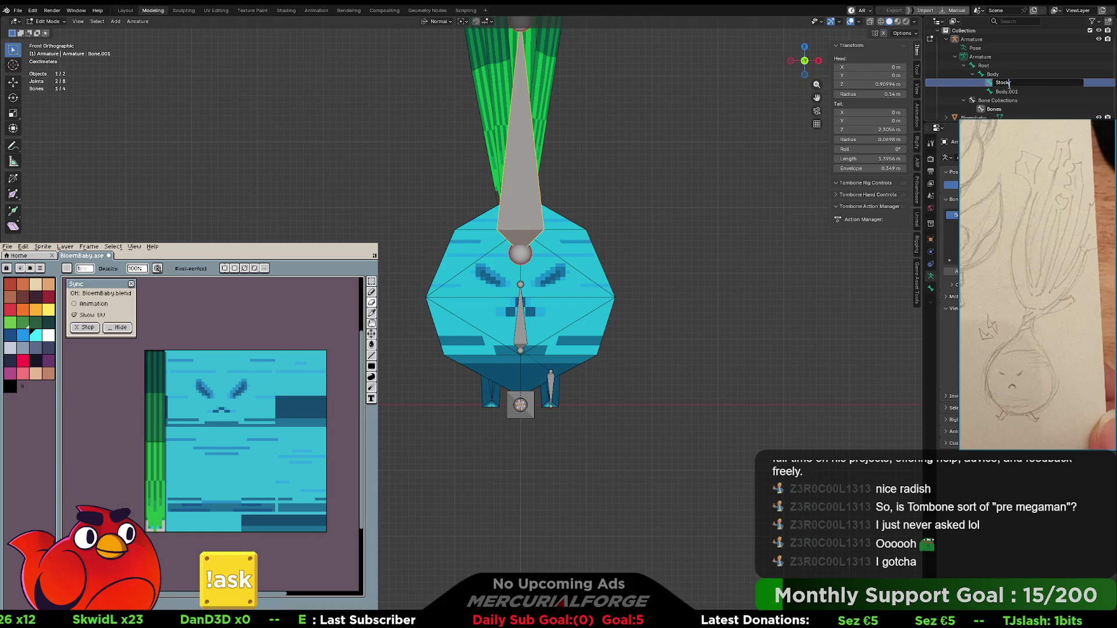
key("Return")
left_click(1006, 91)
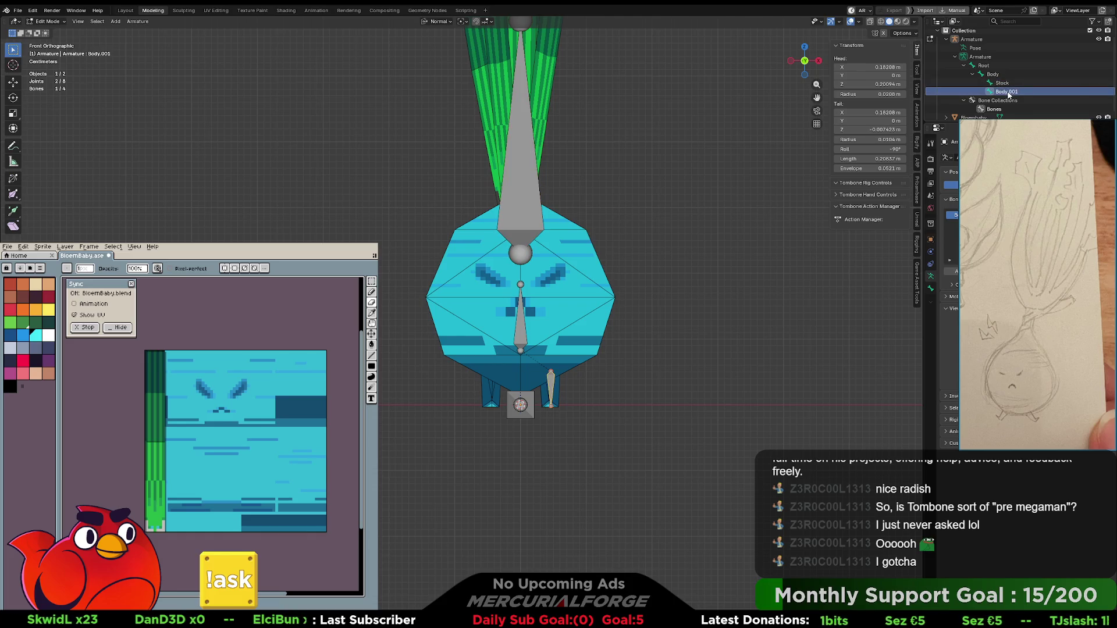
double_click(1004, 91)
type("Leg.")
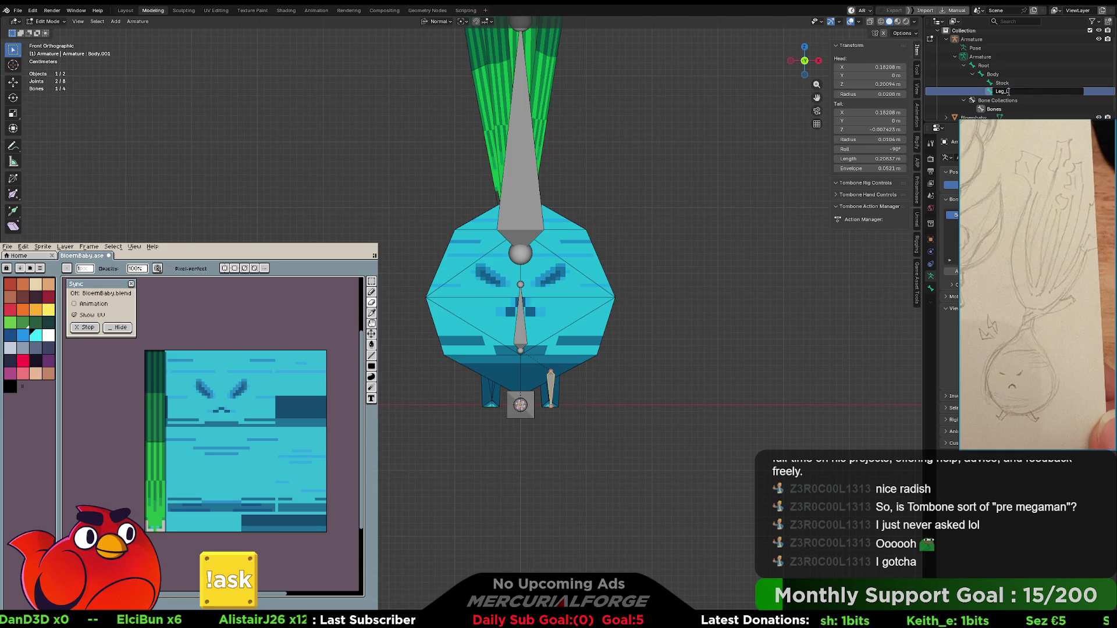
key("Return")
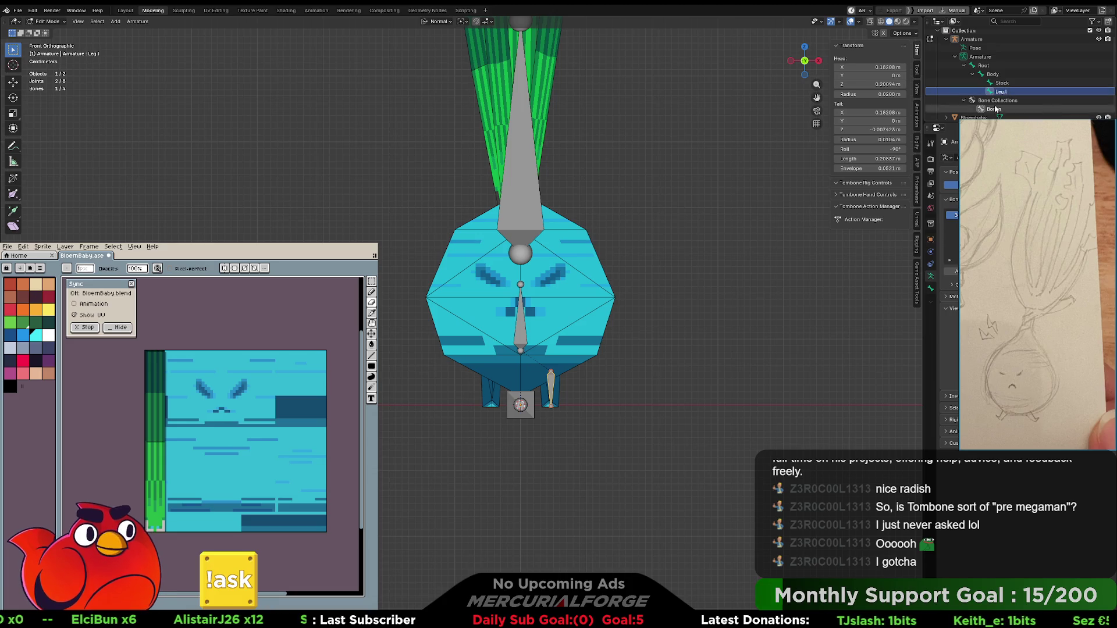
- Apply Symmetrize to Leg.l from the right-click menu, then deselect all bones
right_click(552, 379)
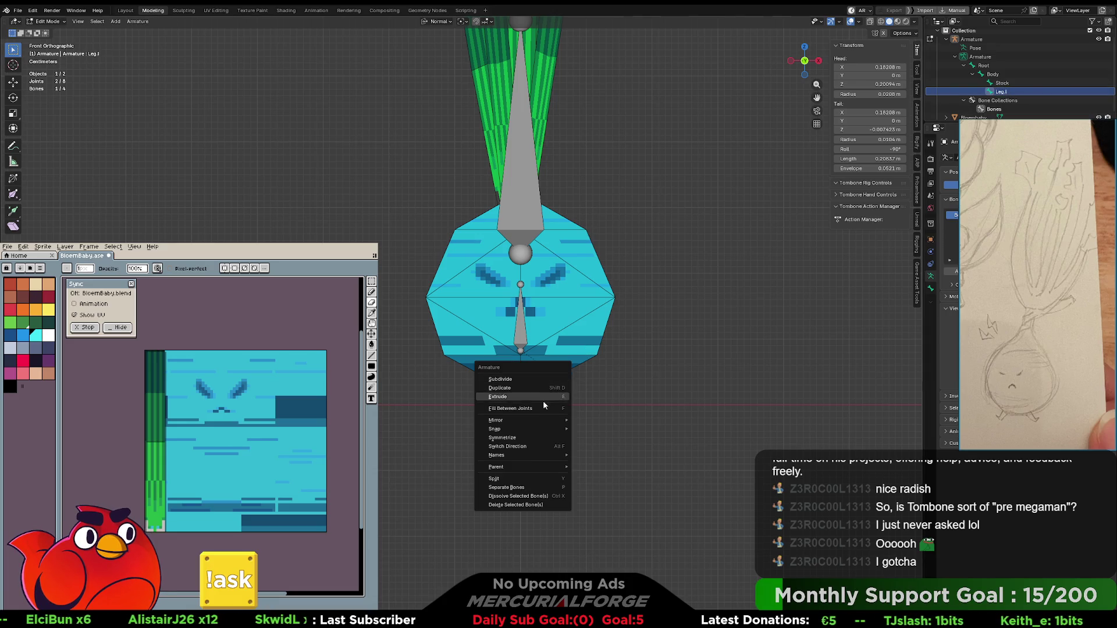
left_click(540, 438)
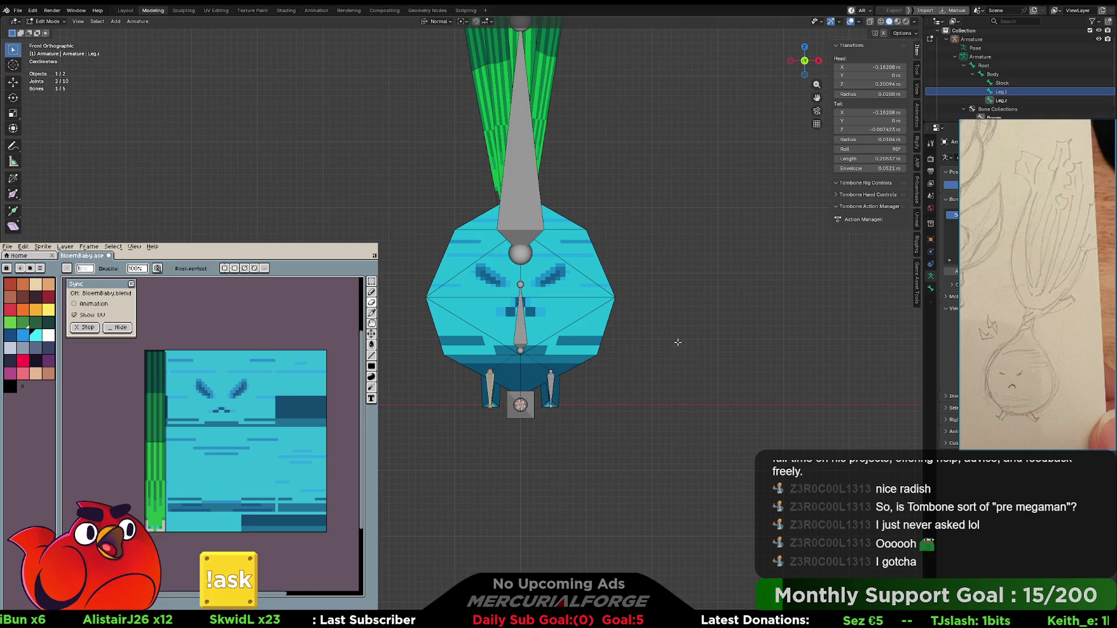
key("alt+a")
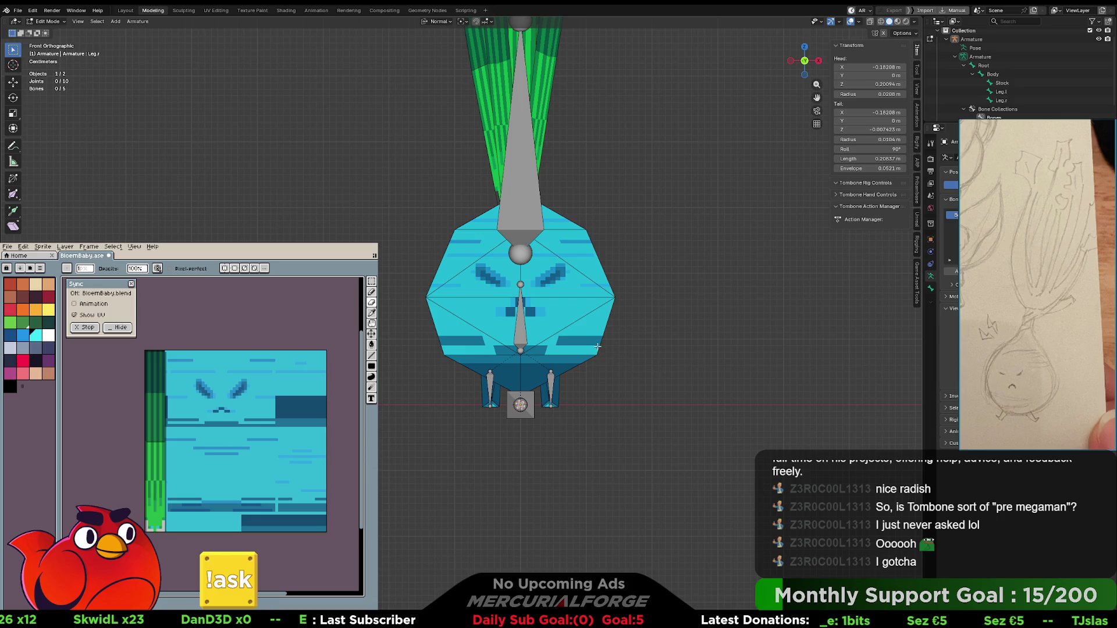
mouse_move(639, 337)
middle_mouse_down()
mouse_move(536, 339)
mouse_move(607, 341)
middle_mouse_up()
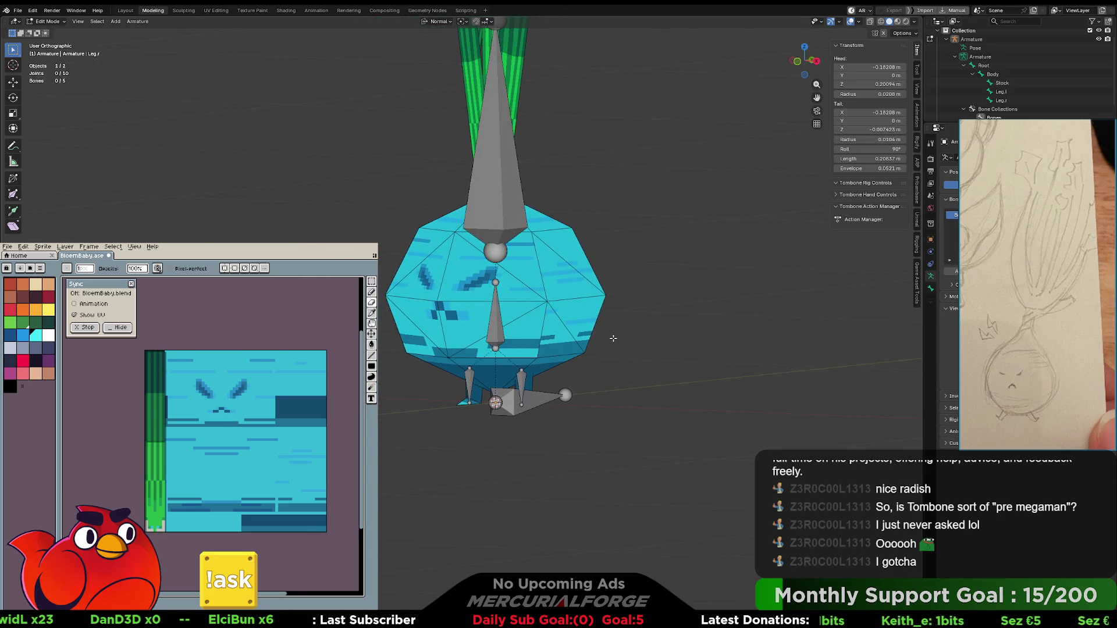
- Return to Object Mode and make a first selection of armature and mesh, then clear it
key("Tab")
left_click(492, 333)
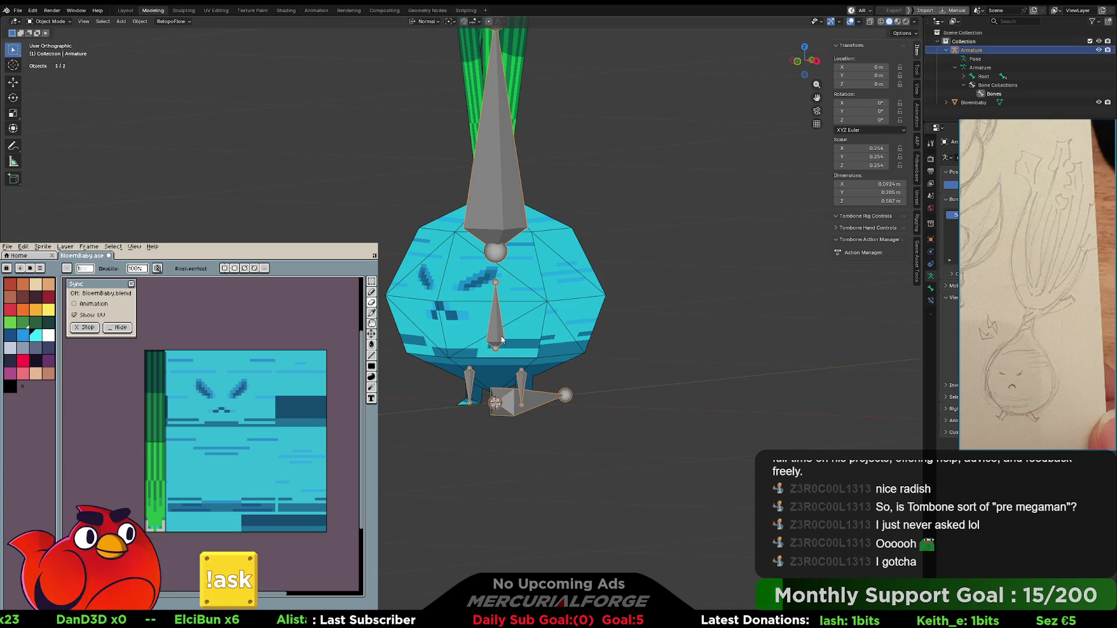
left_click(558, 315, "shift")
key("ctrl+p")
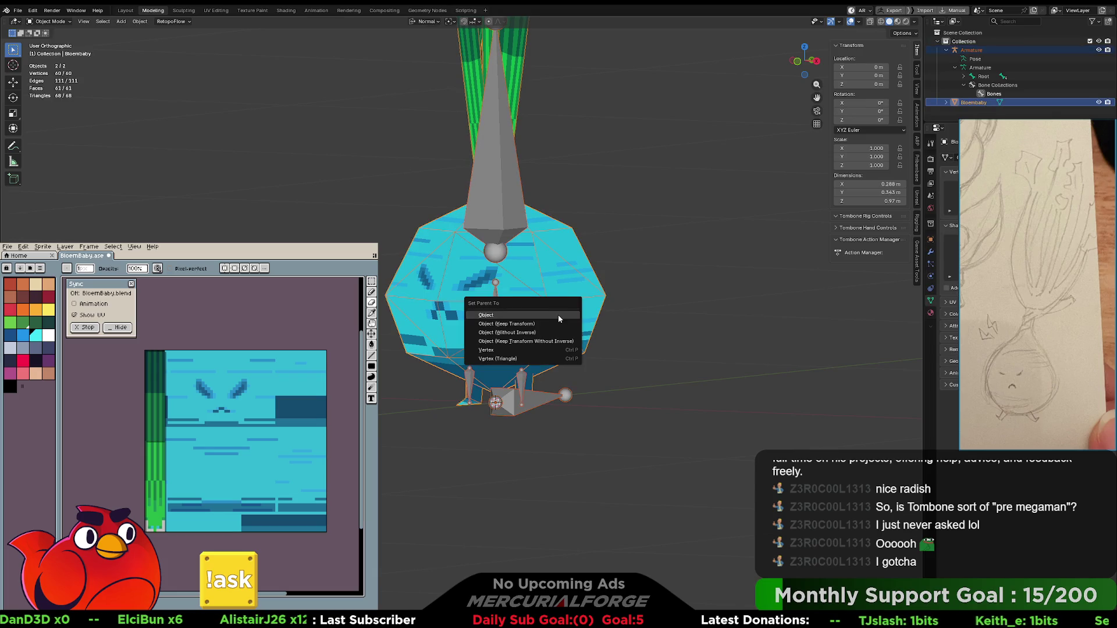
key("Escape")
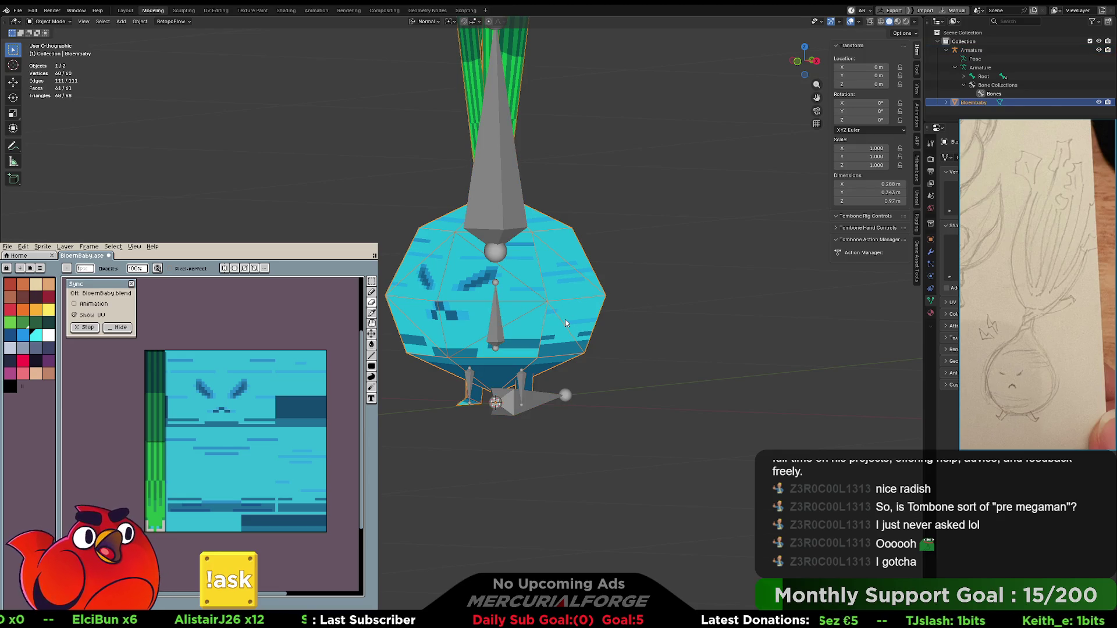
left_click(661, 289)
- Parent the Bloembaby mesh to the armature using Armature Deform With Empty Groups
left_click(569, 325)
left_click(490, 317, "shift")
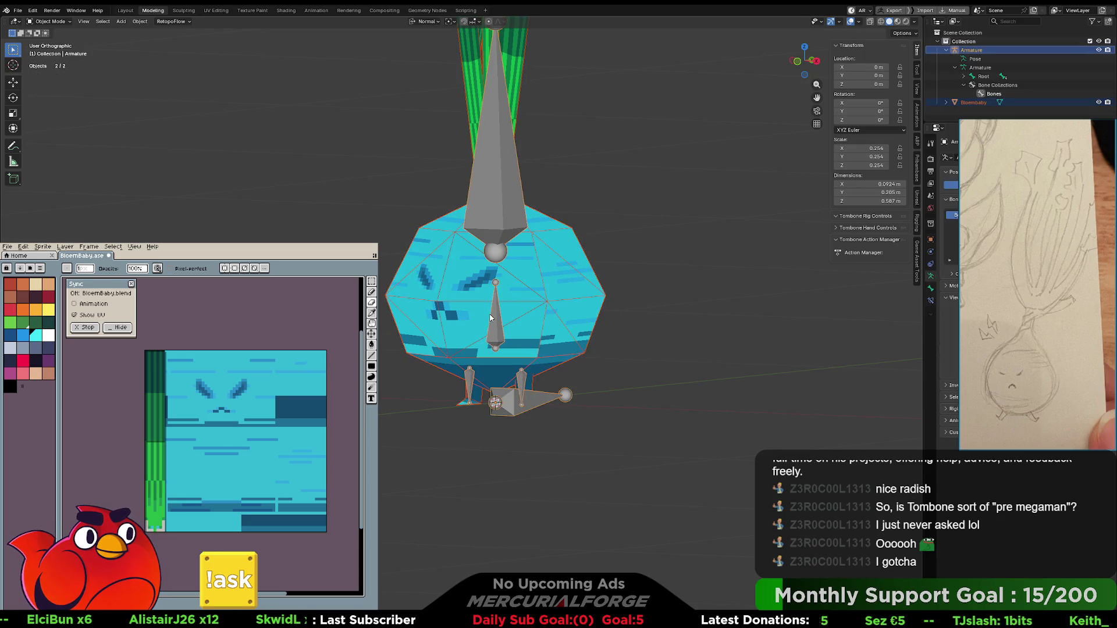
key("ctrl+p")
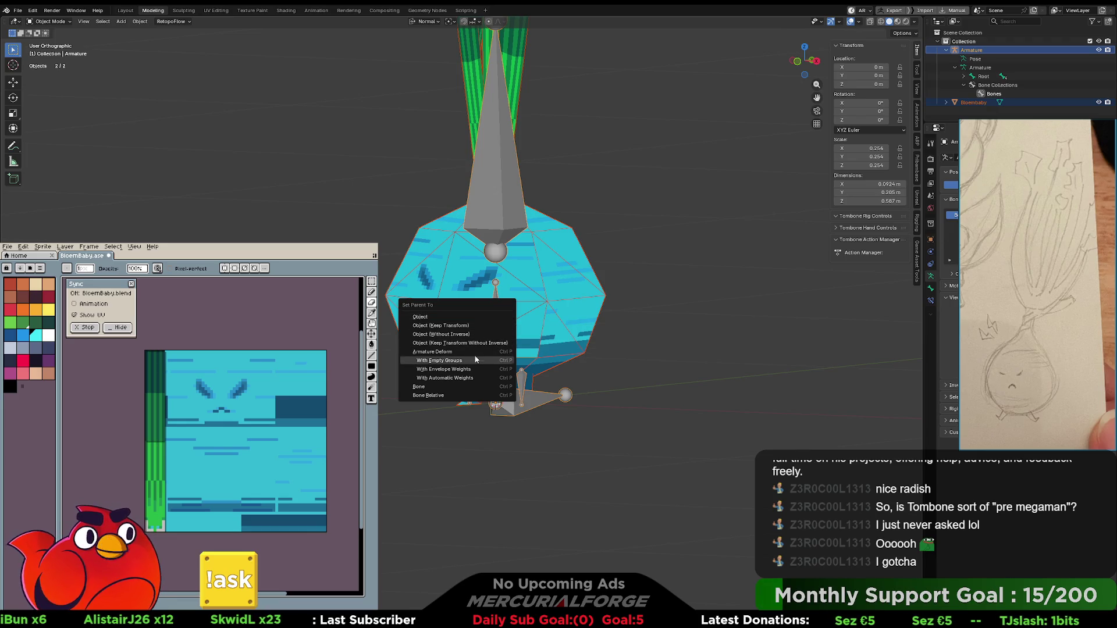
left_click(472, 360)
left_click(658, 334)
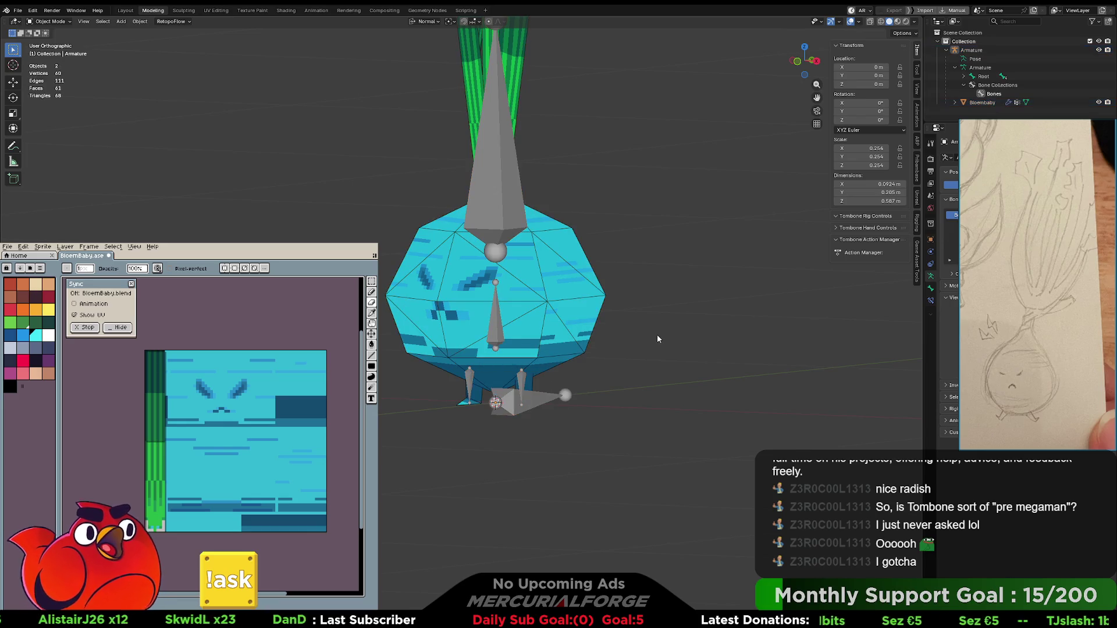
left_click(551, 295)
middle_click_drag(741, 299, 768, 299)
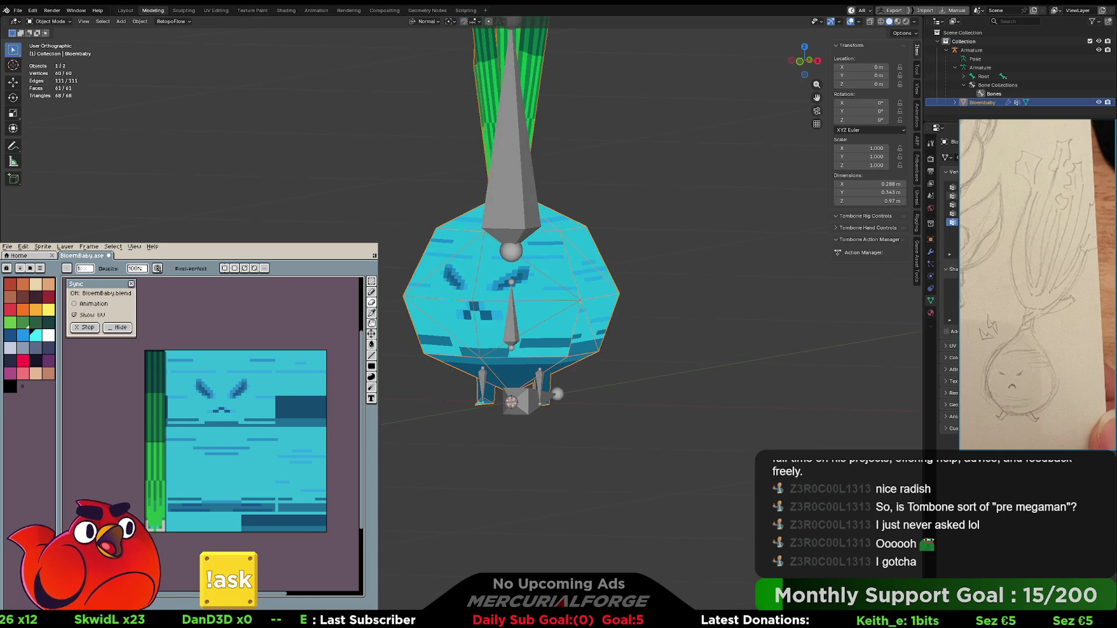
- In Edit Mode, select each foot piece with L and activate its matching vertex group
left_click(952, 196)
mouse_move(750, 300)
middle_mouse_down()
mouse_move(675, 323)
mouse_move(581, 312)
middle_mouse_up()
key("Tab")
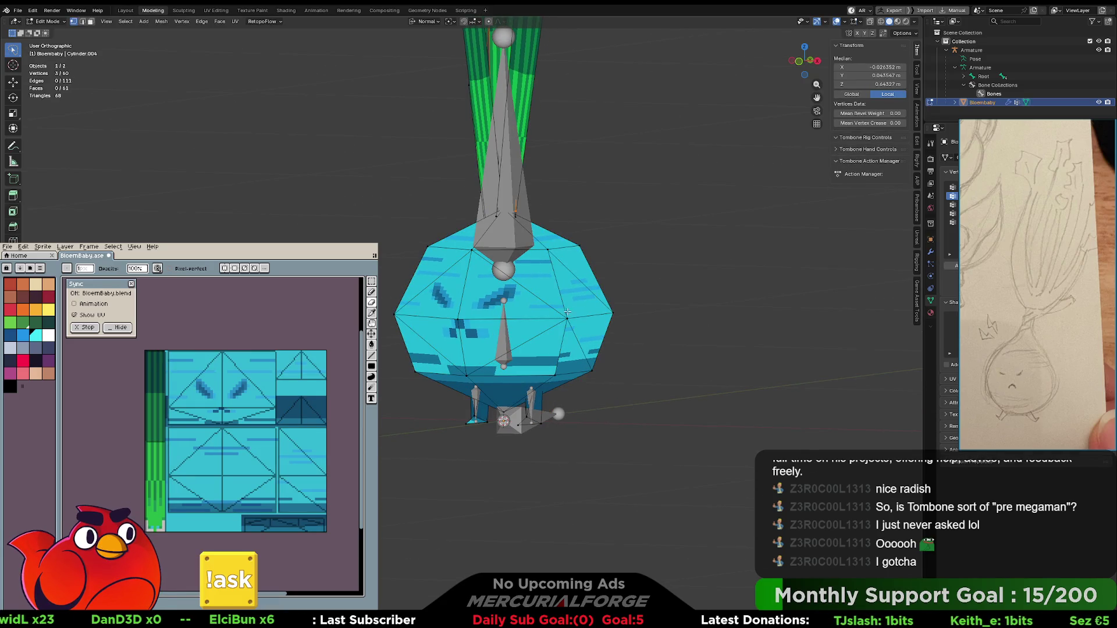
key("l")
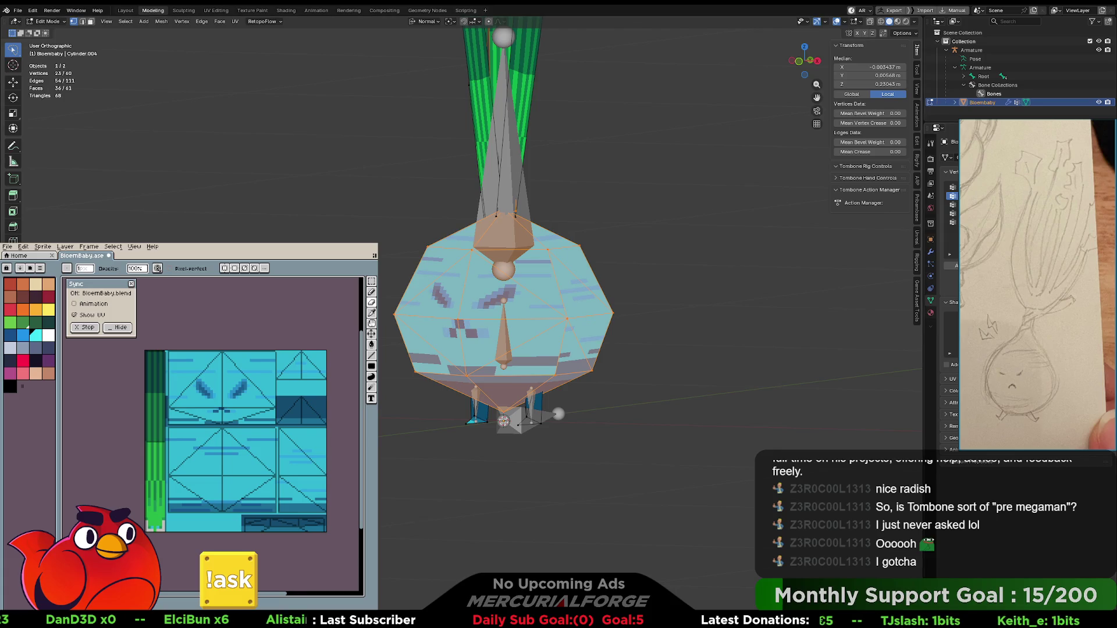
key("alt+a")
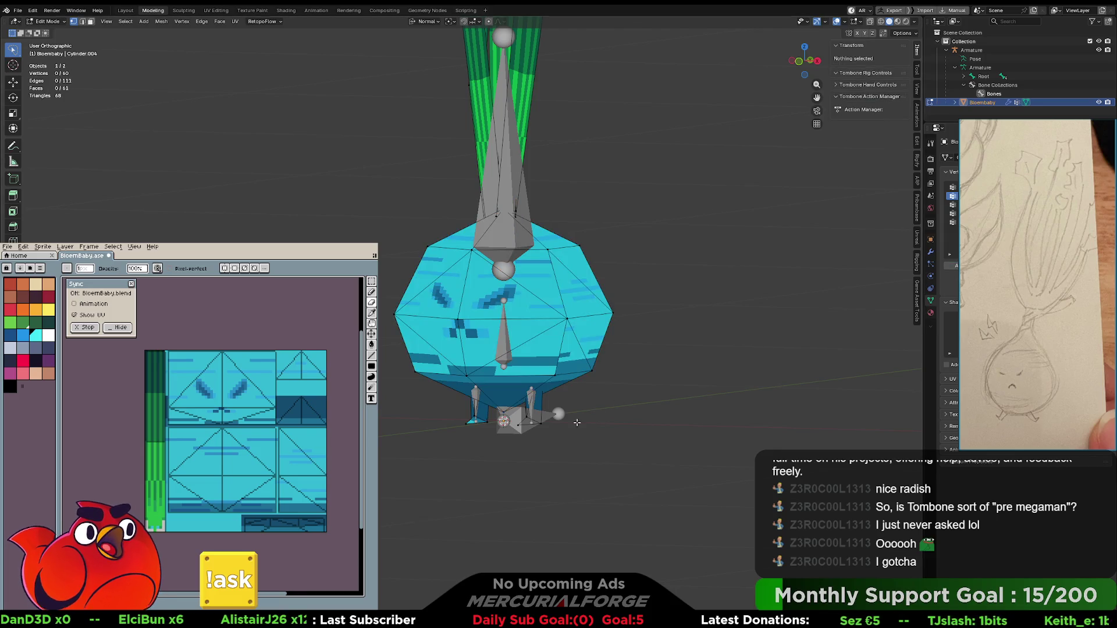
left_click(540, 424)
key("l")
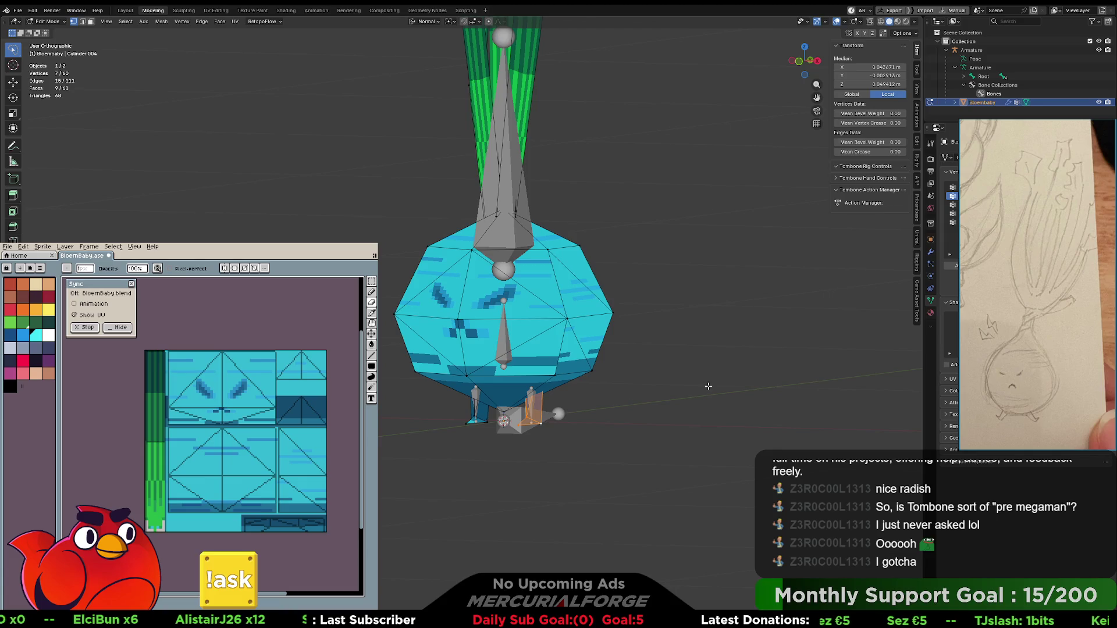
left_click(952, 214)
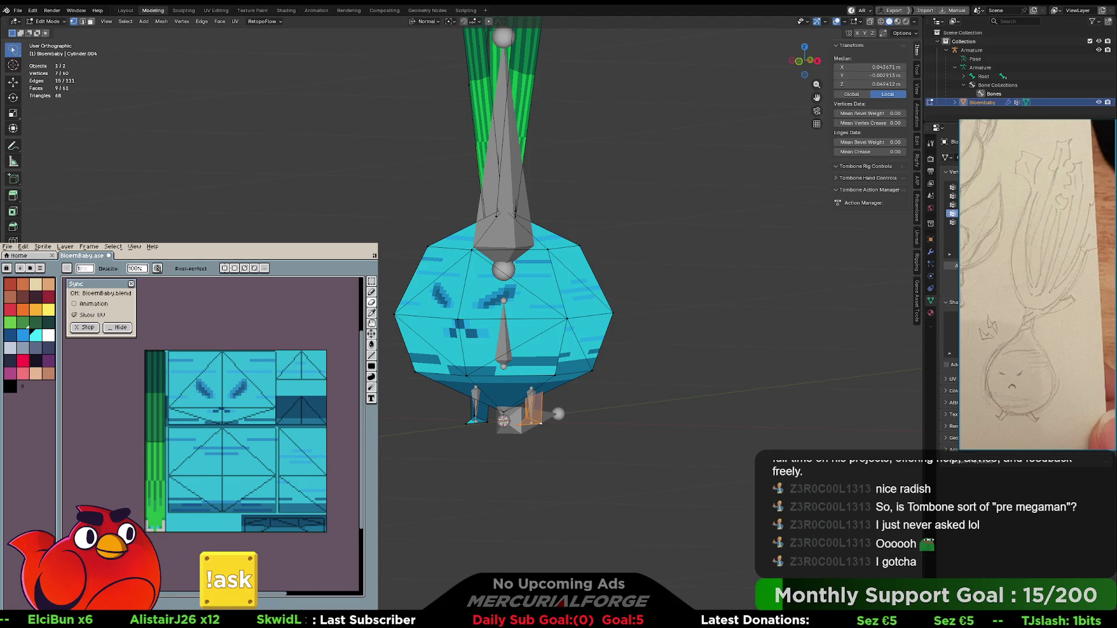
left_click(485, 420)
key("ctrl+z")
key("ctrl+z")
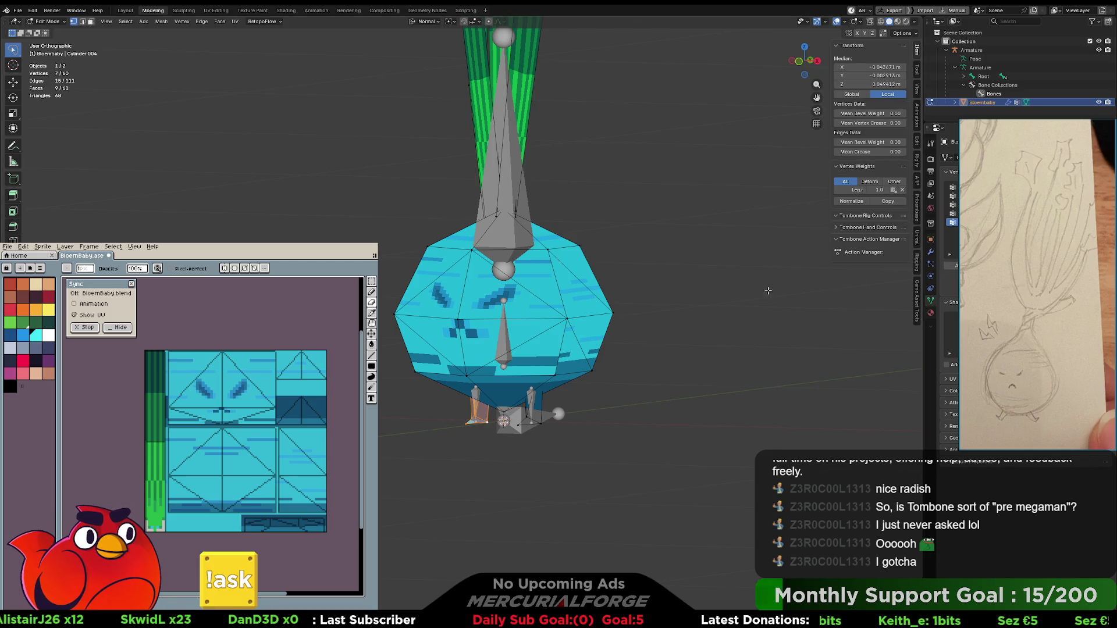
left_click(552, 207)
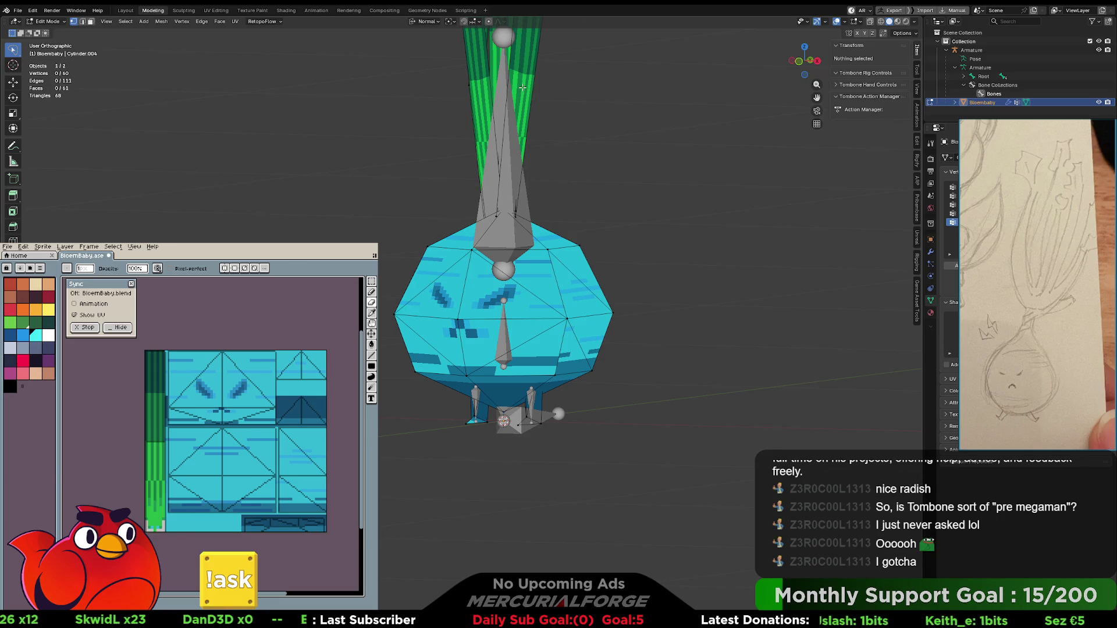
- Lasso-select the leaf tops and grow the selection to all connected leaf geometry with Ctrl+L
scroll(523, 87, "down", 4)
mouse_move(538, 44)
left_mouse_down()
mouse_move(442, 142)
mouse_move(460, 152)
mouse_move(464, 52)
mouse_move(561, 116)
mouse_move(542, 154)
left_mouse_up()
middle_click_drag(541, 155, 637, 154)
mouse_move(589, 106)
left_mouse_down()
mouse_move(494, 37)
mouse_move(560, 165)
left_mouse_up()
mouse_move(559, 164)
middle_mouse_down()
mouse_move(583, 169)
mouse_move(510, 164)
middle_mouse_up()
scroll(510, 165, "up", 1)
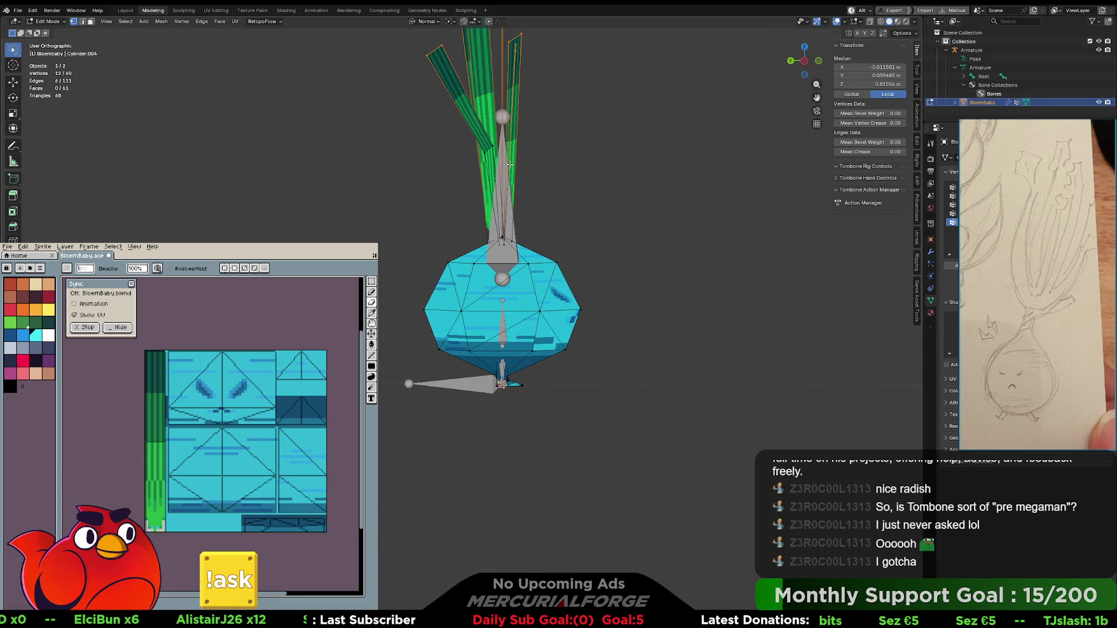
scroll(510, 165, "down", 2)
key("ctrl+l")
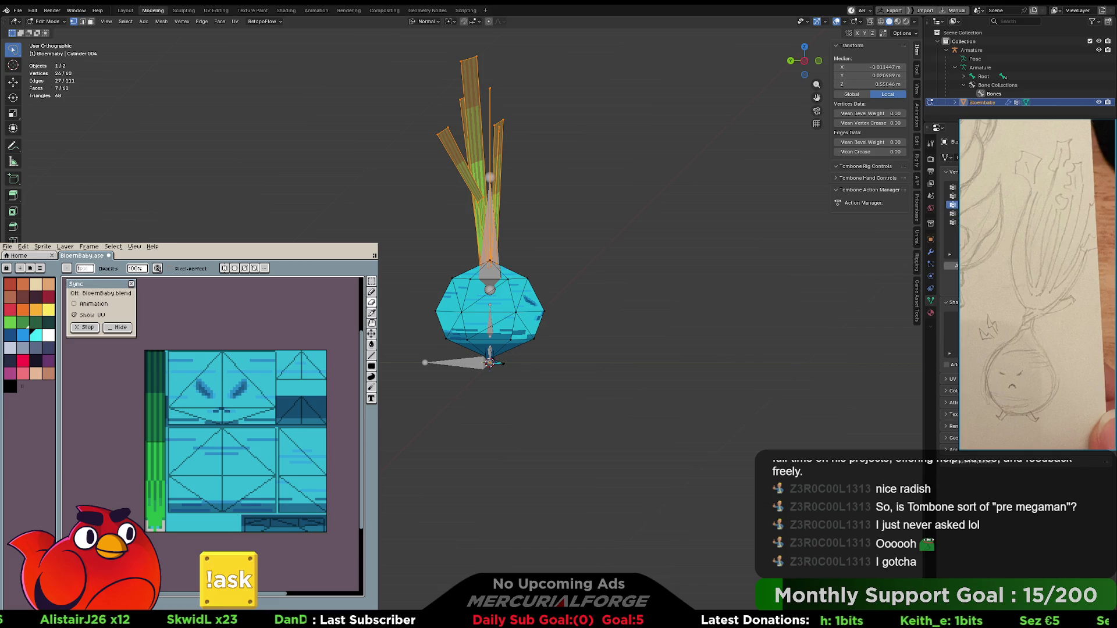
mouse_move(669, 278)
middle_mouse_down()
mouse_move(706, 278)
mouse_move(574, 264)
middle_mouse_up()
key("alt+a")
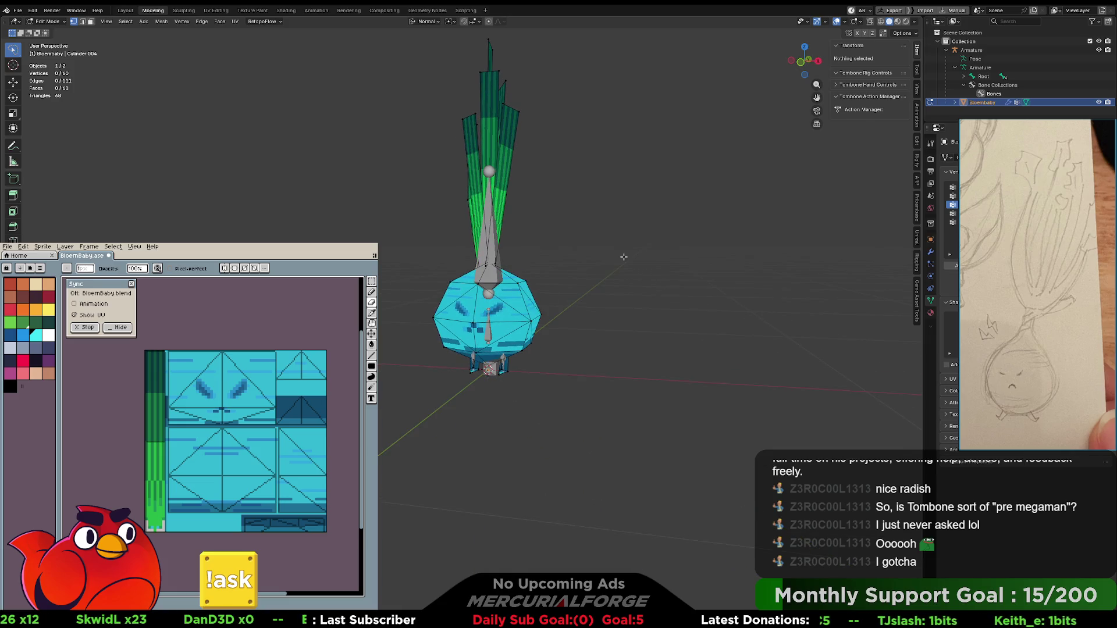
- Put the armature in Pose Mode and move the Stock bone to check the leaves follow, then cancel the move
key("ctrl+Tab")
left_click(495, 292)
left_click(501, 272)
key("ctrl+Tab")
left_click(523, 294)
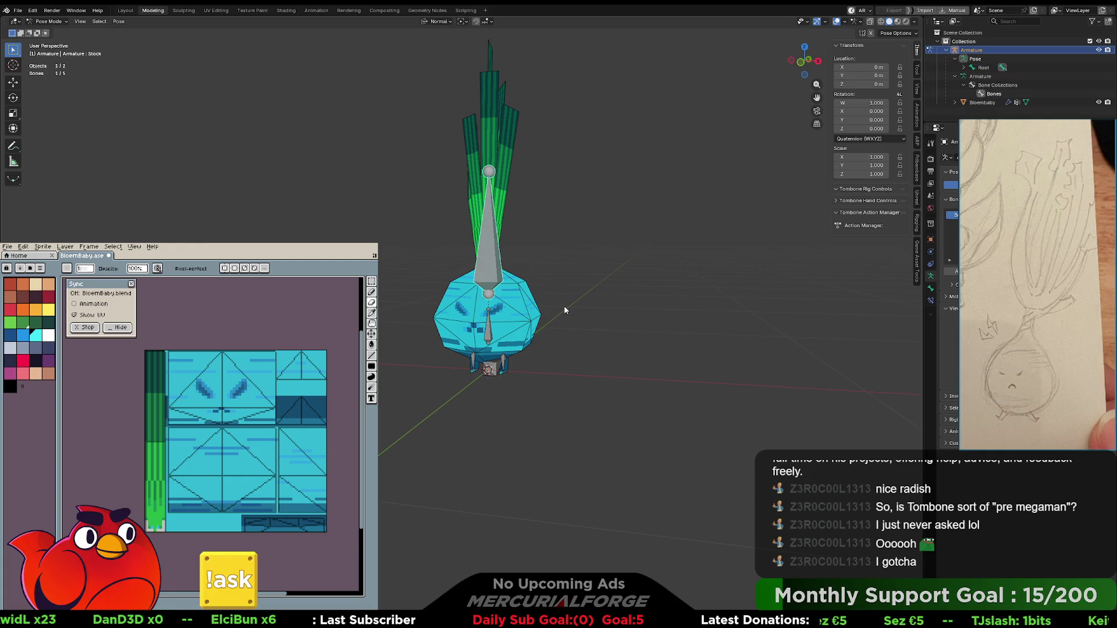
key("g")
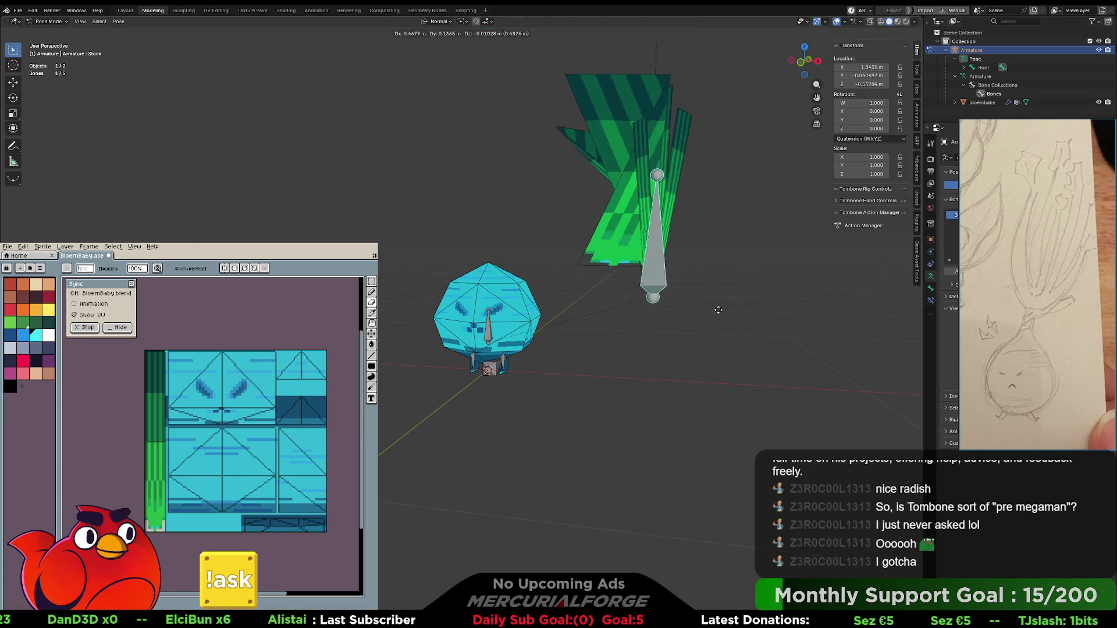
key("Escape")
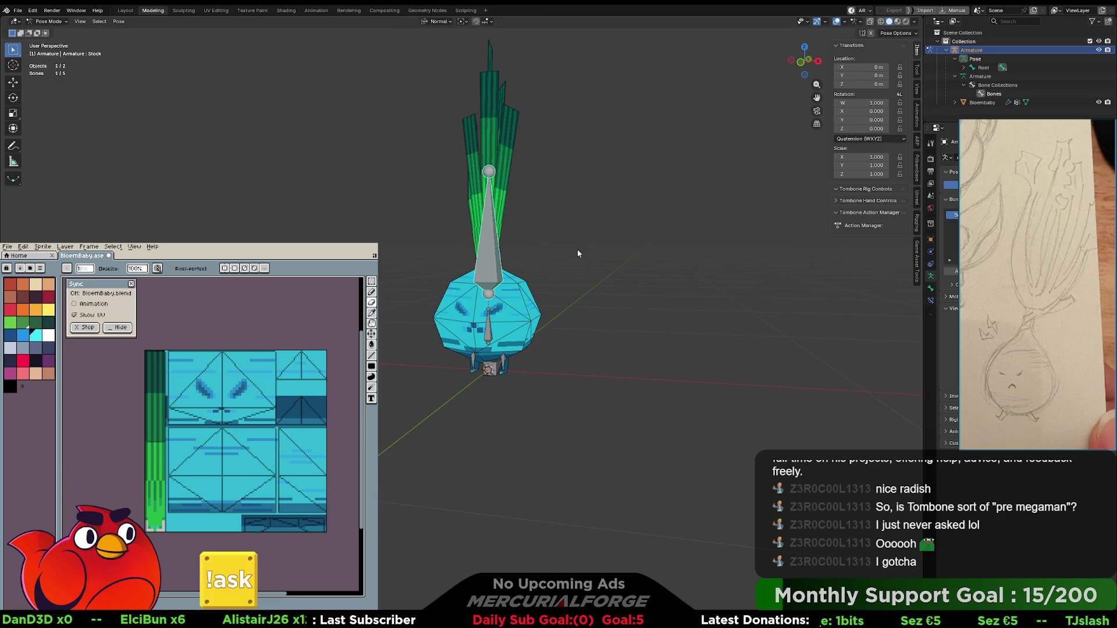
- Deselect the bone and go back to Object Mode with the Bloembaby mesh selected
scroll(577, 254, "up", 5)
mouse_move(536, 268)
middle_mouse_down()
mouse_move(518, 263)
mouse_move(563, 266)
middle_mouse_up()
scroll(563, 265, "down", 2)
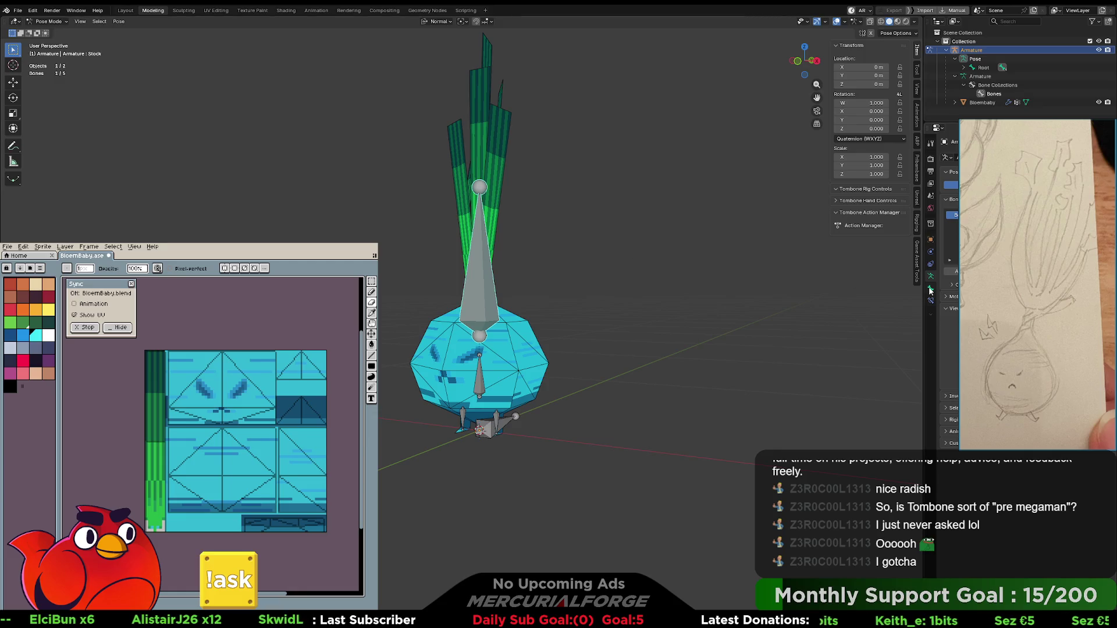
left_click(510, 358)
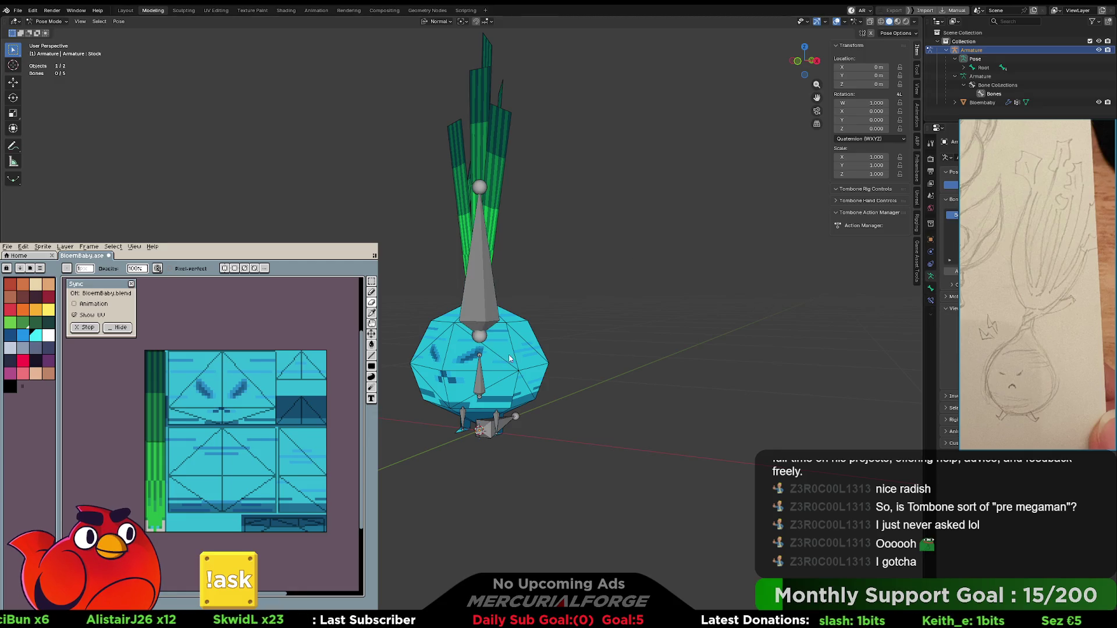
key("ctrl+Tab")
left_click(529, 350)
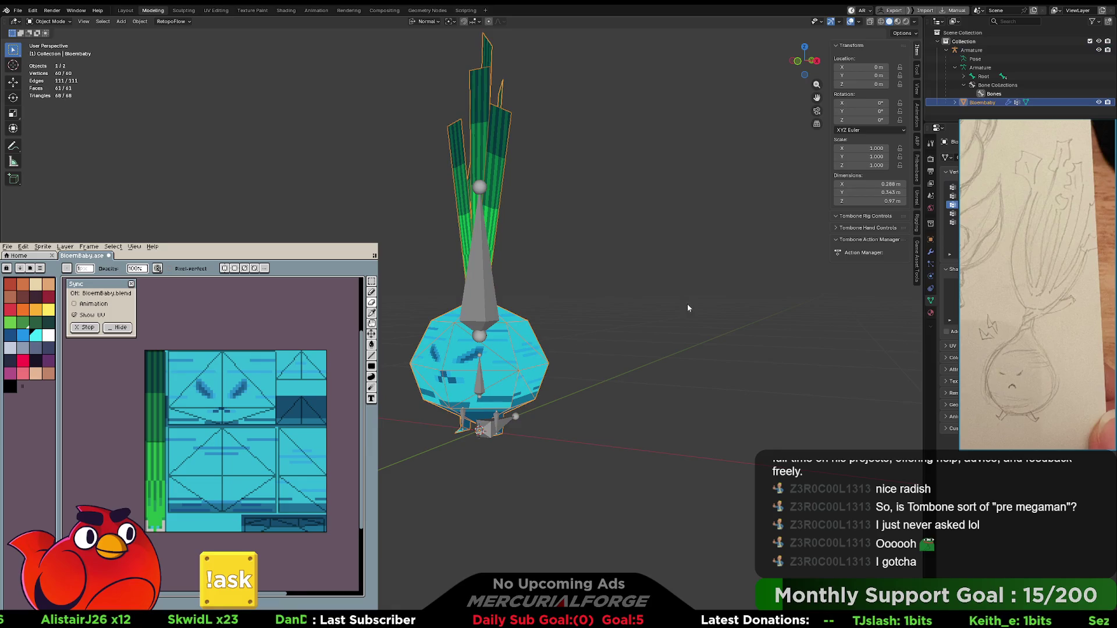
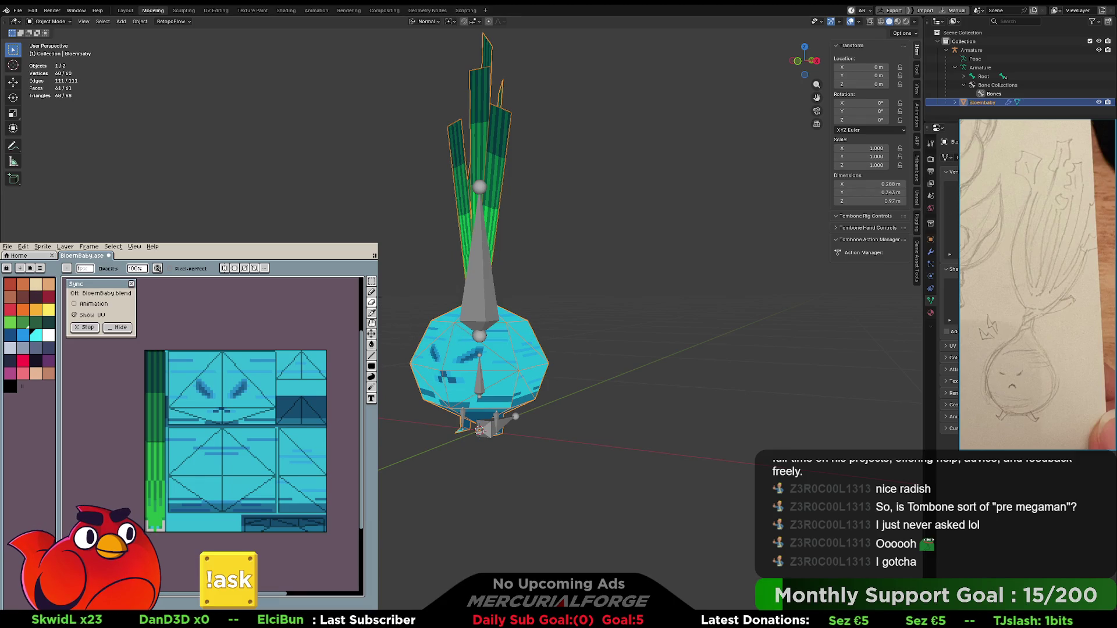
- Clear the Bloembaby mesh's parent relationship with Alt+P
left_click(486, 309)
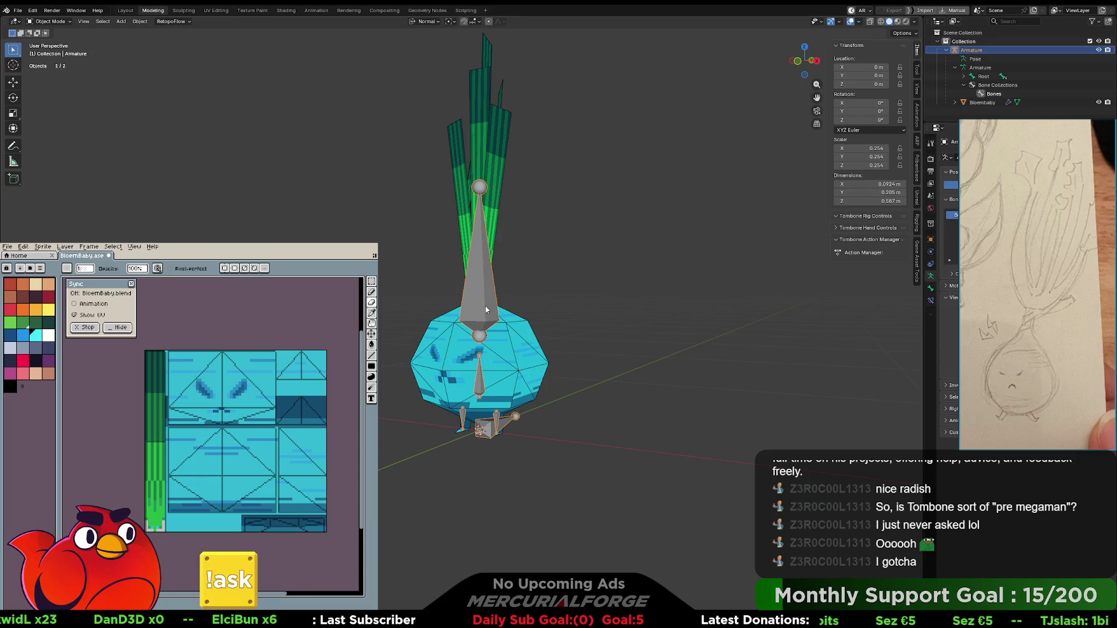
left_click(516, 342)
key("alt+p")
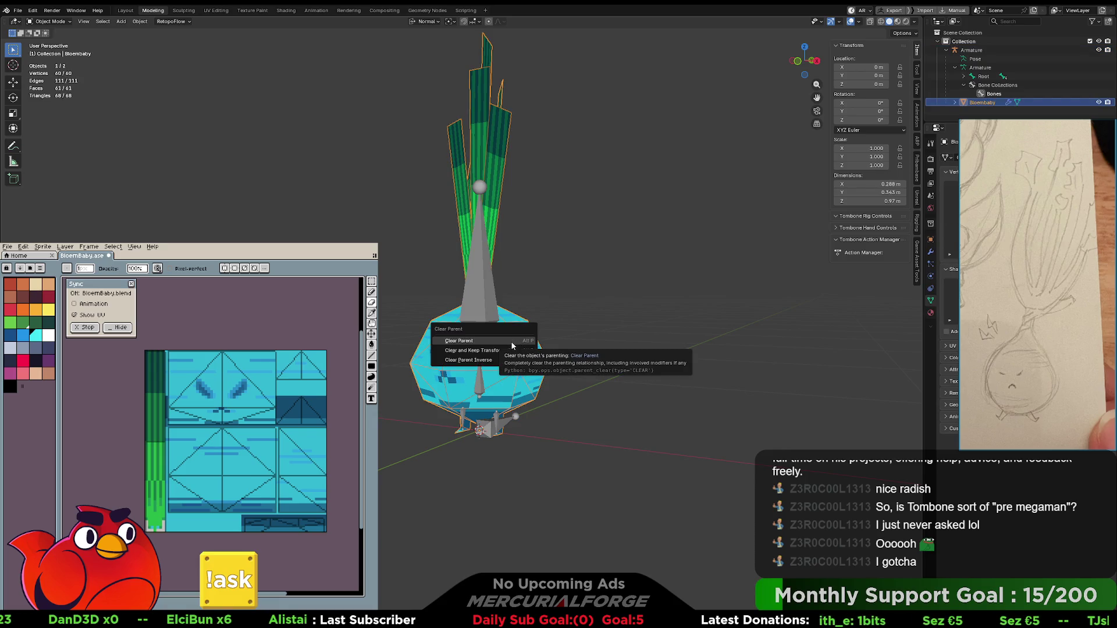
left_click(511, 342)
- Parent the Bloembaby mesh to the Armature with empty groups
left_click(556, 290)
left_click(512, 345)
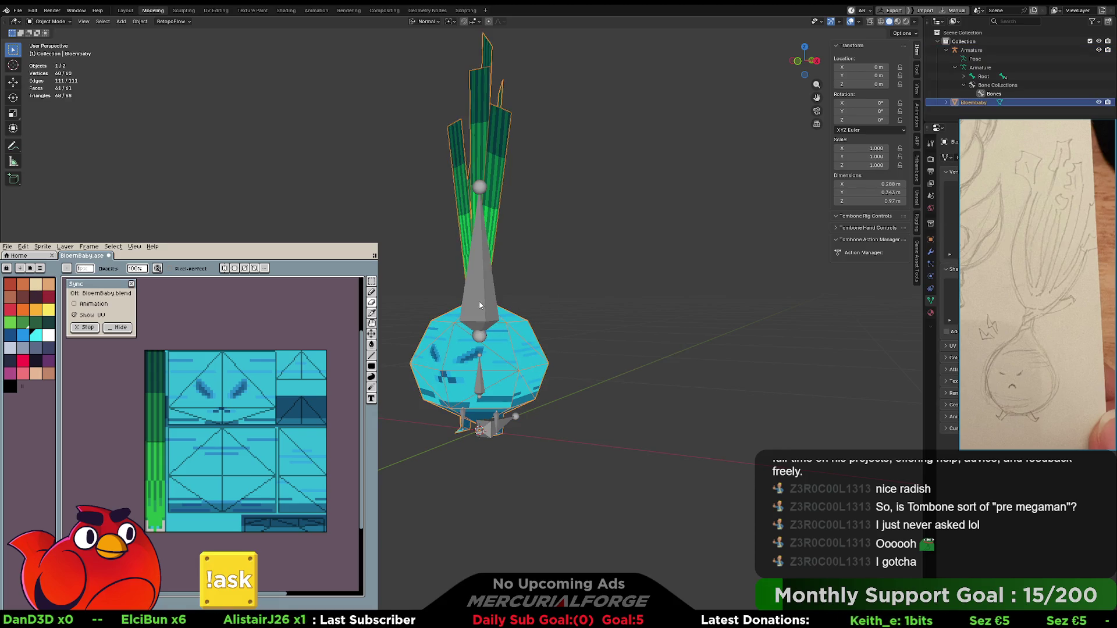
left_click(479, 302, "shift")
key("ctrl+p")
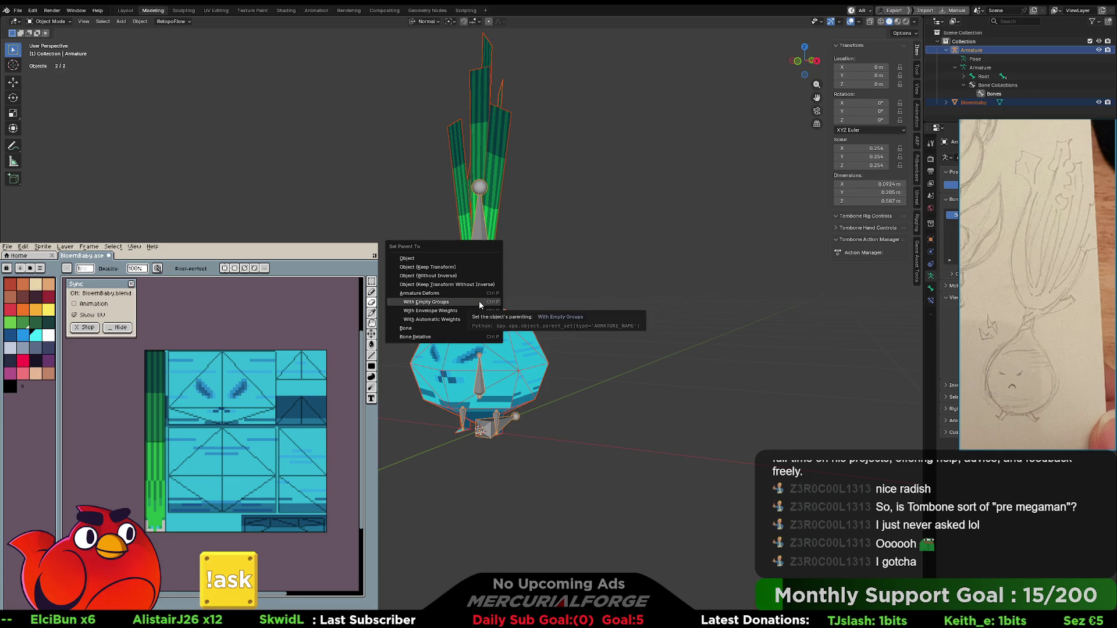
left_click(479, 301)
- Select only the Bloembaby mesh and enter Edit Mode
left_click(544, 355)
scroll(573, 342, "up", 3)
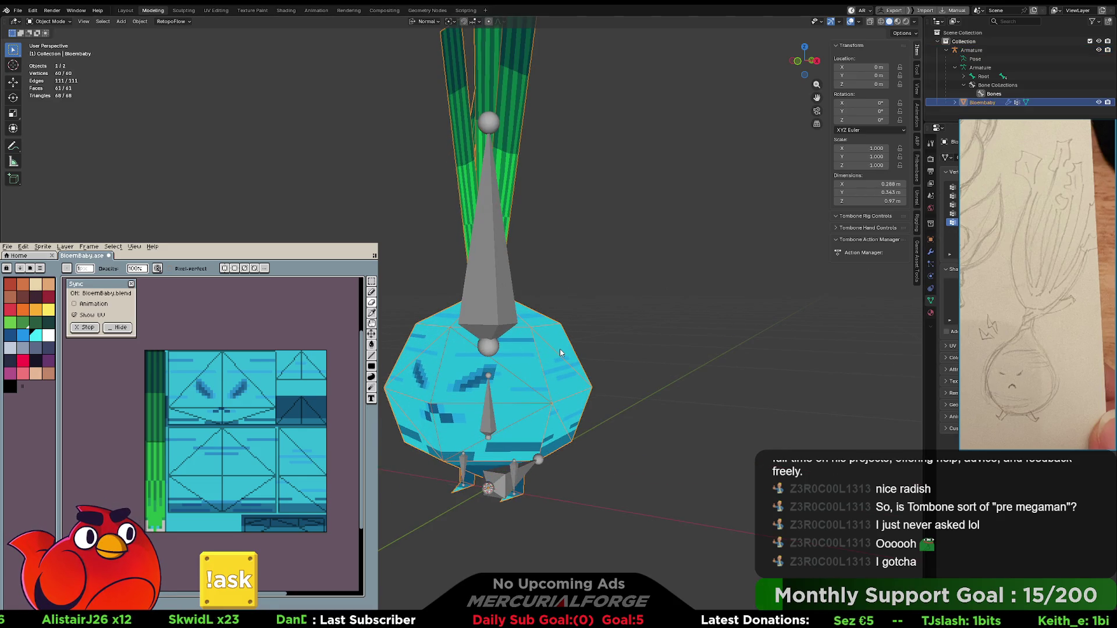
key("Tab")
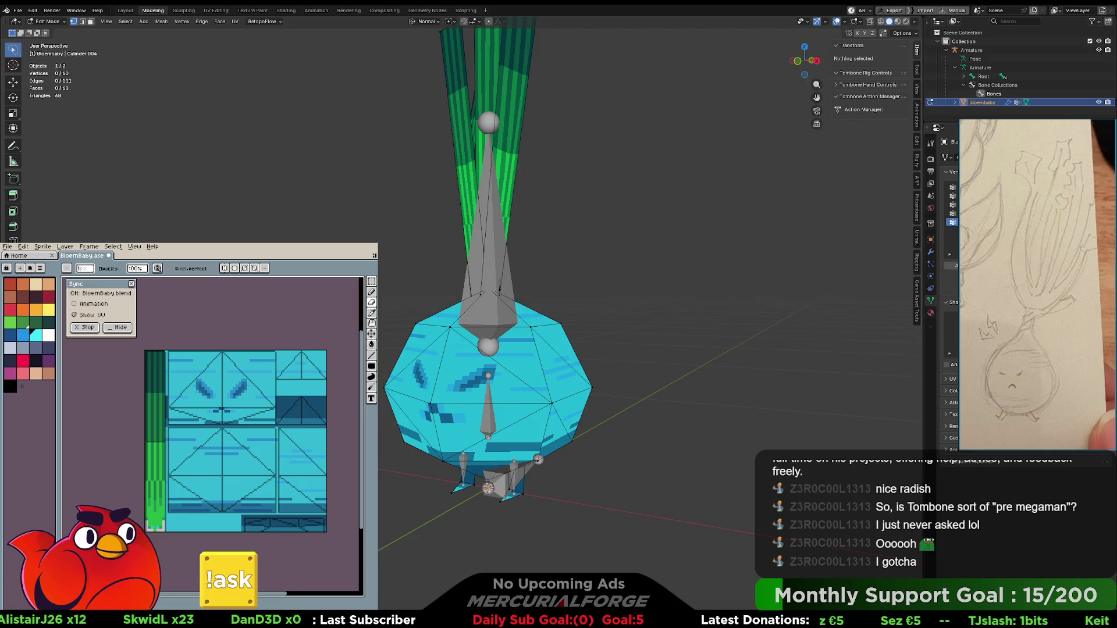
- Select the linked radish body, right foot and left foot pieces in turn
key("l")
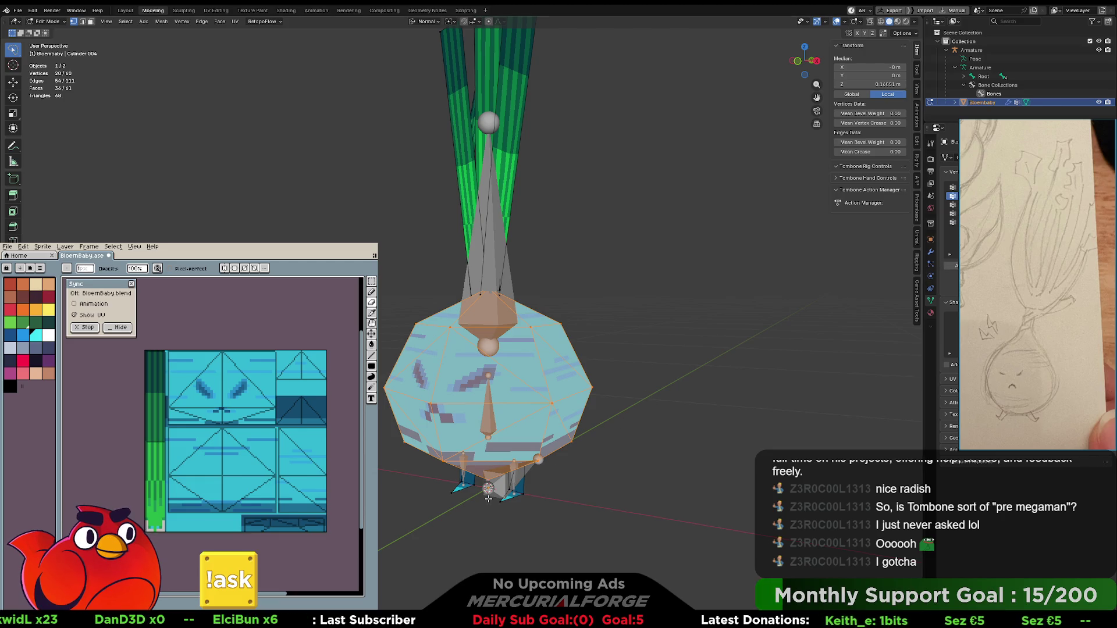
left_click(522, 494)
key("l")
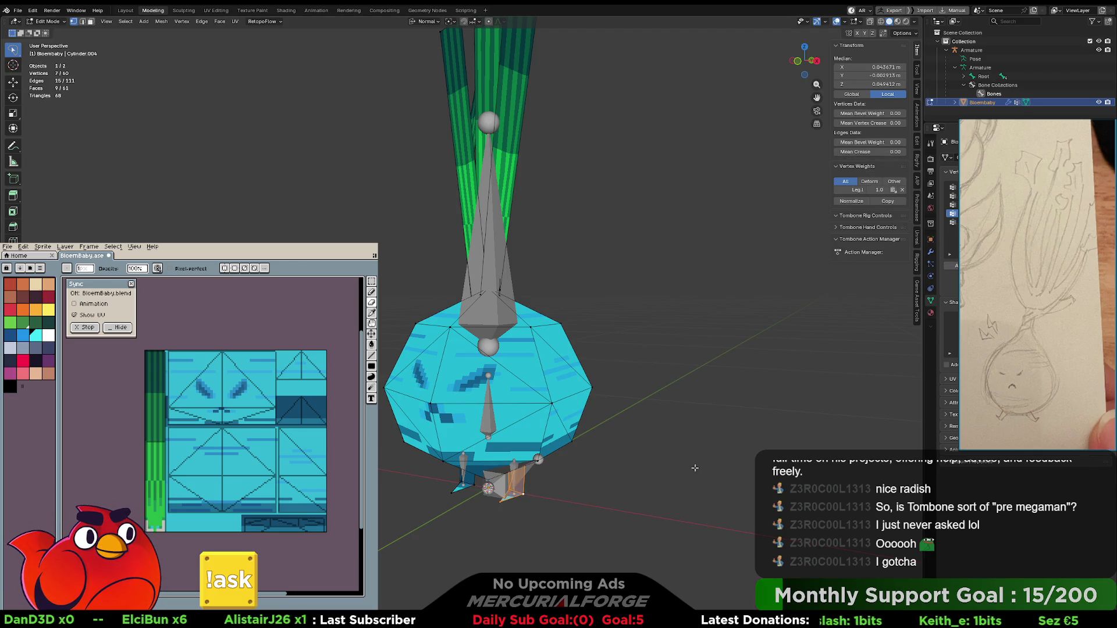
left_click(466, 487)
key("l")
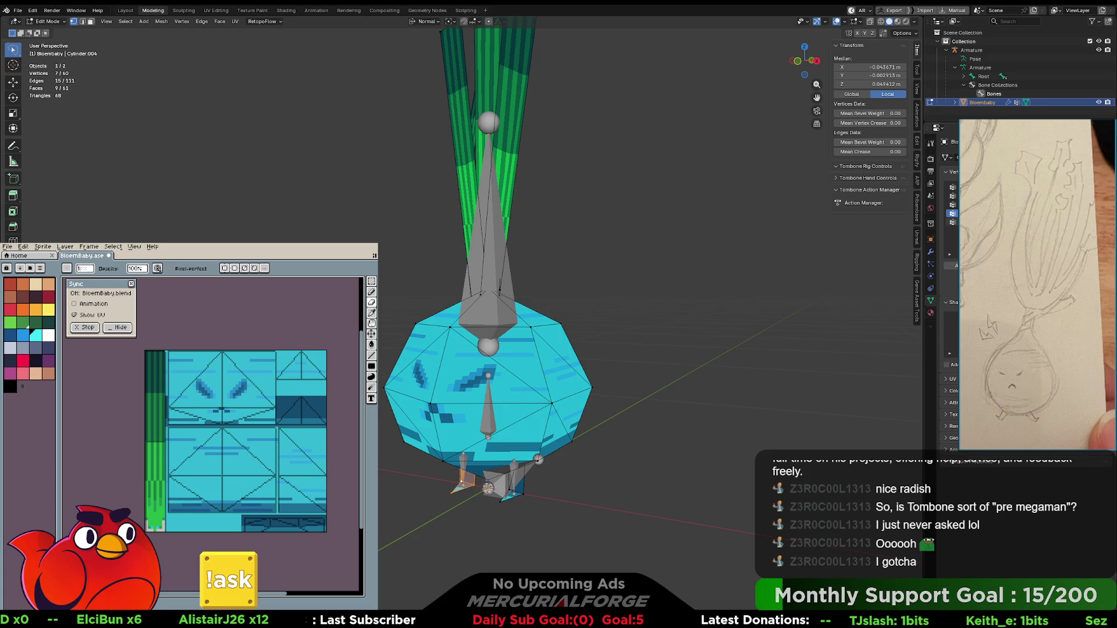
- Turn on X-ray, select all the leaf faces, then return to Object Mode
key("alt+a")
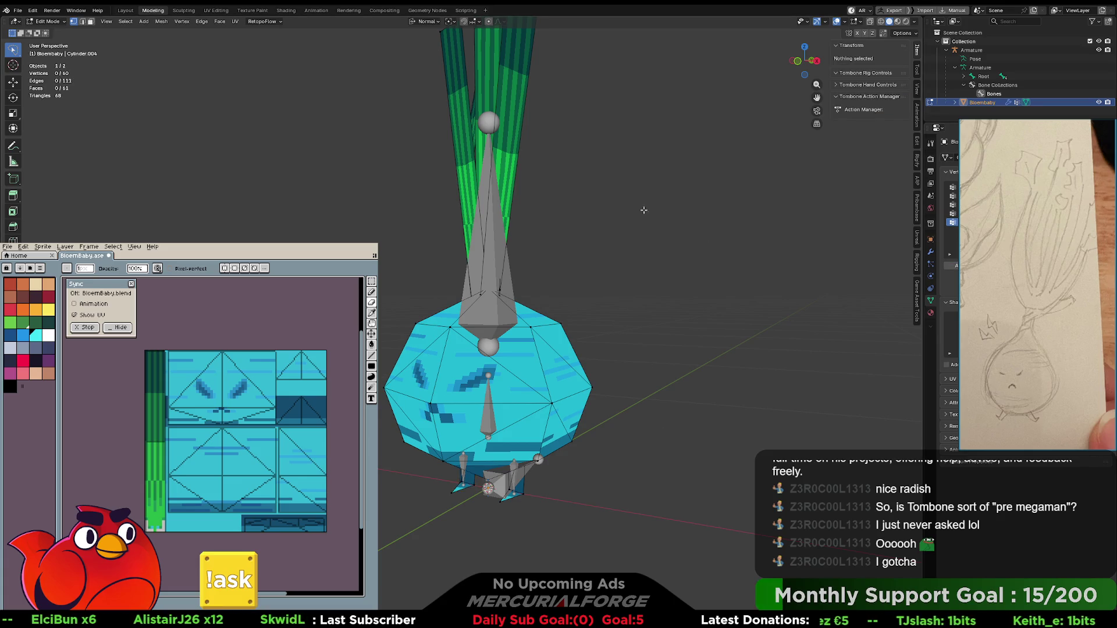
scroll(512, 170, "down", 3)
key("alt+z")
mouse_move(524, 73)
left_mouse_down()
mouse_move(399, 137)
mouse_move(491, 251)
mouse_move(506, 250)
left_mouse_up()
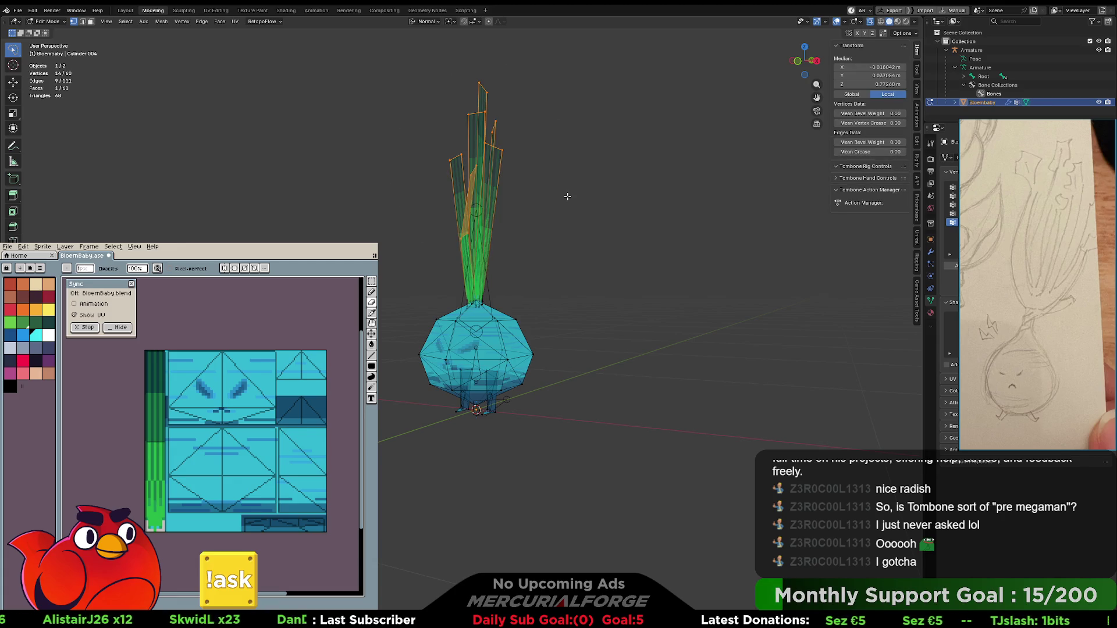
key("ctrl+l")
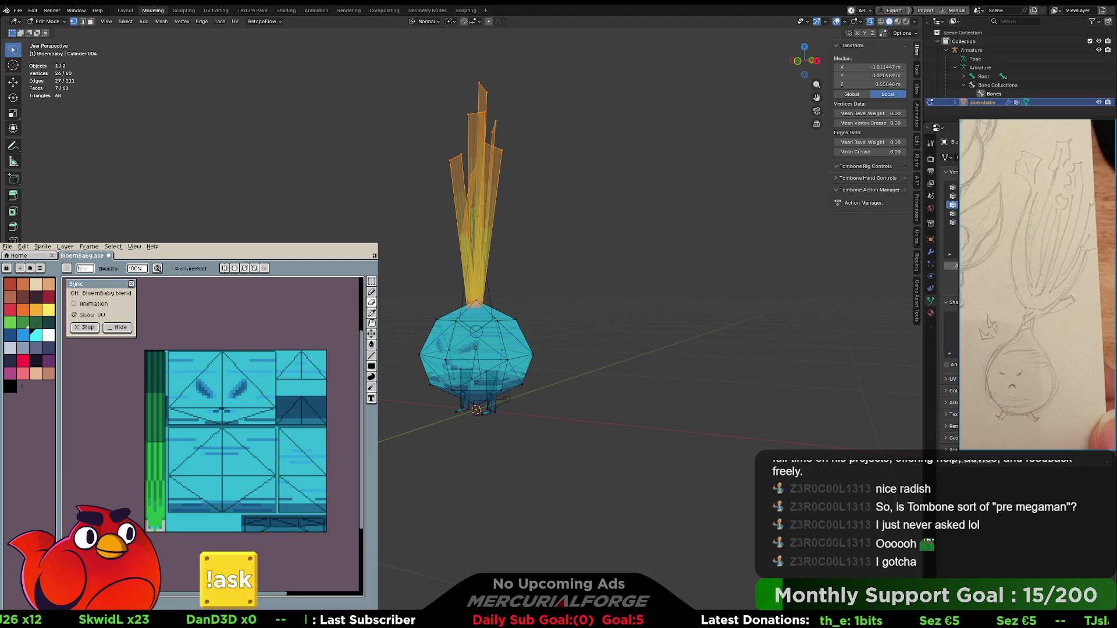
left_click(597, 290)
left_click(436, 300)
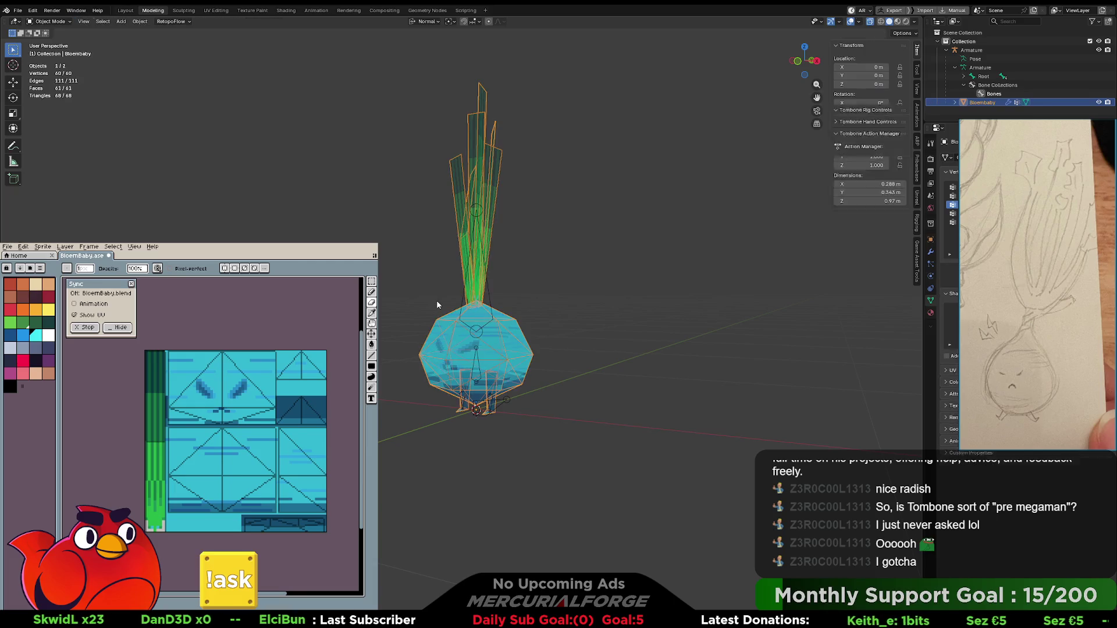
- Turn off X-ray and put the Armature into Pose Mode
key("z")
key("alt+z")
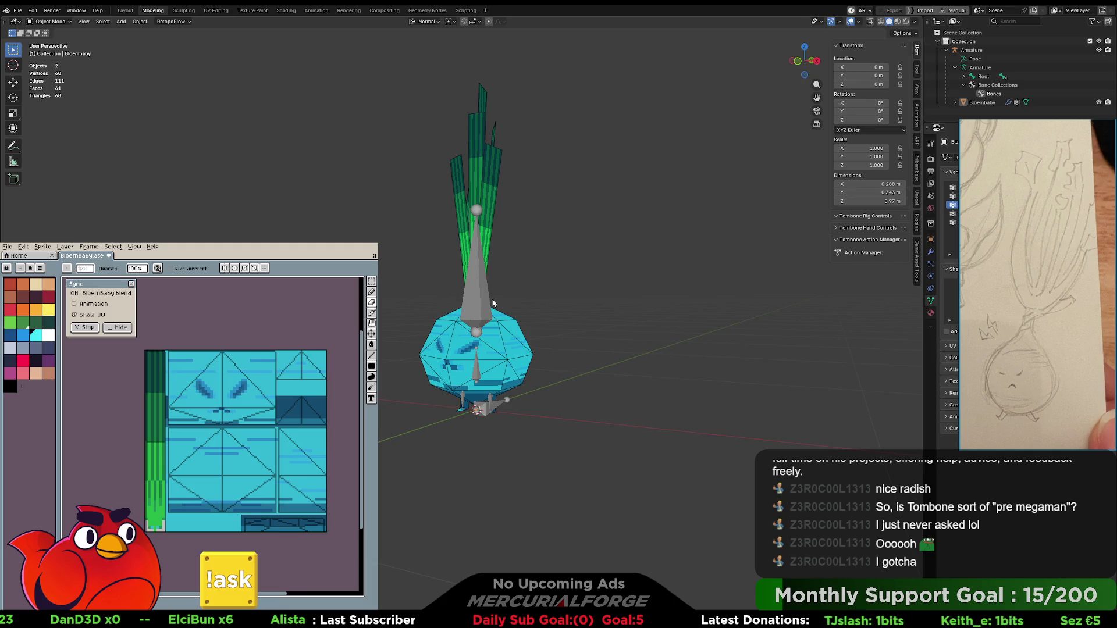
left_click(484, 308)
key("ctrl+Tab")
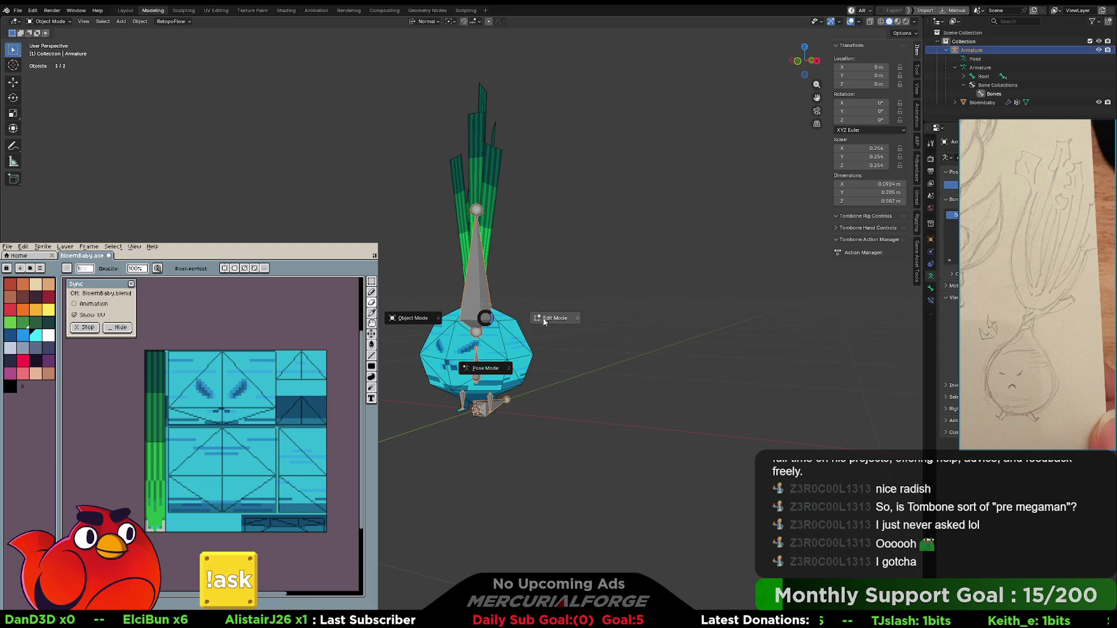
left_click(485, 368)
- Test-move the Stock bone and test-rotate the Body bone, cancelling both
left_click(482, 294)
key("g")
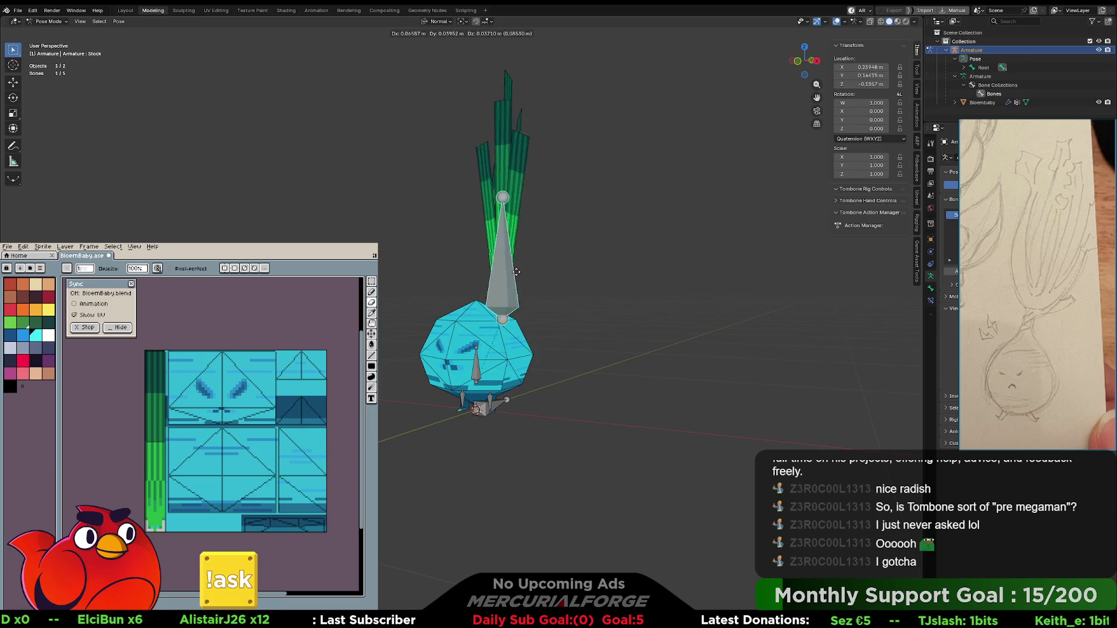
key("Escape")
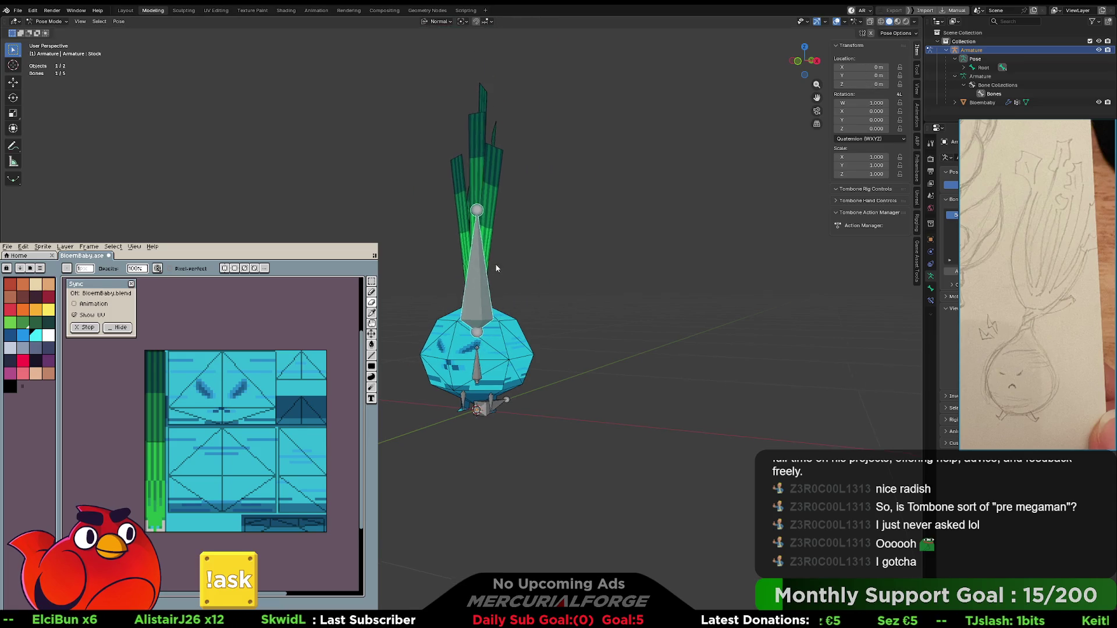
scroll(517, 261, "up", 2)
scroll(518, 262, "up", 5)
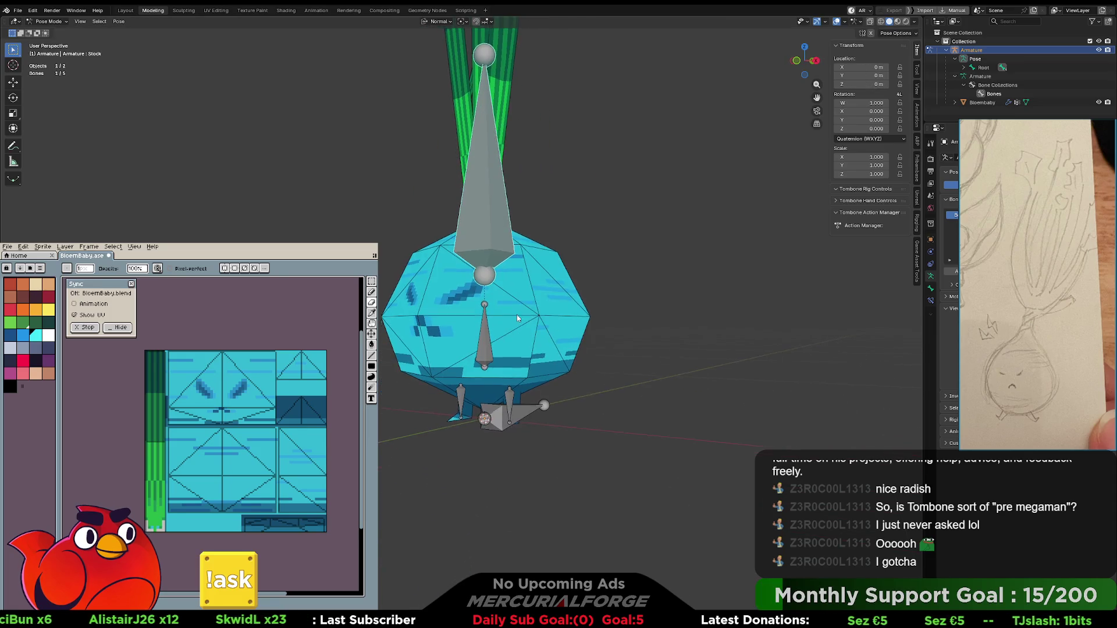
left_click(497, 340)
middle_click_drag(498, 340, 598, 334)
key("r")
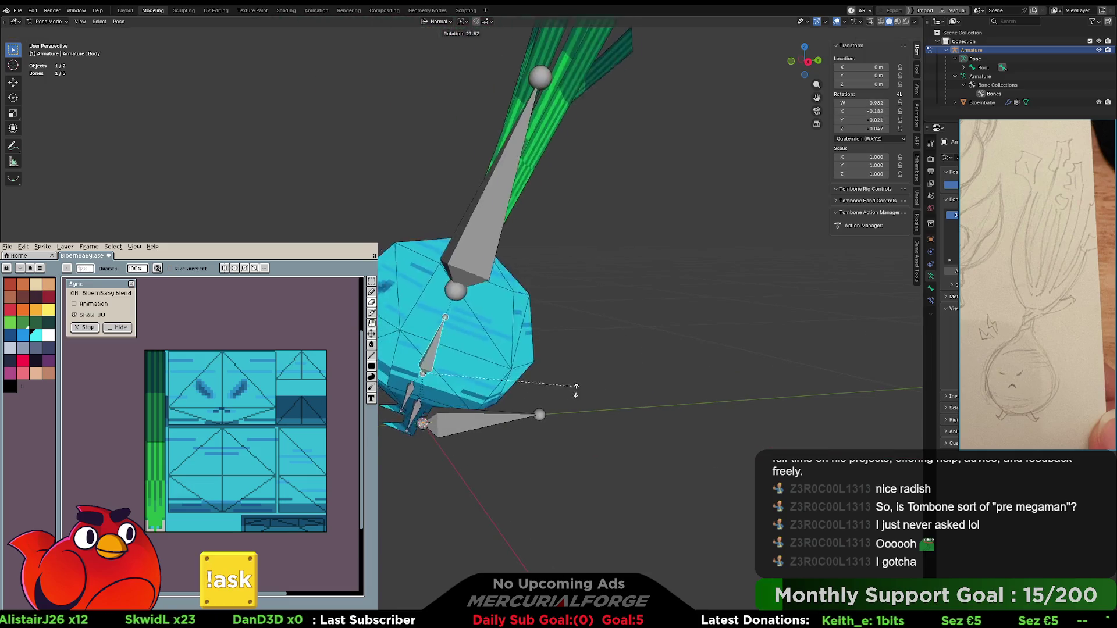
key("Escape")
- Test-rotate the Leg.l bone on the X and Z axes, cancelling each rotation
middle_click_drag(554, 350, 488, 331)
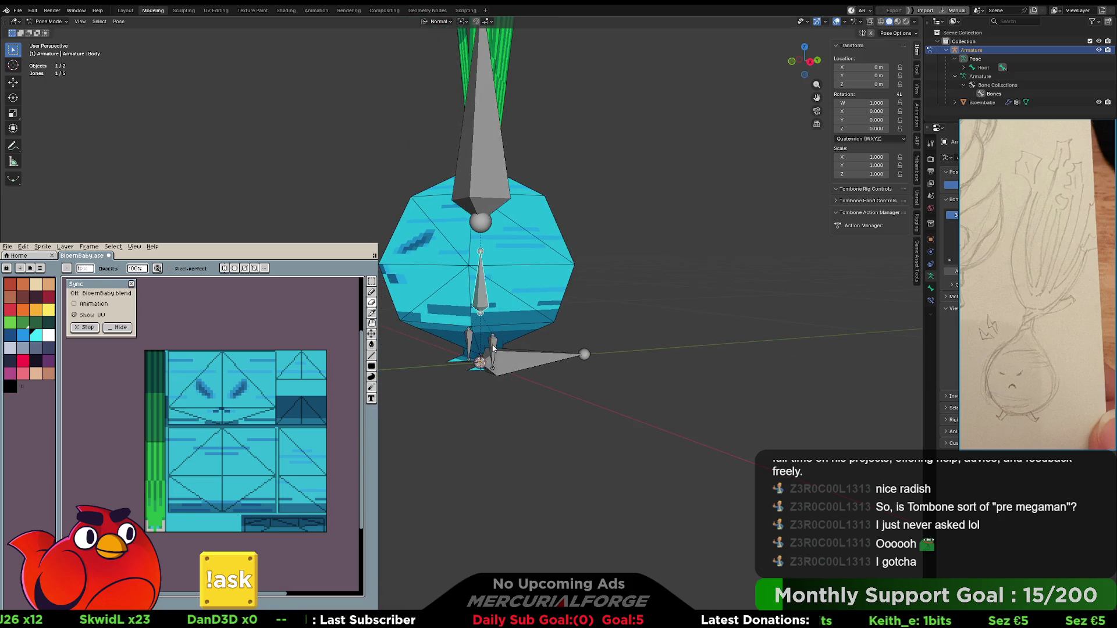
left_click(493, 348)
scroll(518, 364, "up", 3)
middle_click_drag(541, 364, 524, 341, "shift")
key("r")
key("x")
key("Escape")
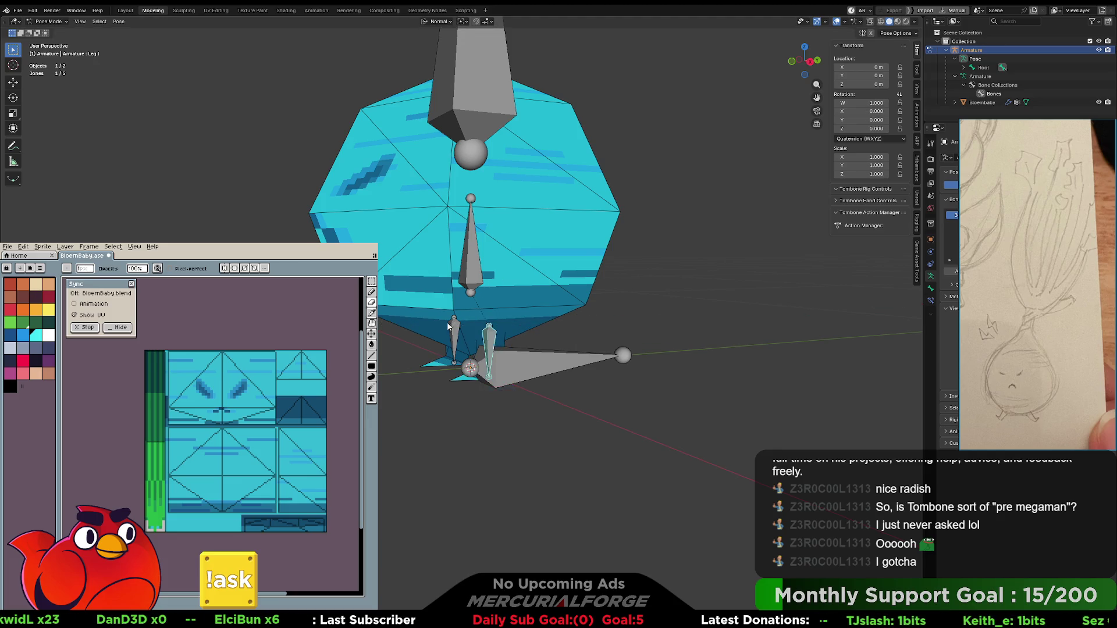
middle_click_drag(611, 320, 668, 317)
key("r")
key("z")
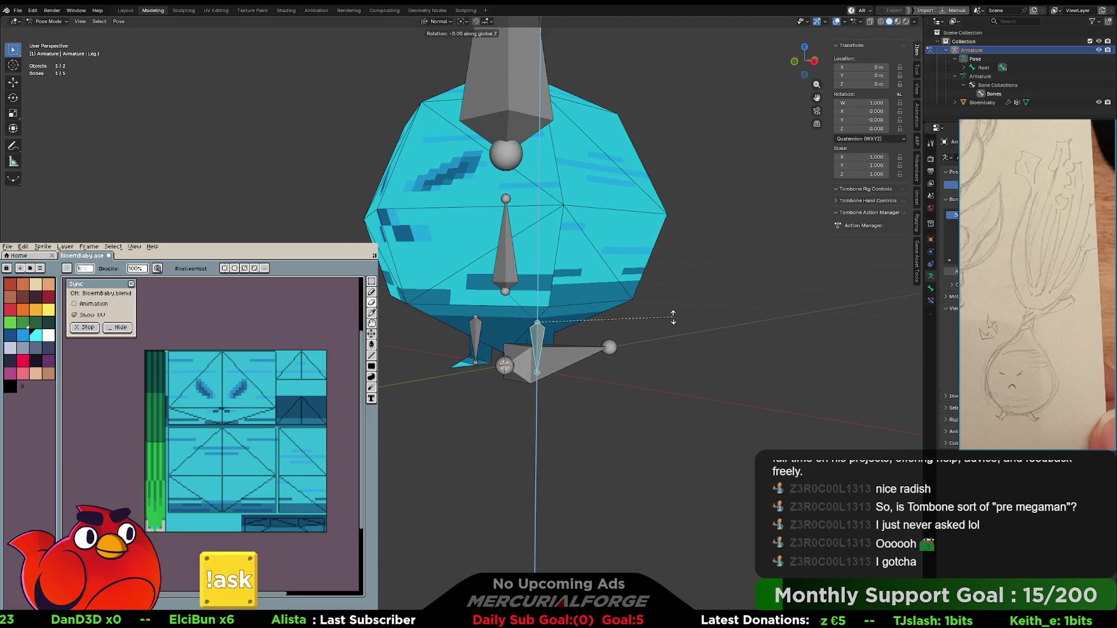
key("x")
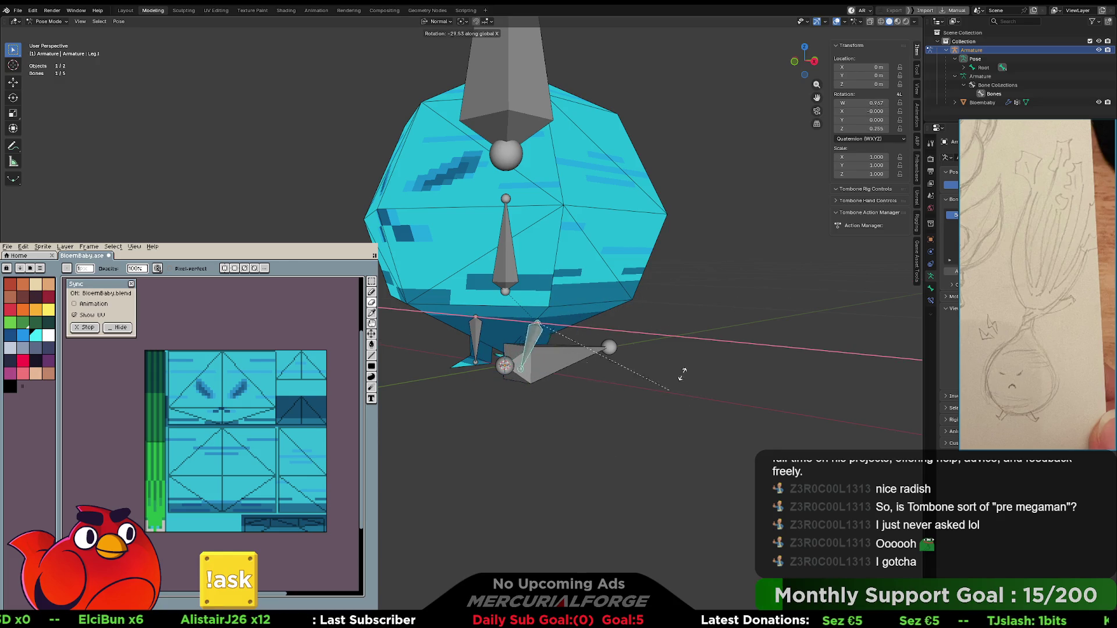
key("Escape")
- Deselect all bones and switch the armature to Edit Mode
left_click(696, 286)
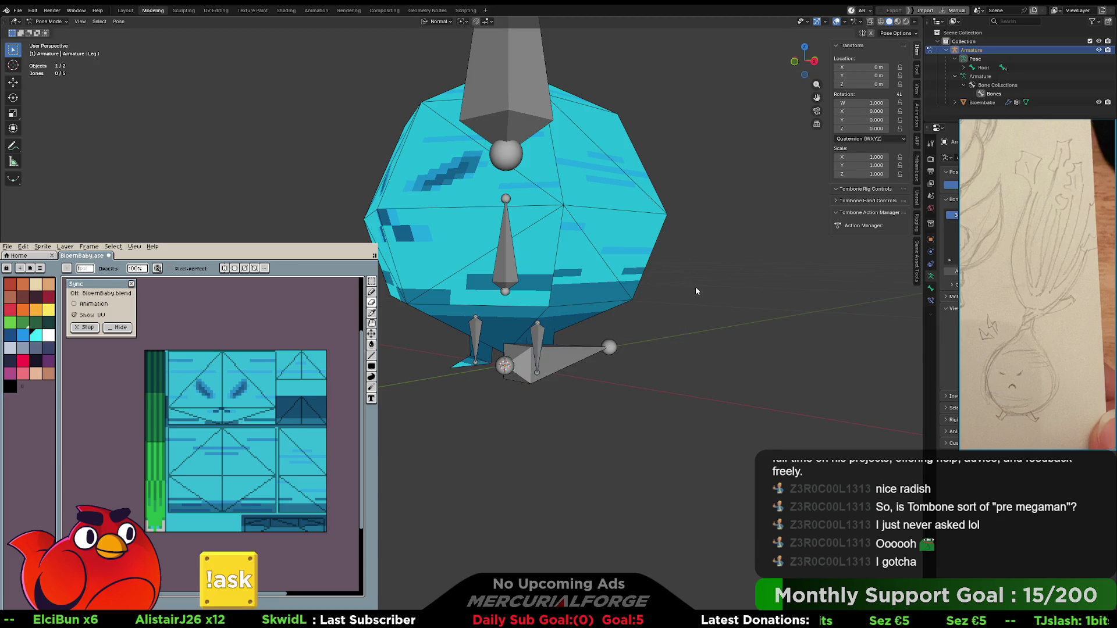
scroll(696, 291, "down", 2)
key("Tab")
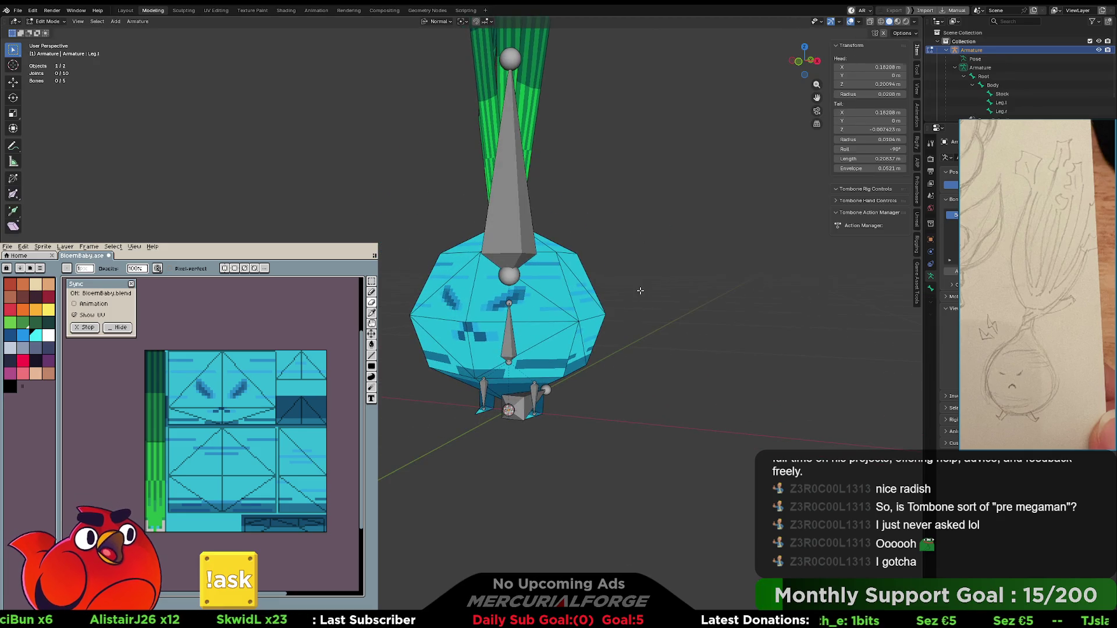
- Back in Object Mode, undo an accidental duplicate of the whole armature
scroll(640, 290, "down", 3)
mouse_move(667, 299)
middle_mouse_down("shift")
mouse_move(647, 334)
mouse_move(603, 297)
middle_mouse_up("shift")
key("Tab")
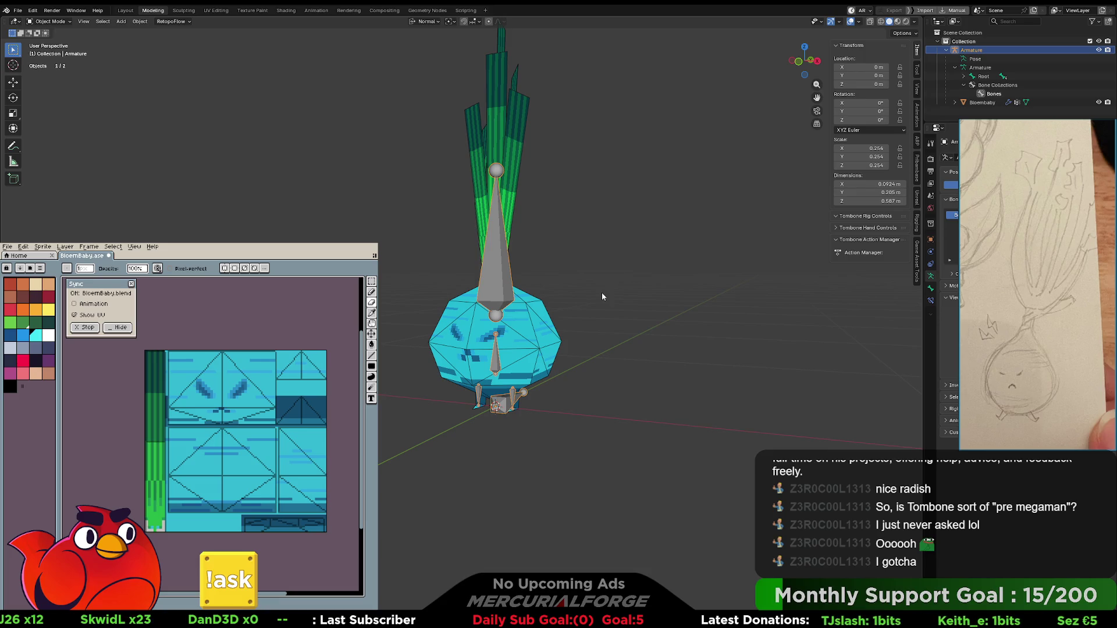
key("shift+d")
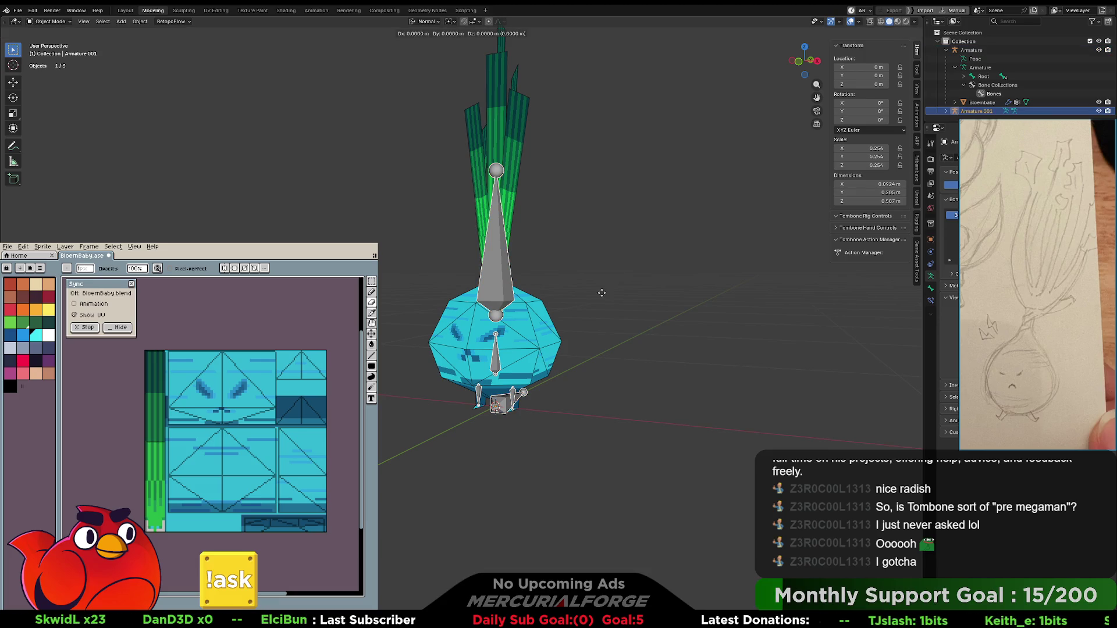
key("Escape")
key("ctrl+z")
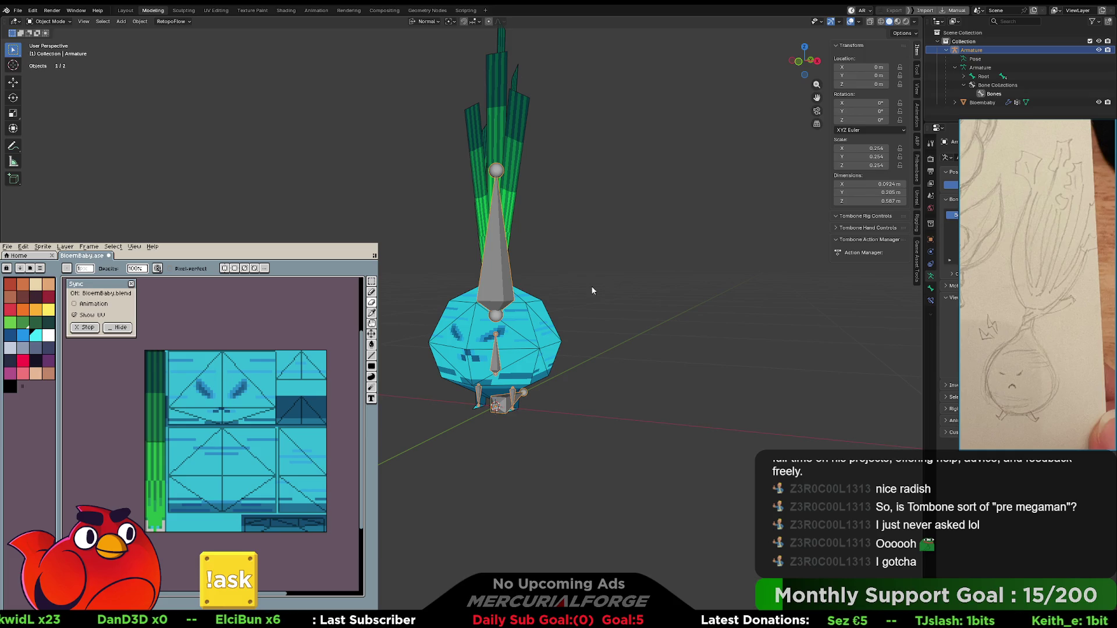
- In Edit Mode, duplicate the bones in place and select Root.001 with its children
key("ctrl+Tab")
left_click(546, 284)
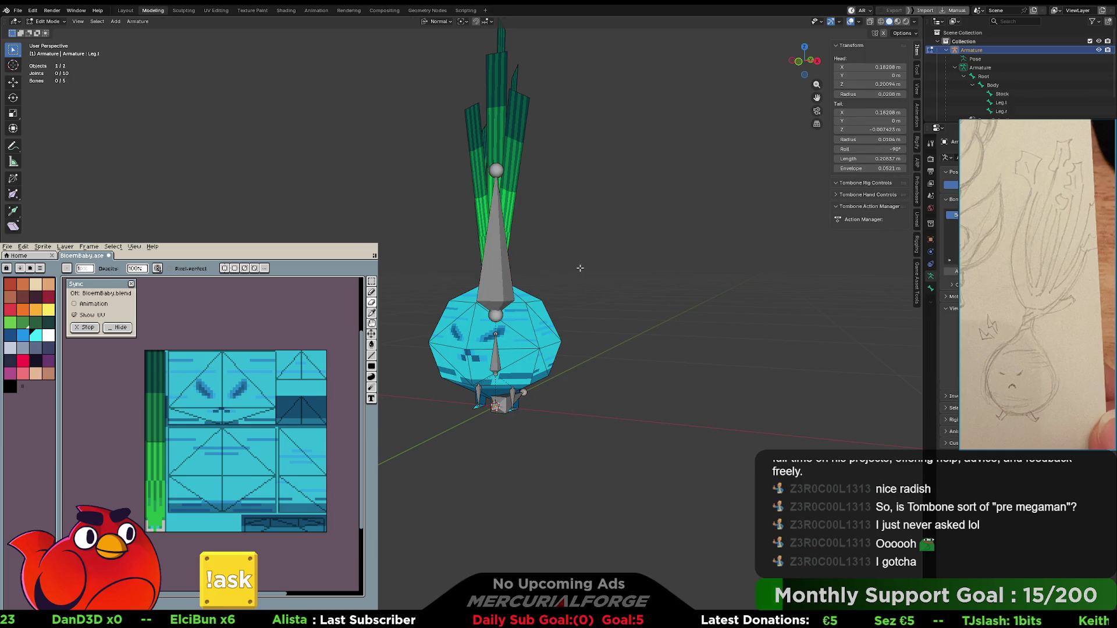
key("shift+d")
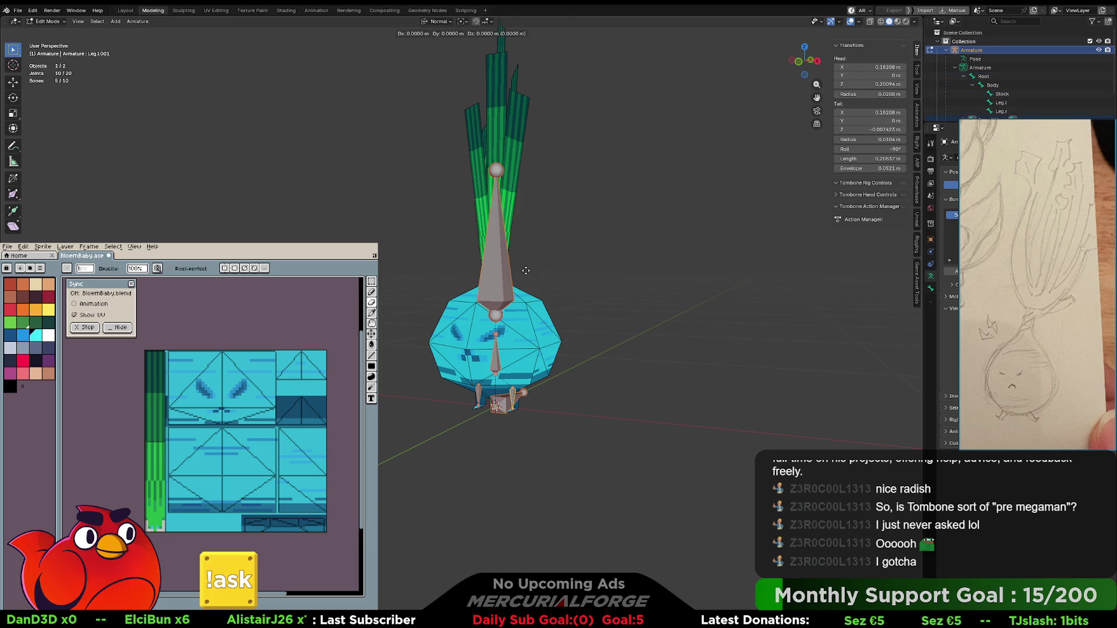
key("Escape")
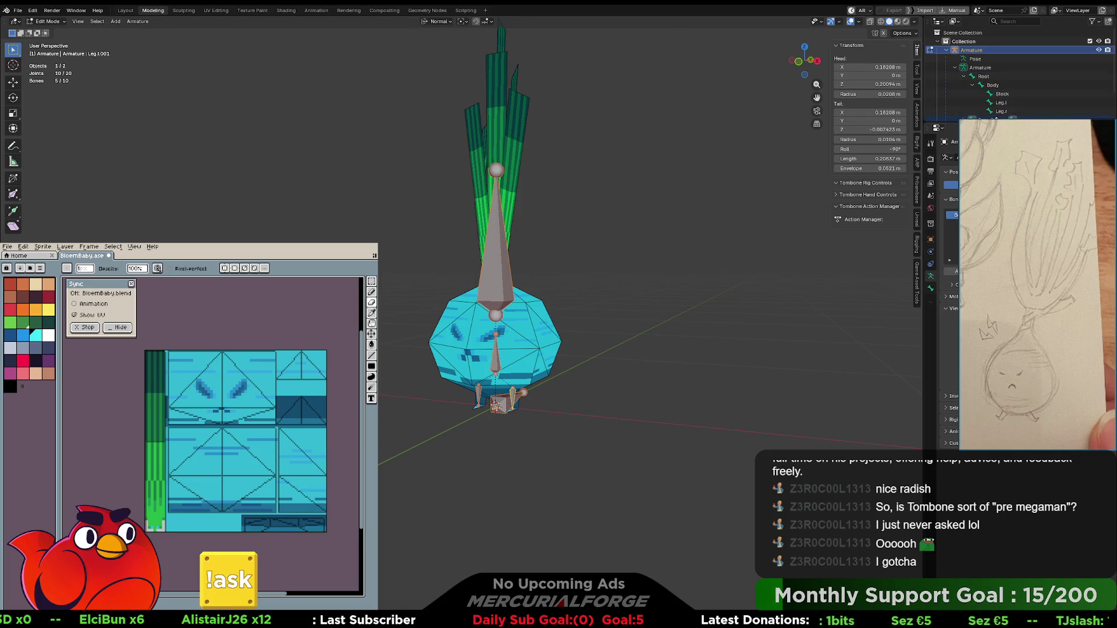
left_click_drag(1036, 124, 1035, 226)
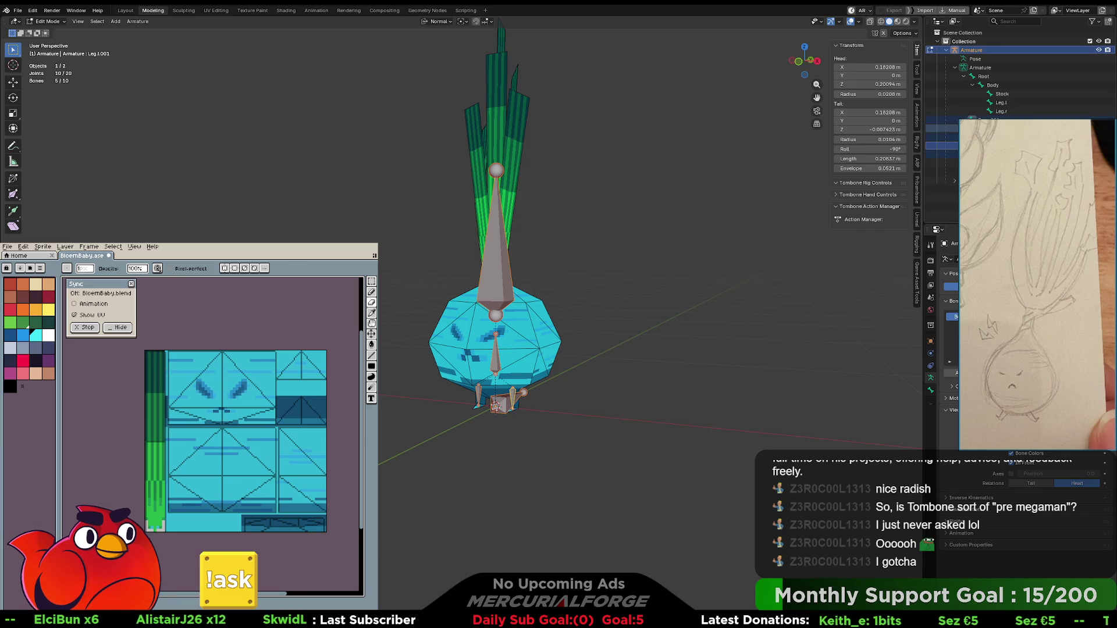
left_click(989, 120)
key("ctrl+l")
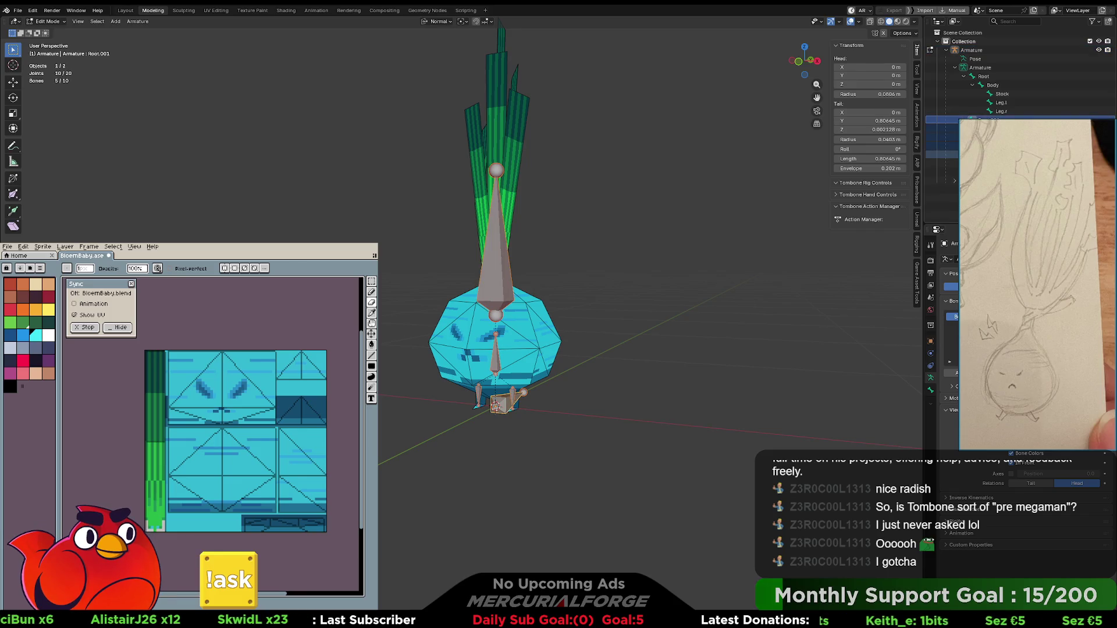
- Open Batch Rename from the F3 search and set its data type to Bones
key("F3")
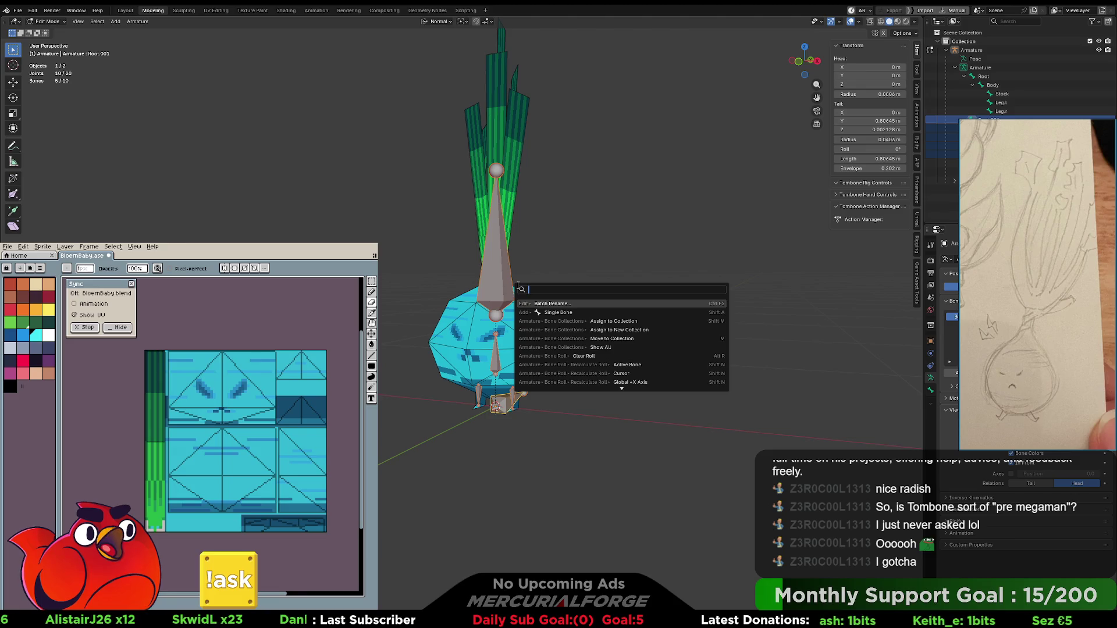
type("b")
key("Return")
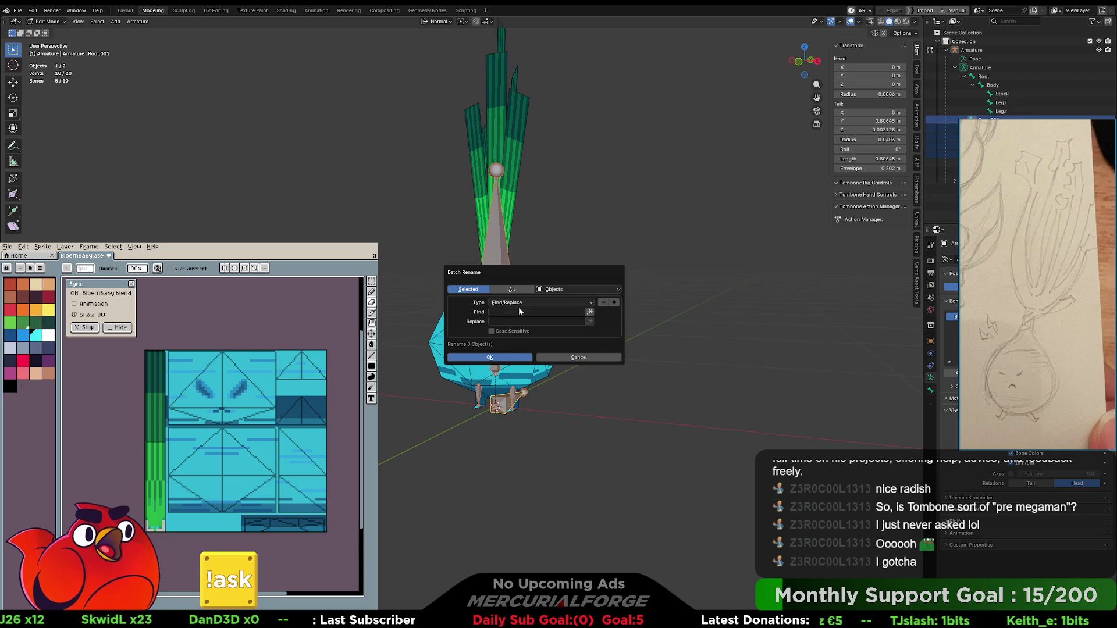
left_click(518, 304)
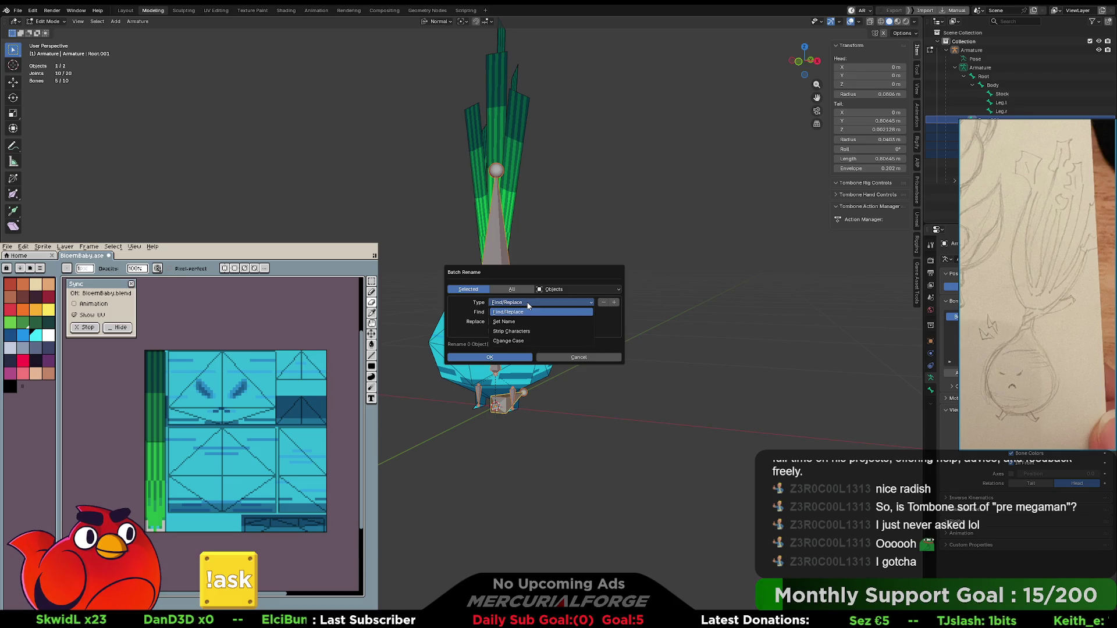
left_click(519, 303)
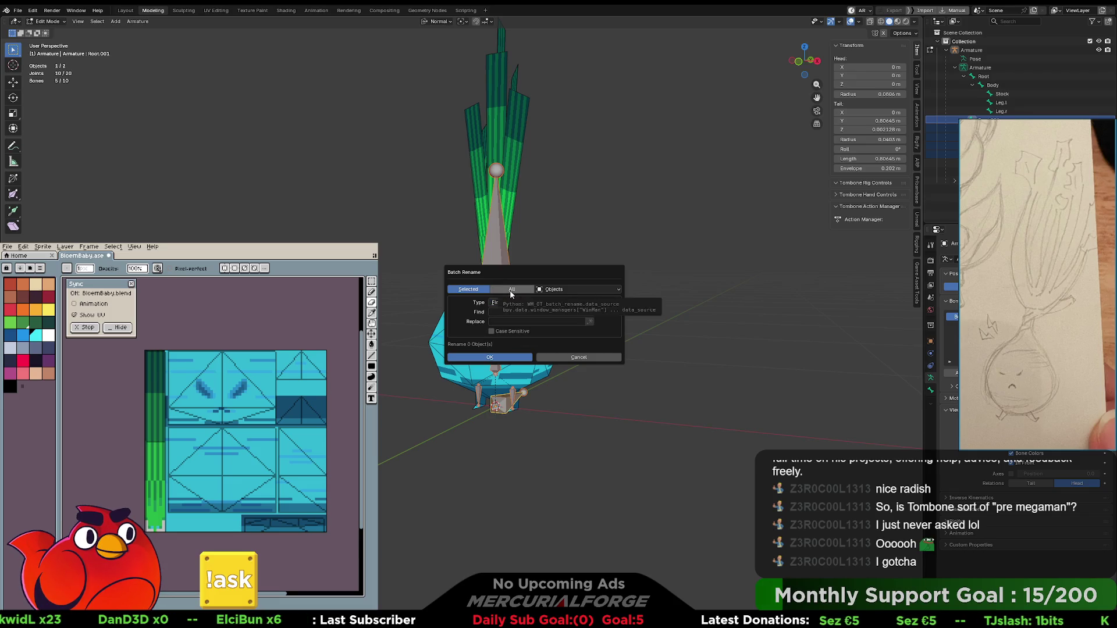
left_click(561, 289)
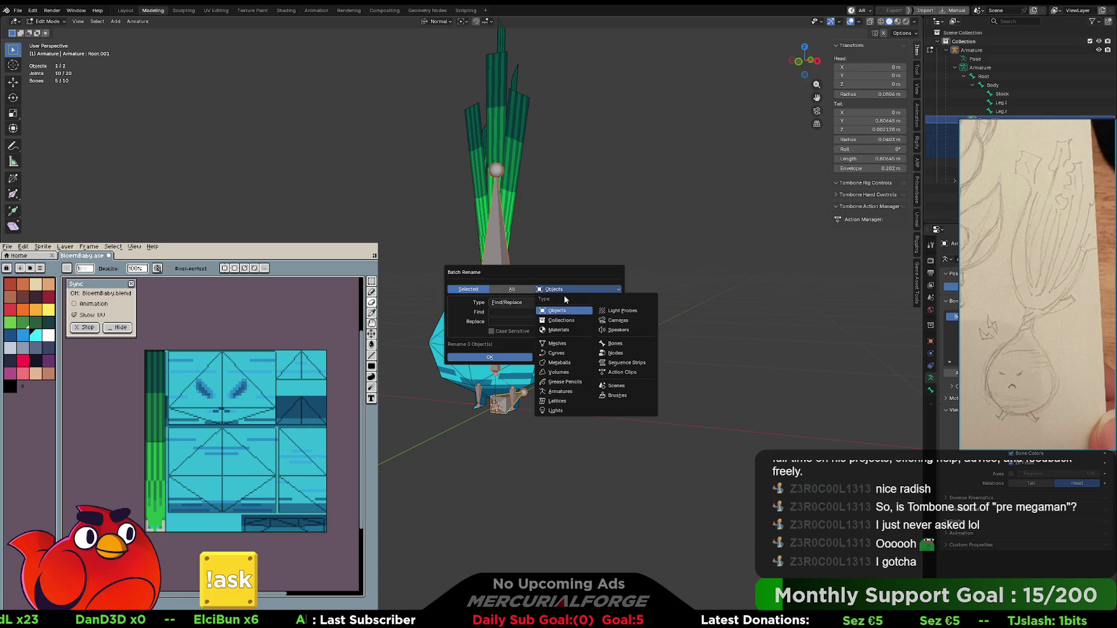
left_click(608, 343)
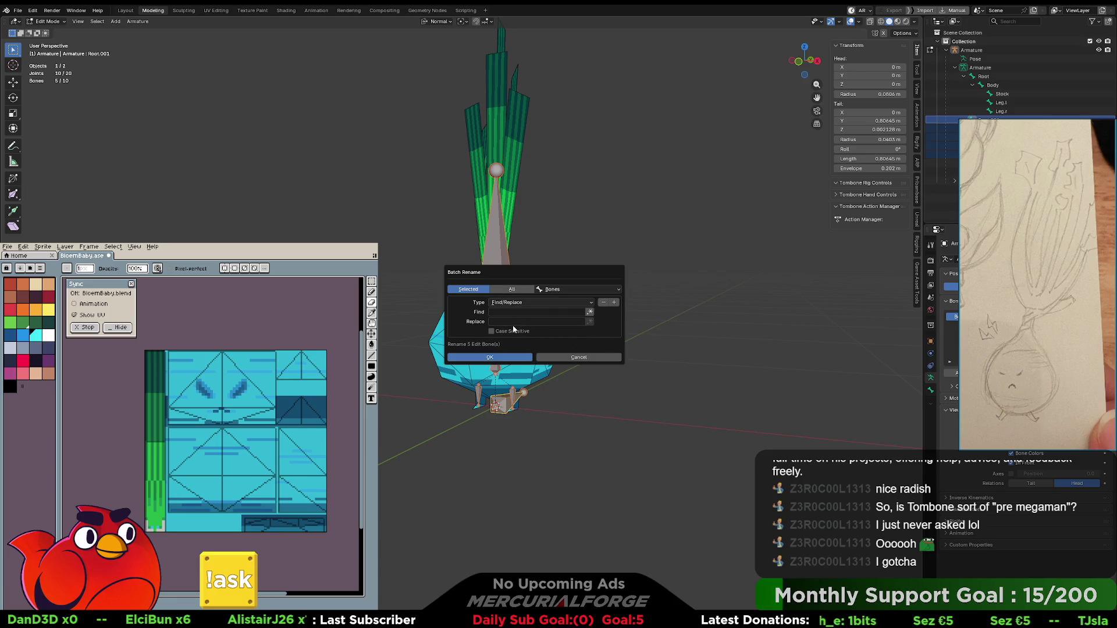
- Use Set Name as a Prefix to add DRV_ to the selected bones
left_click(527, 302)
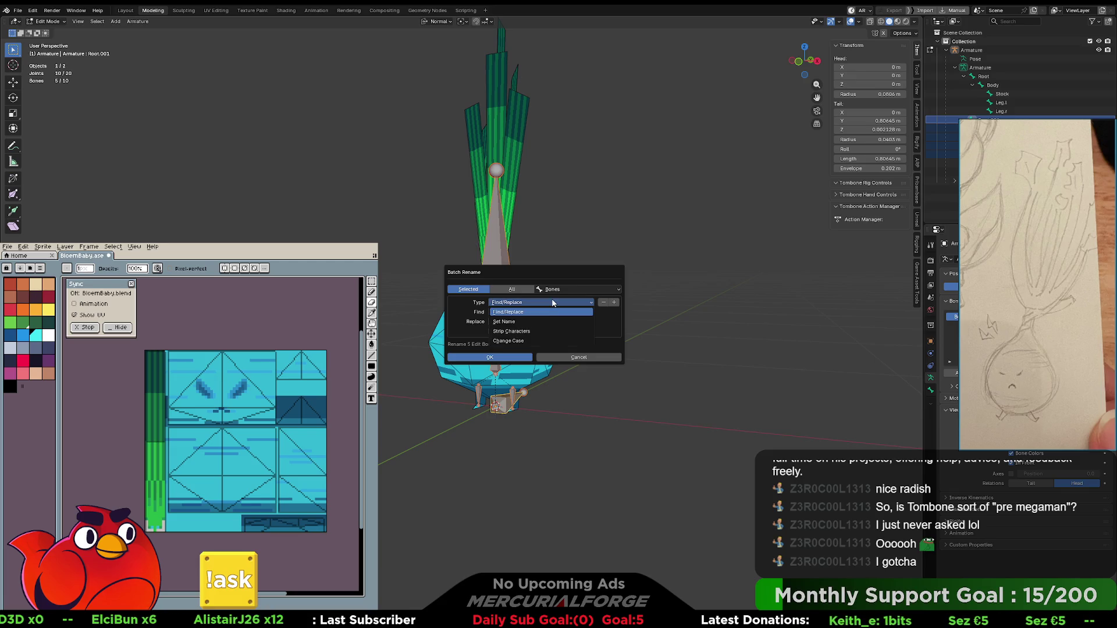
left_click(523, 322)
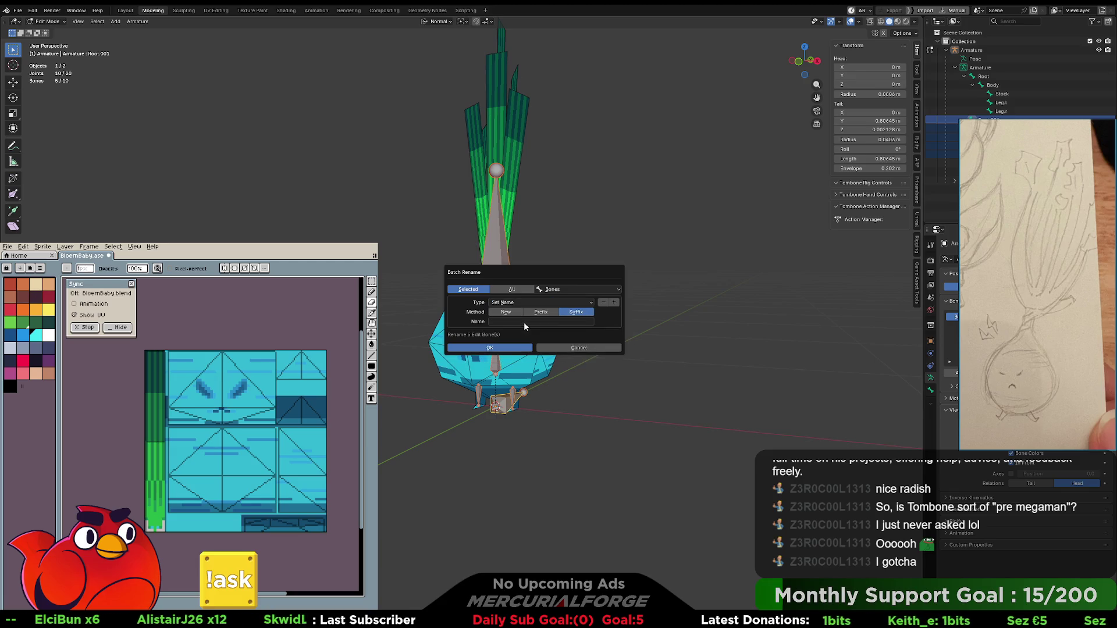
left_click(539, 313)
left_click(539, 321)
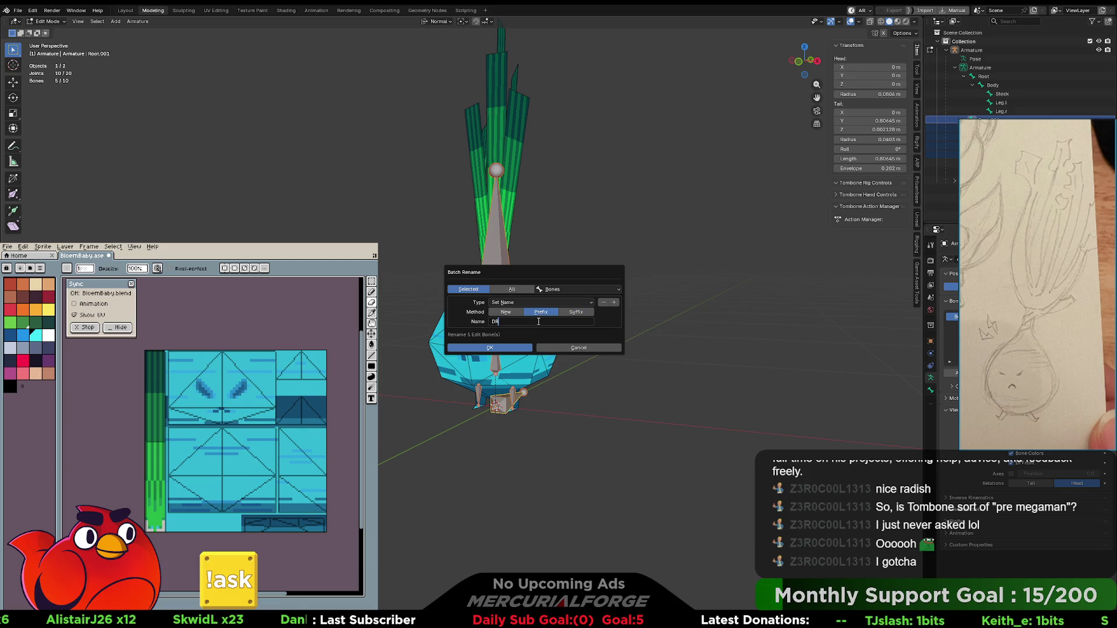
type("V_")
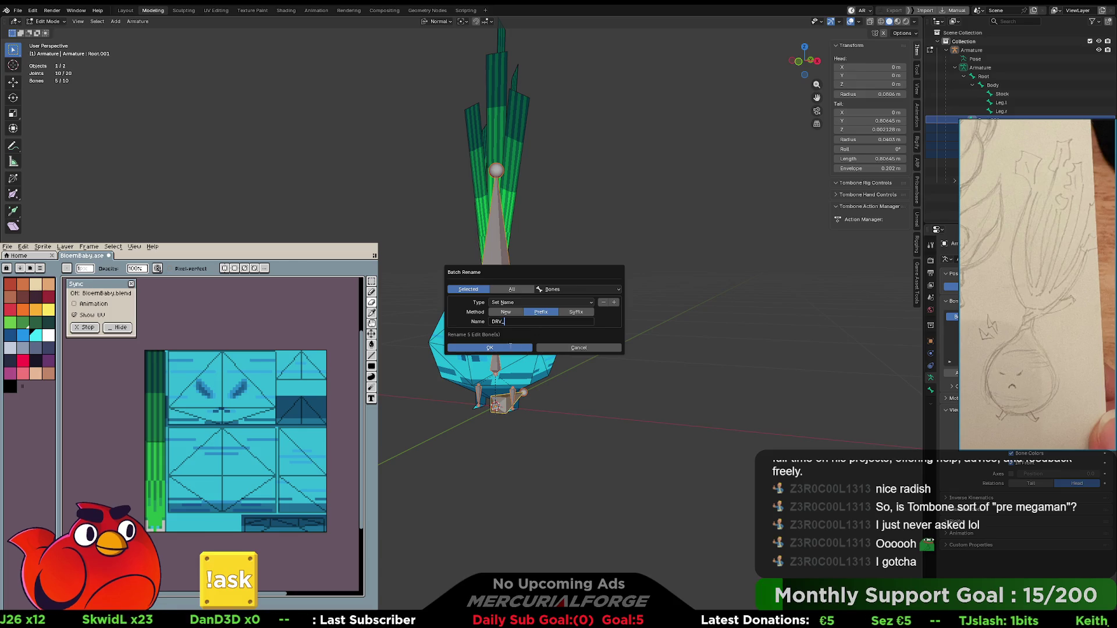
key("Return")
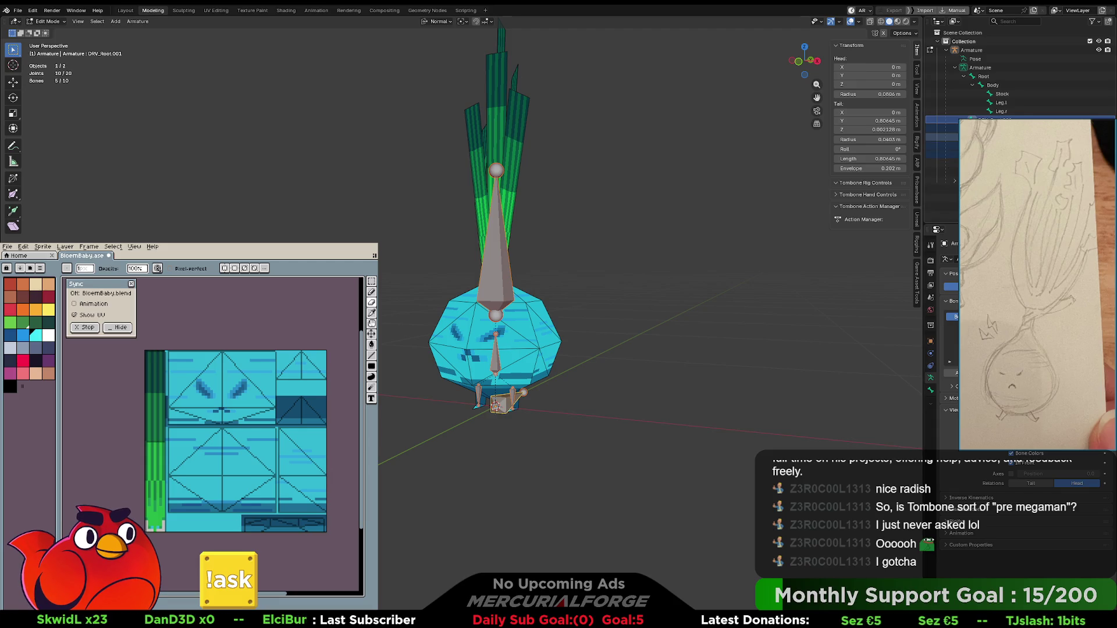
- Reopen Batch Rename with two Strip Characters operations
key("F3")
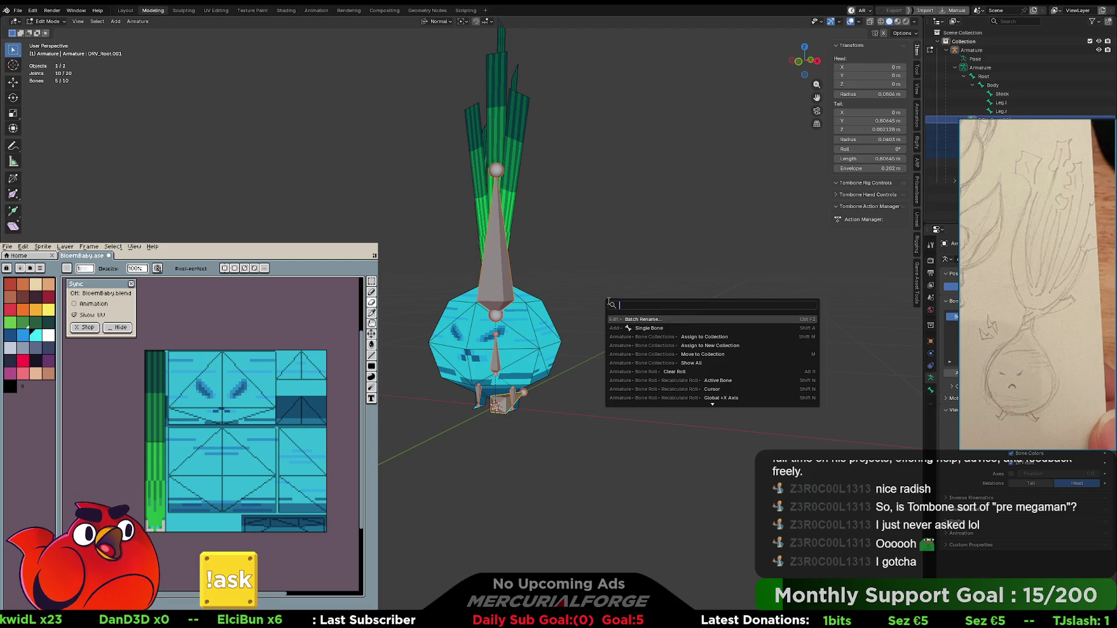
key("Return")
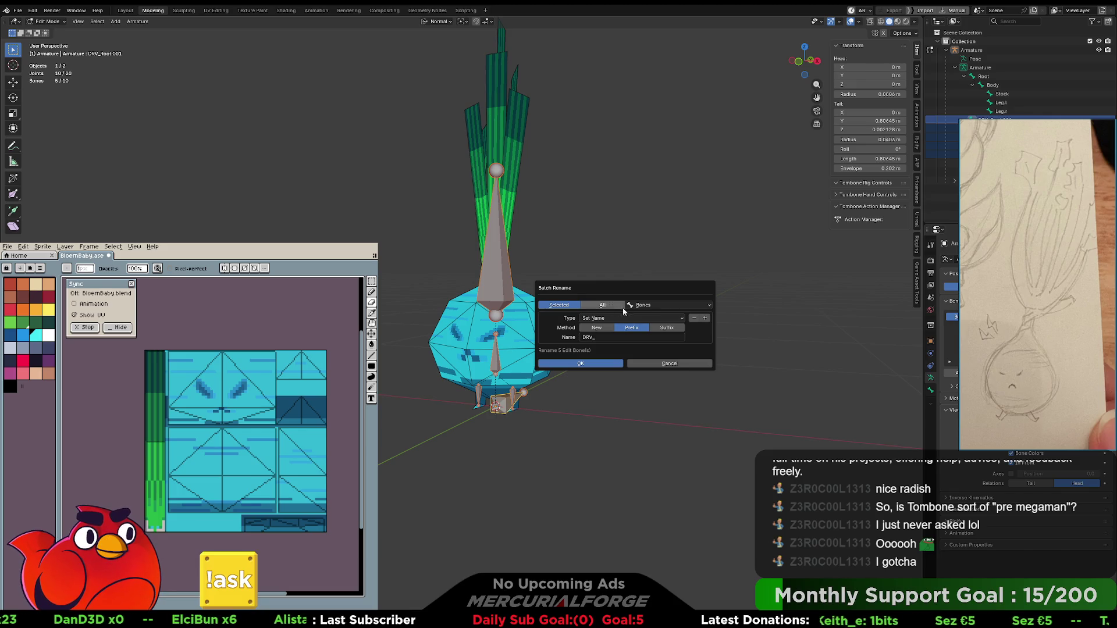
left_click(647, 318)
left_click(606, 348)
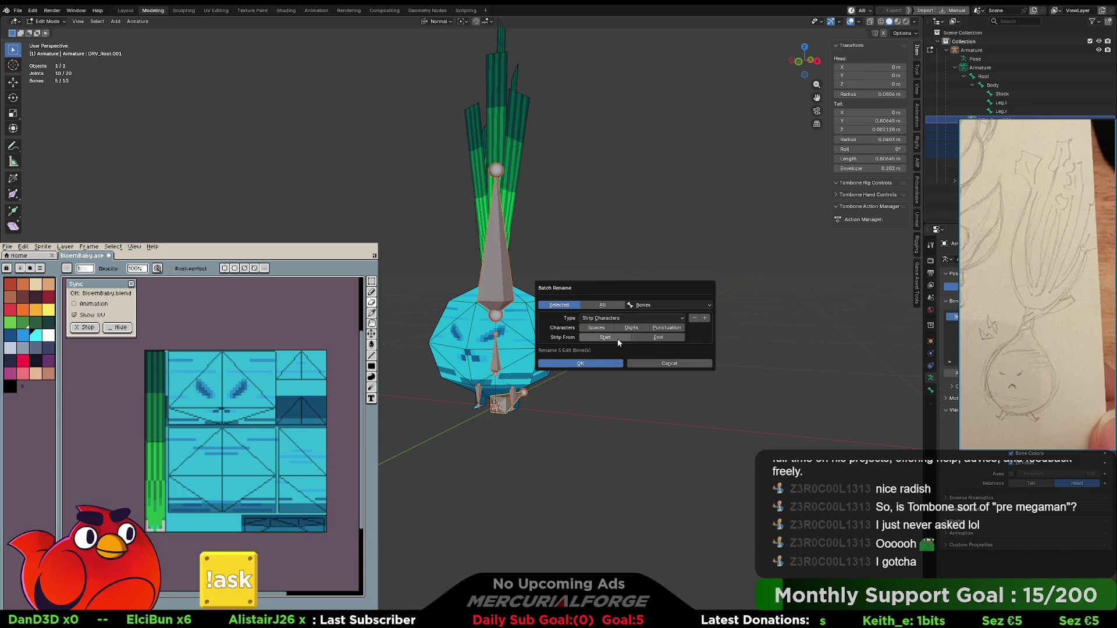
left_click(704, 318)
left_click(636, 353)
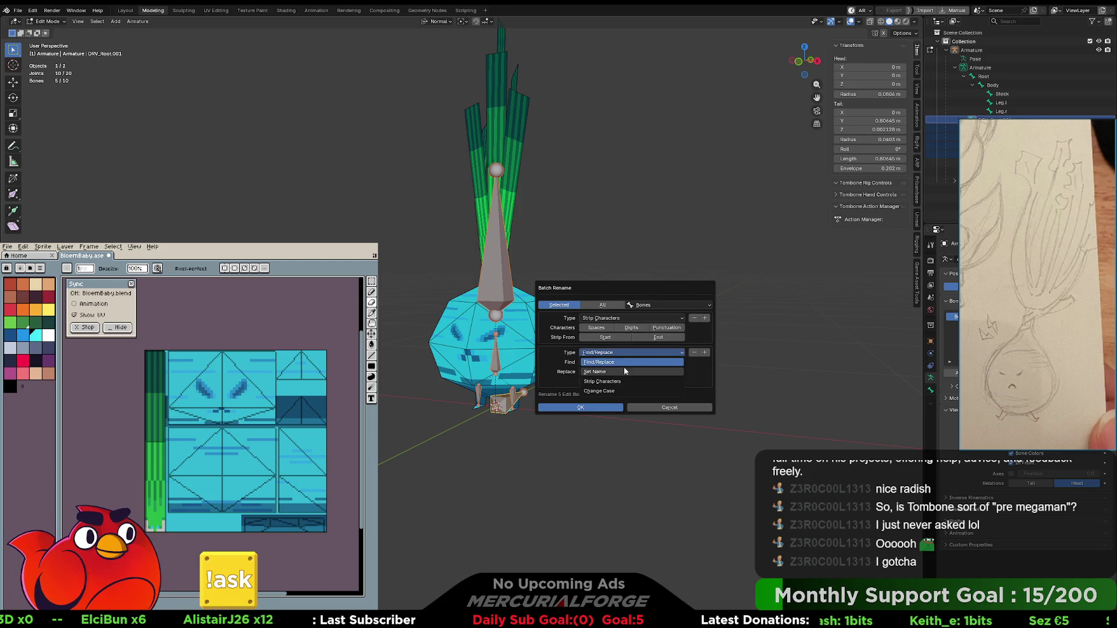
left_click(619, 382)
- Strip trailing digits and punctuation from the bone names, apply, and deselect all
left_click(658, 337)
left_click(632, 328)
left_click(666, 362)
left_click(658, 372)
left_click(599, 400)
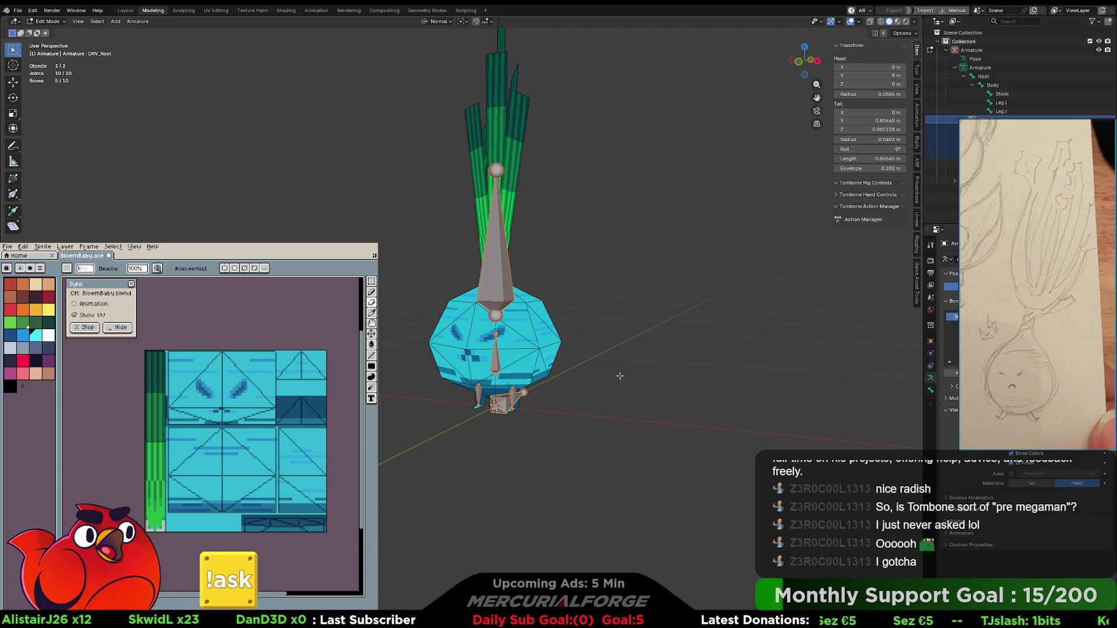
left_click(633, 324)
- Select the overlapping DRV_Body bone, add Body as active, then switch to Pose Mode
middle_click_drag(572, 329, 525, 356)
scroll(524, 356, "up", 2)
left_click(509, 348)
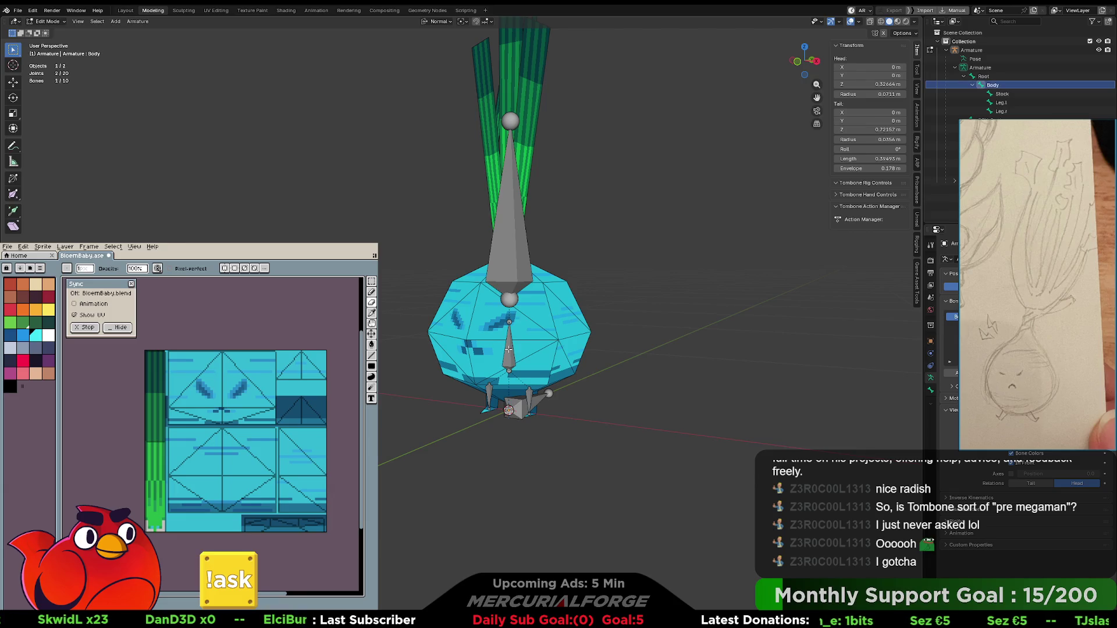
left_click(509, 348)
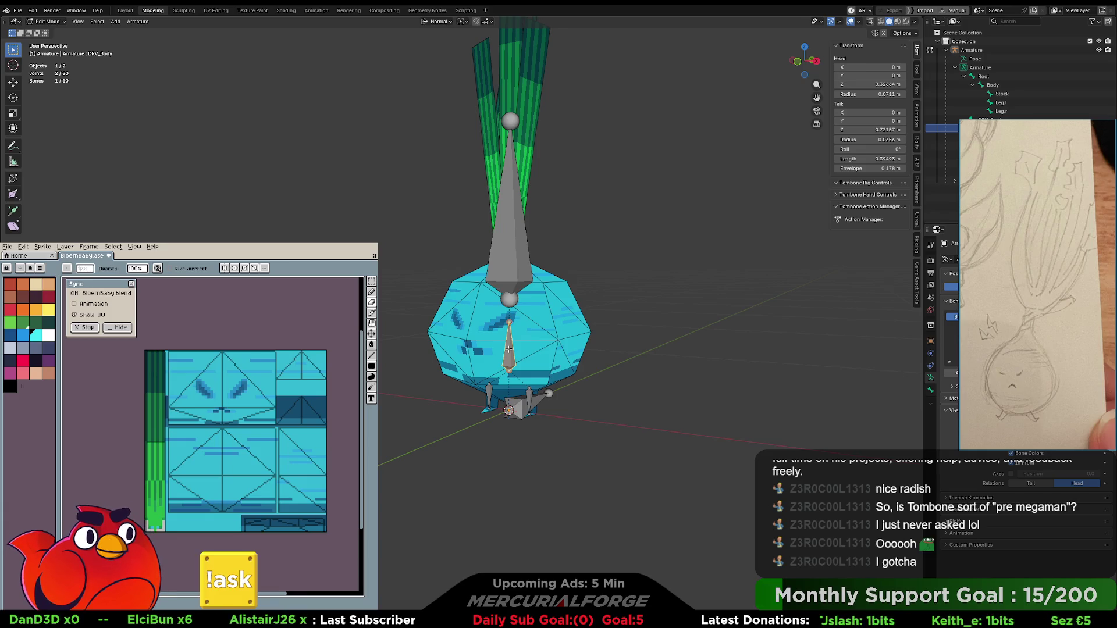
left_click(509, 348, "shift")
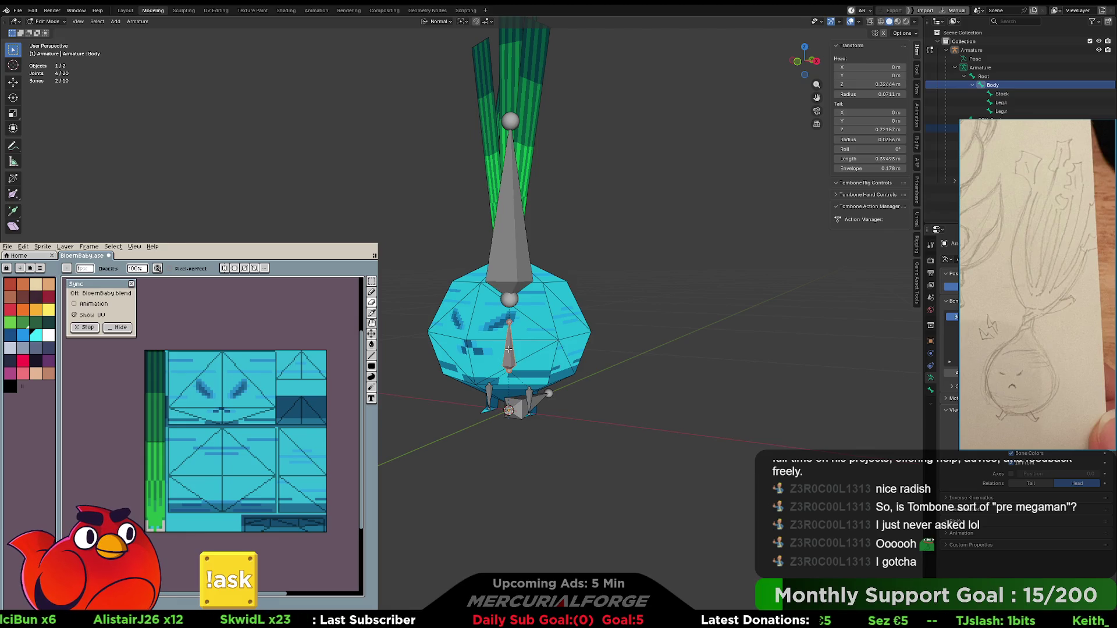
key("ctrl+Tab")
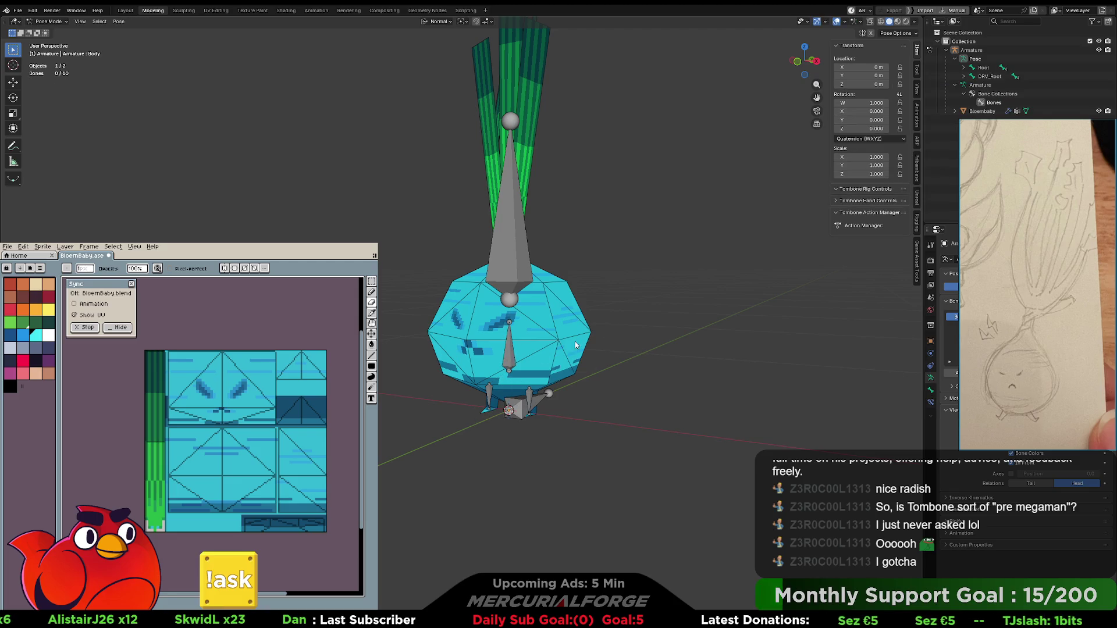
- In Pose Mode, select the Body, Stock and Leg.l bones with their DRV_ copies
left_click(508, 356)
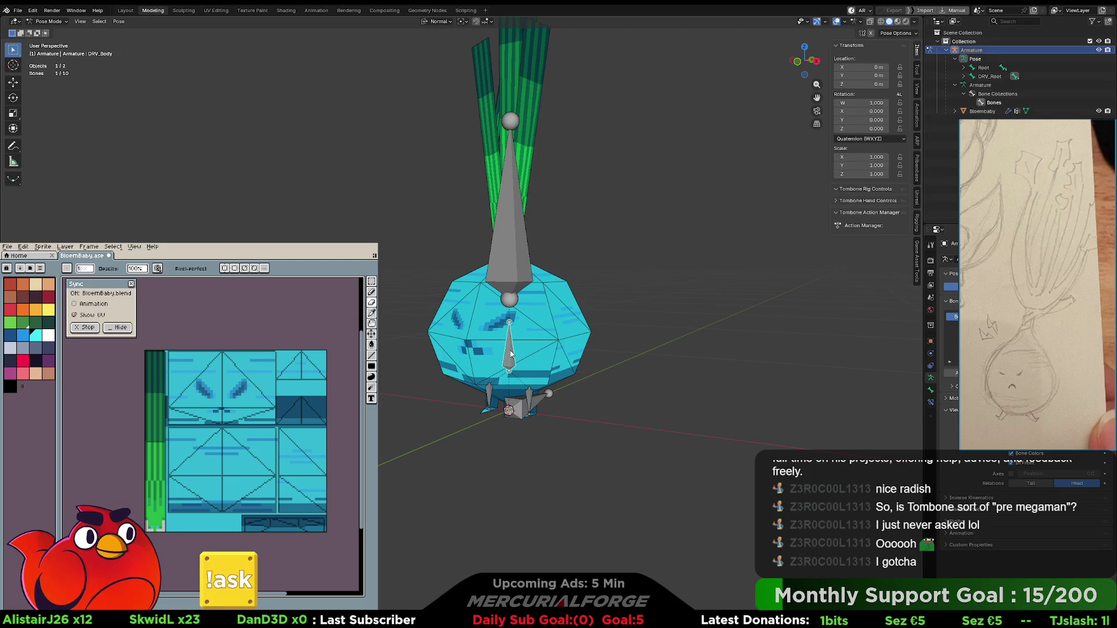
key("ctrl+shift+c")
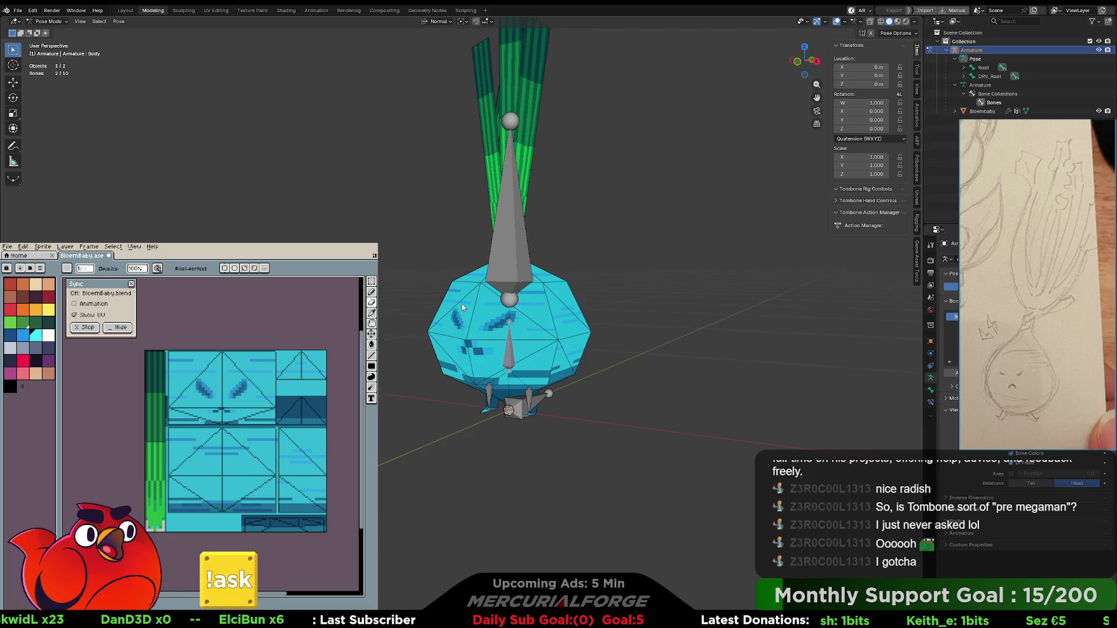
left_click(509, 245)
left_click(511, 239, "shift")
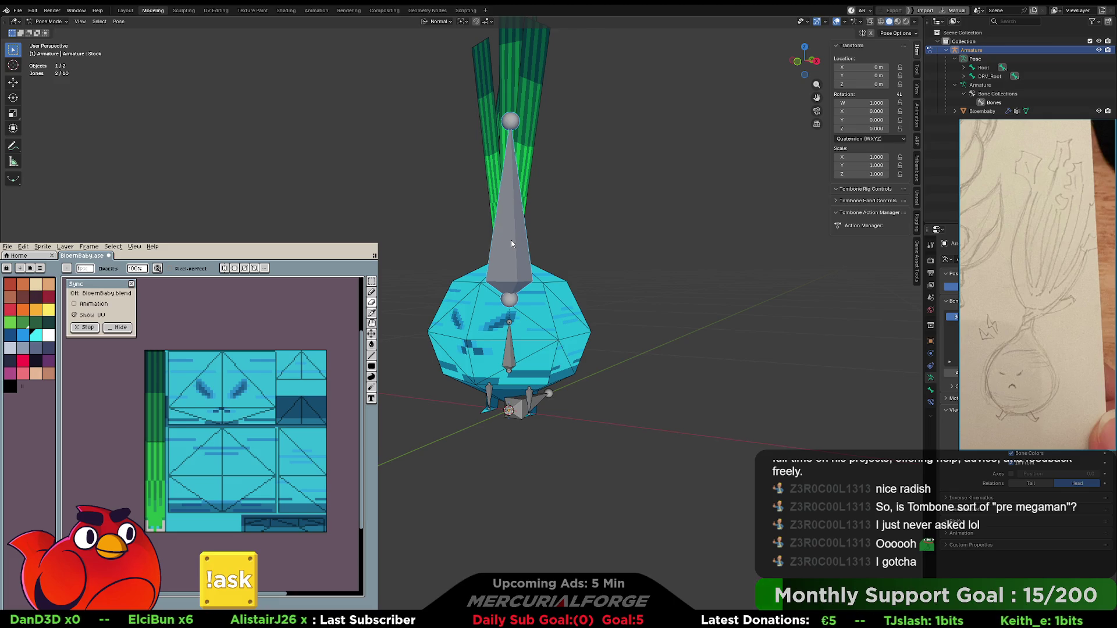
left_click(527, 398)
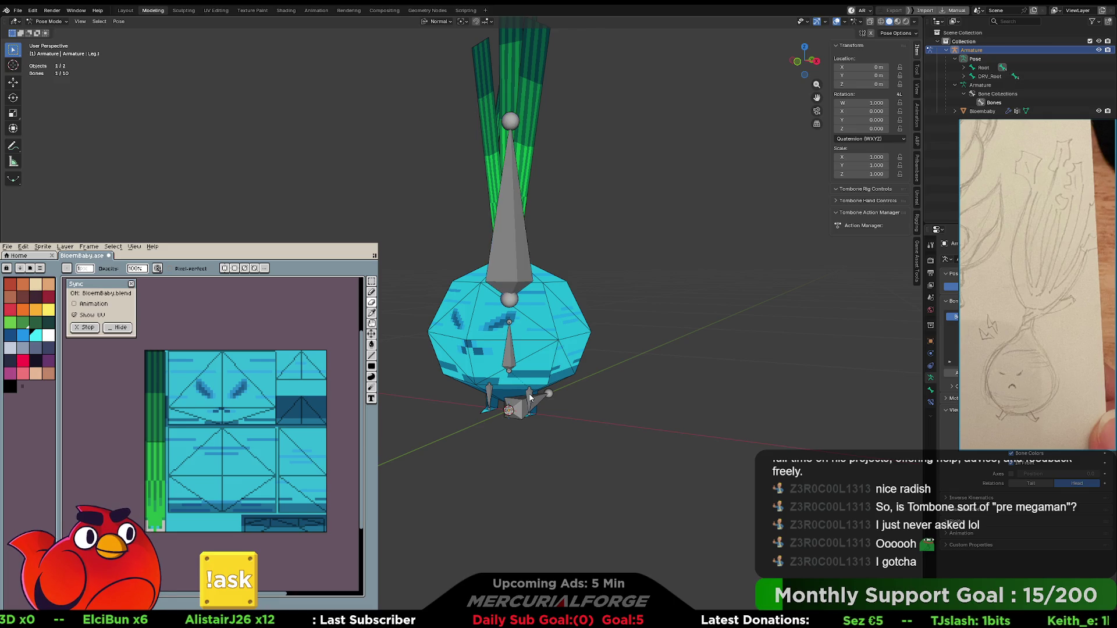
left_click(529, 397, "shift")
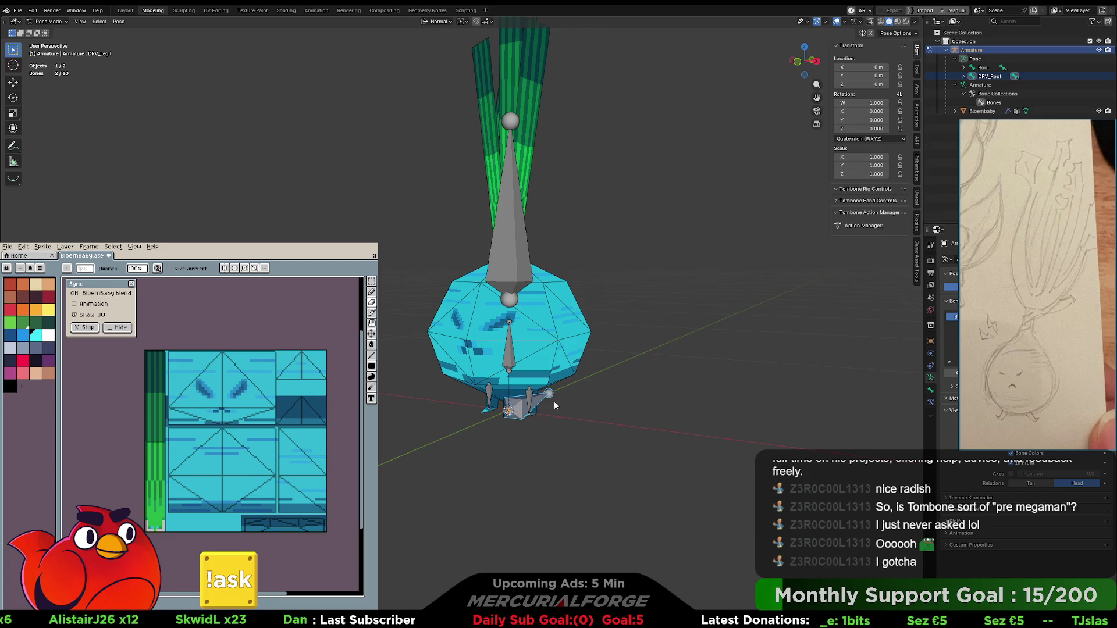
left_click(569, 407)
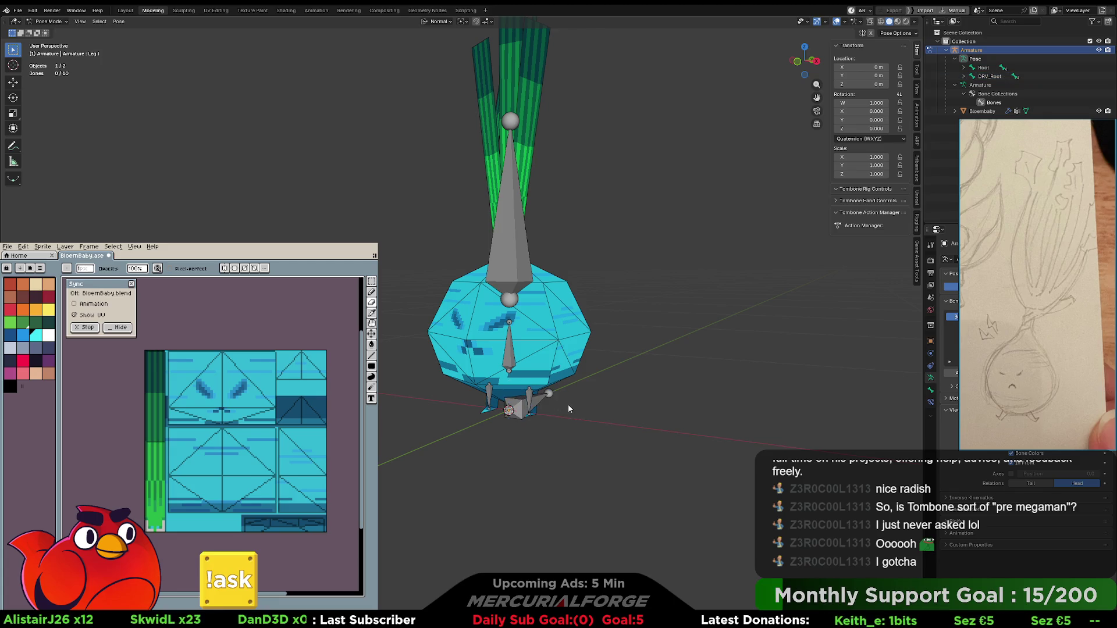
middle_click_drag(569, 406, 558, 391)
left_click(531, 387)
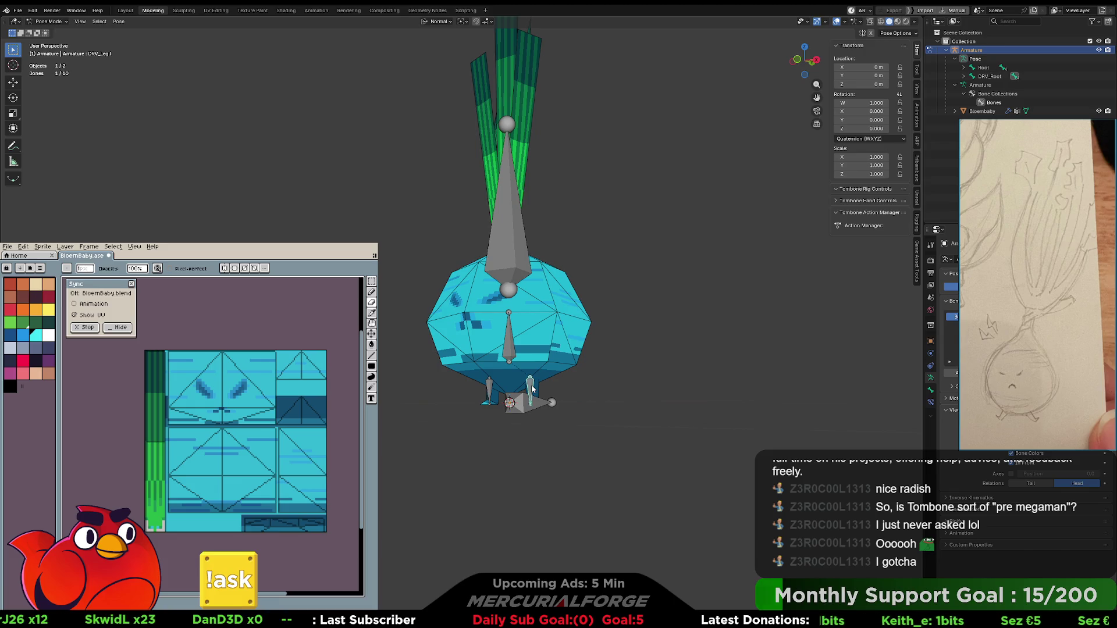
- Constrain Leg.l to follow DRV_Leg.l, then select the other leg pair
left_click(532, 389, "shift")
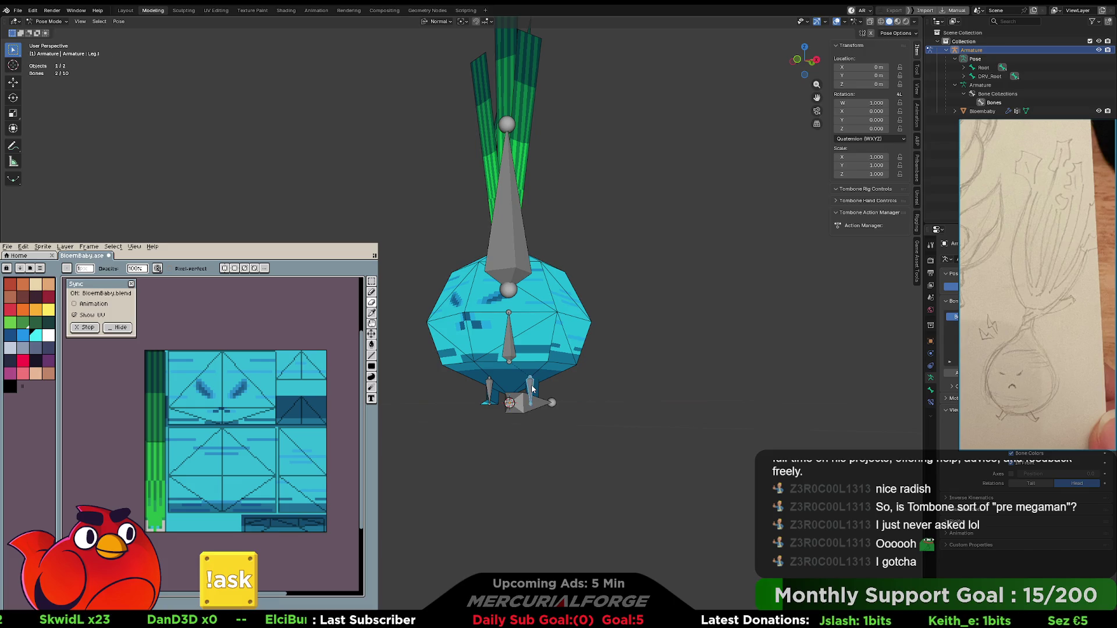
key("ctrl+shift+c")
left_click(532, 385)
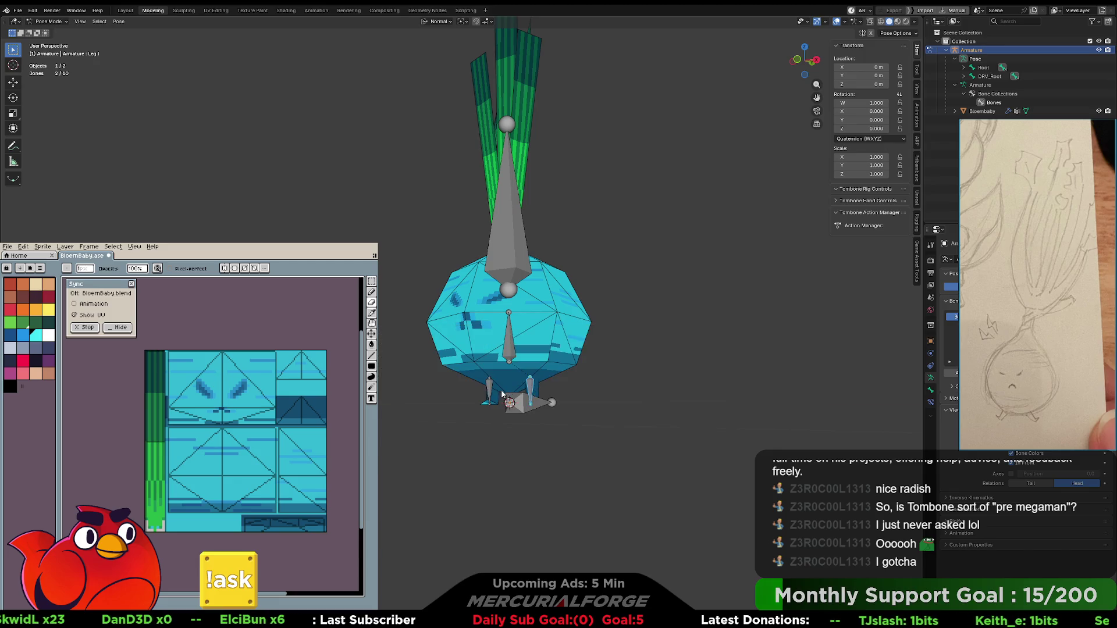
left_click(489, 391)
left_click(488, 391, "shift")
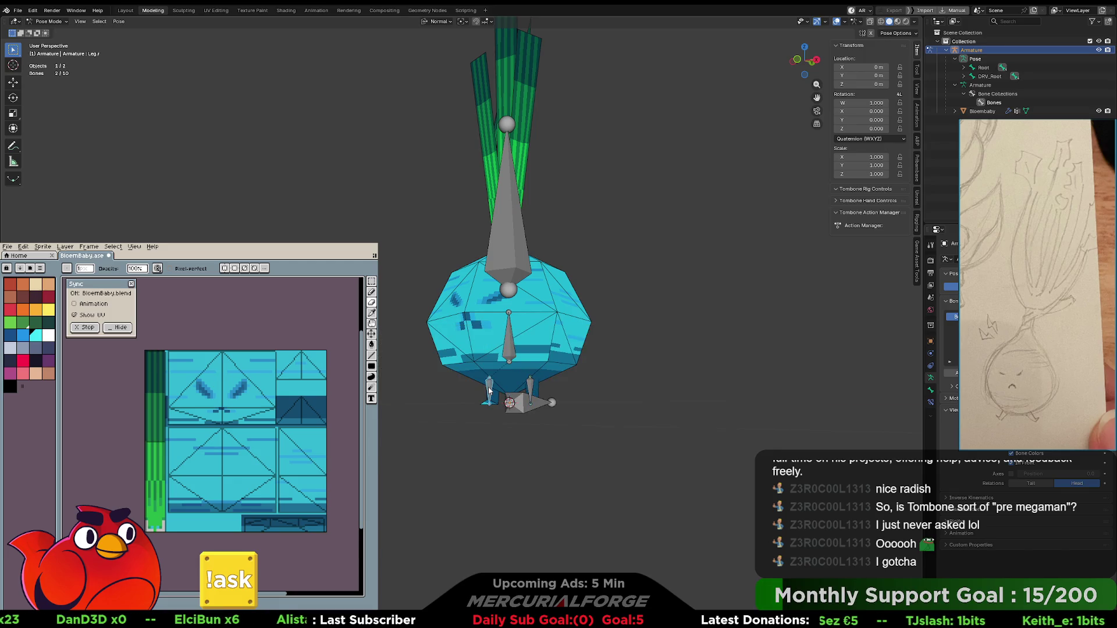
- Select DRV_Root with Root active, and expand DRV_Root in the Outliner
left_click(523, 405)
left_click(523, 405)
left_click(522, 405, "shift")
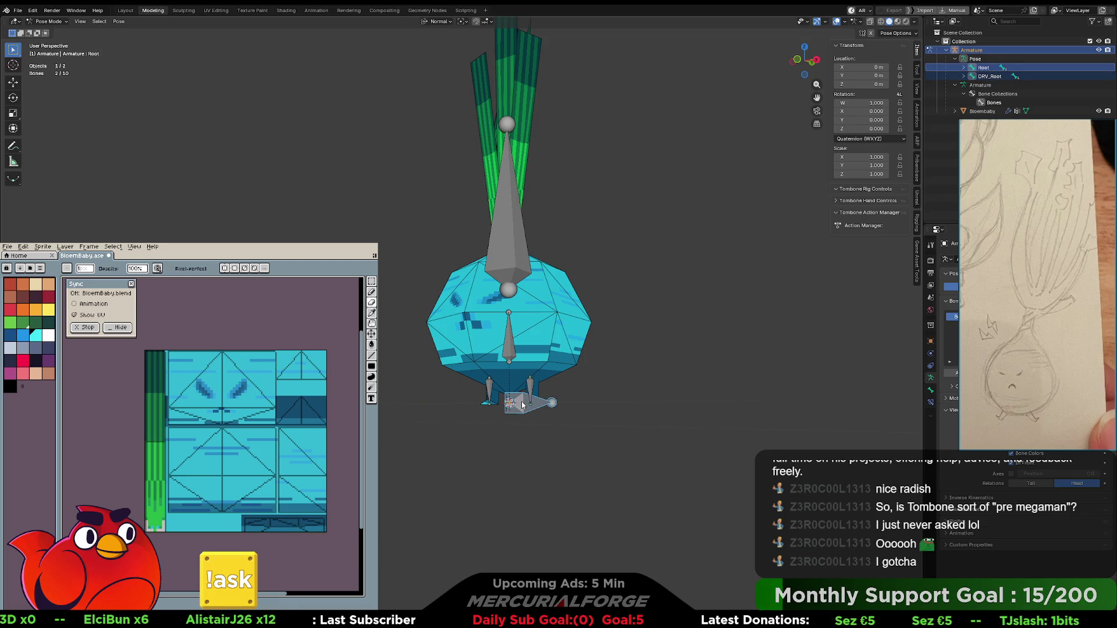
mouse_move(656, 301)
middle_mouse_down()
mouse_move(654, 291)
mouse_move(794, 309)
middle_mouse_up()
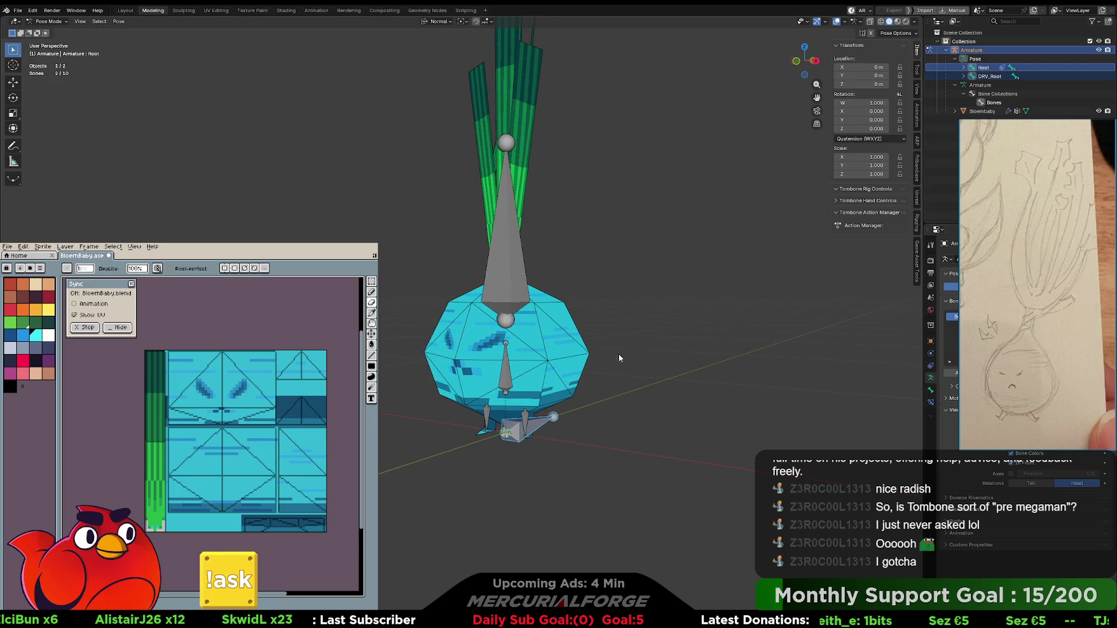
left_click(963, 77)
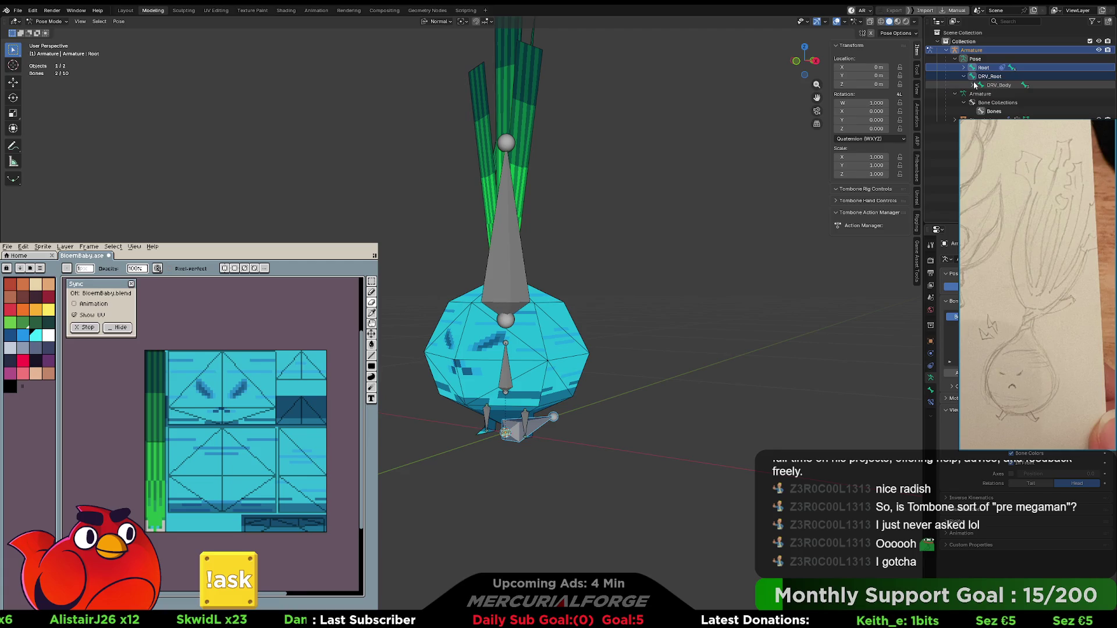
- Expand DRV_Body, select the DRV_ bone range, and show the Bone properties
left_click(973, 85)
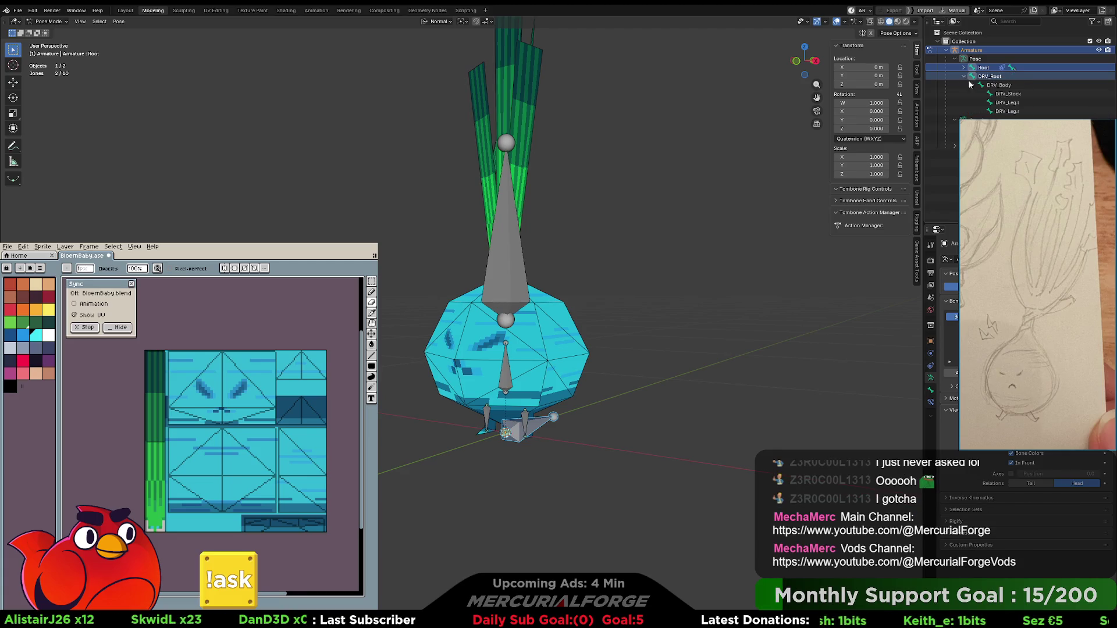
left_click(989, 77)
left_click(1009, 113, "shift")
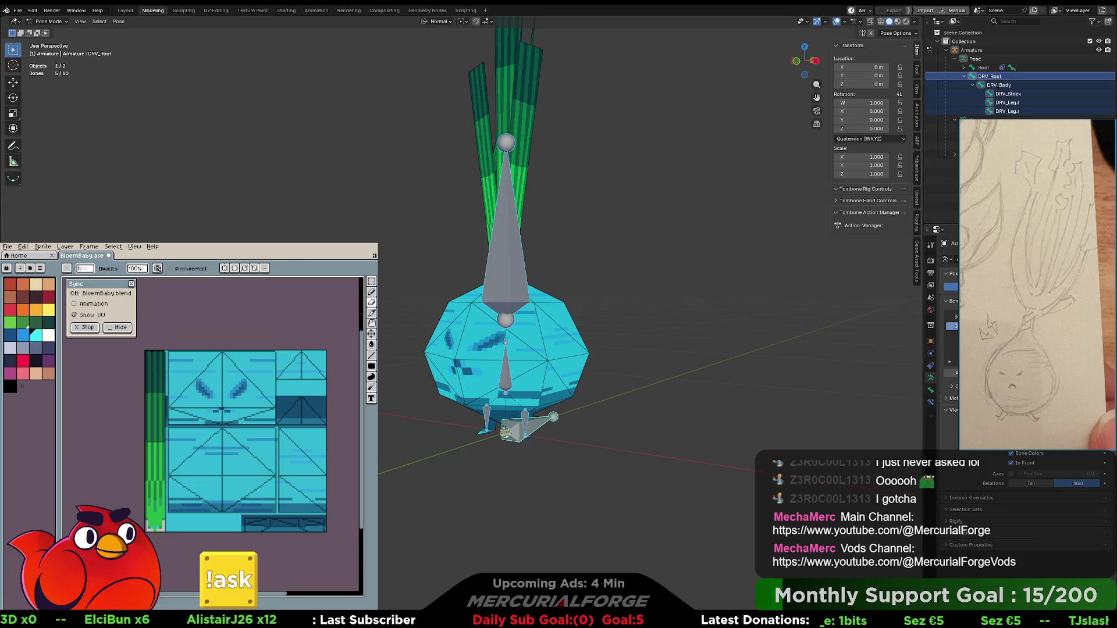
left_click(954, 316)
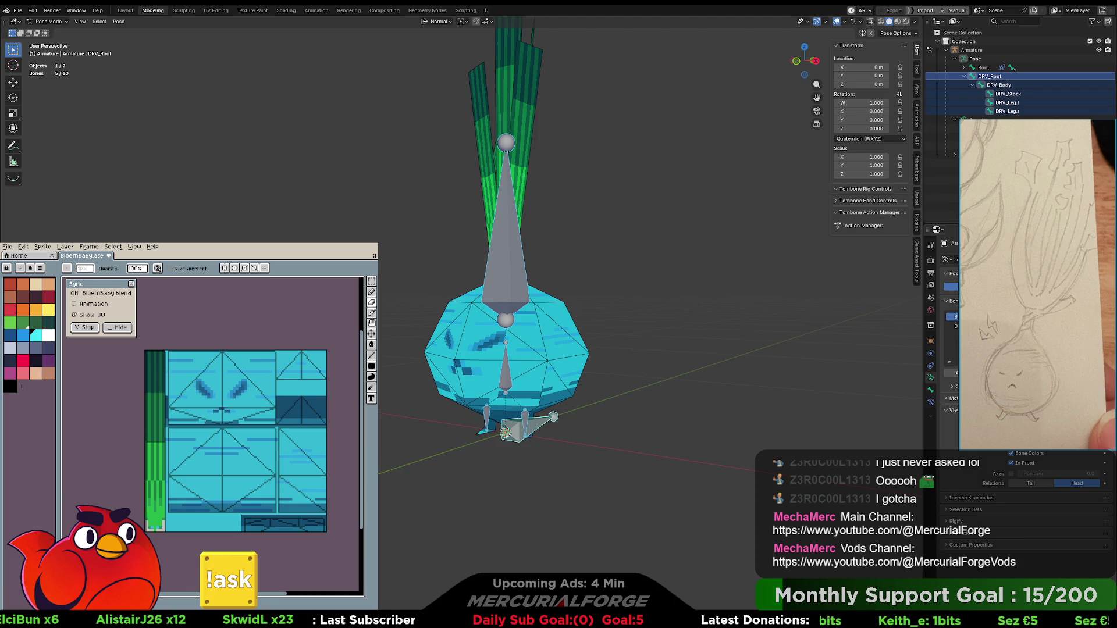
left_click(929, 390)
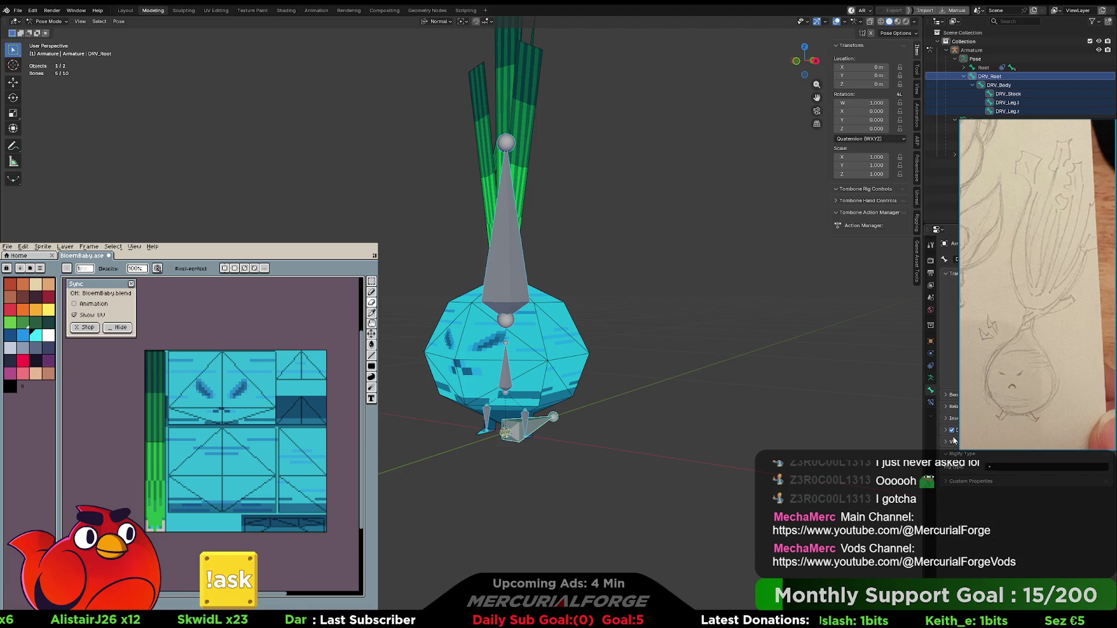
- Select the DRV_Stock driver bone in the Outliner and test-rotate it, cancelling
left_click(1007, 103)
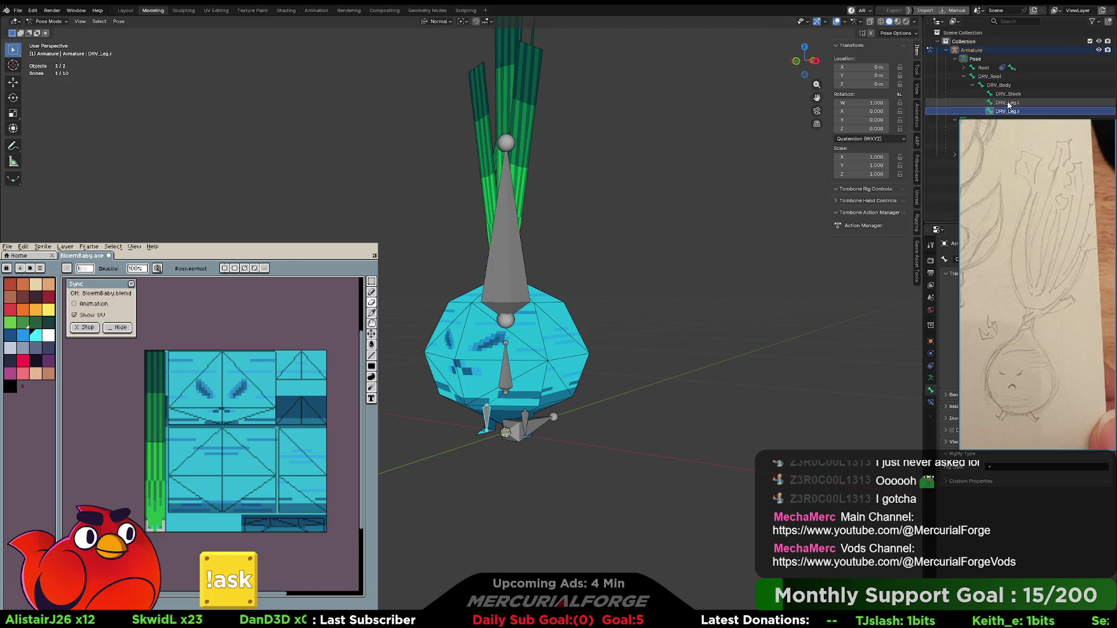
left_click(1007, 93)
left_click(999, 85)
left_click(992, 76)
left_click(1012, 86)
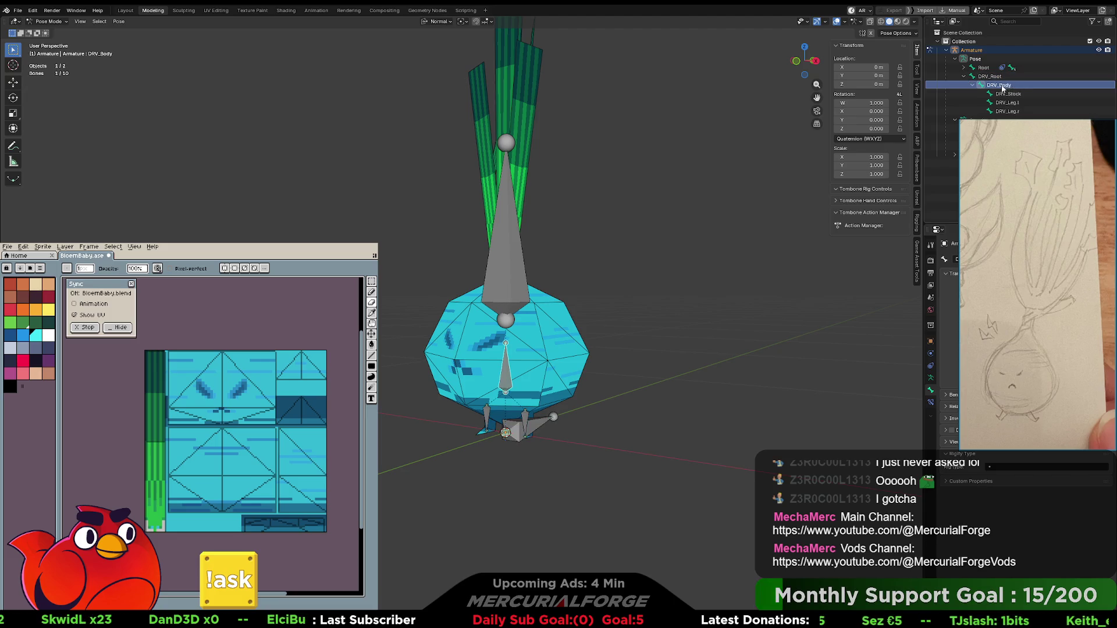
left_click(1017, 93)
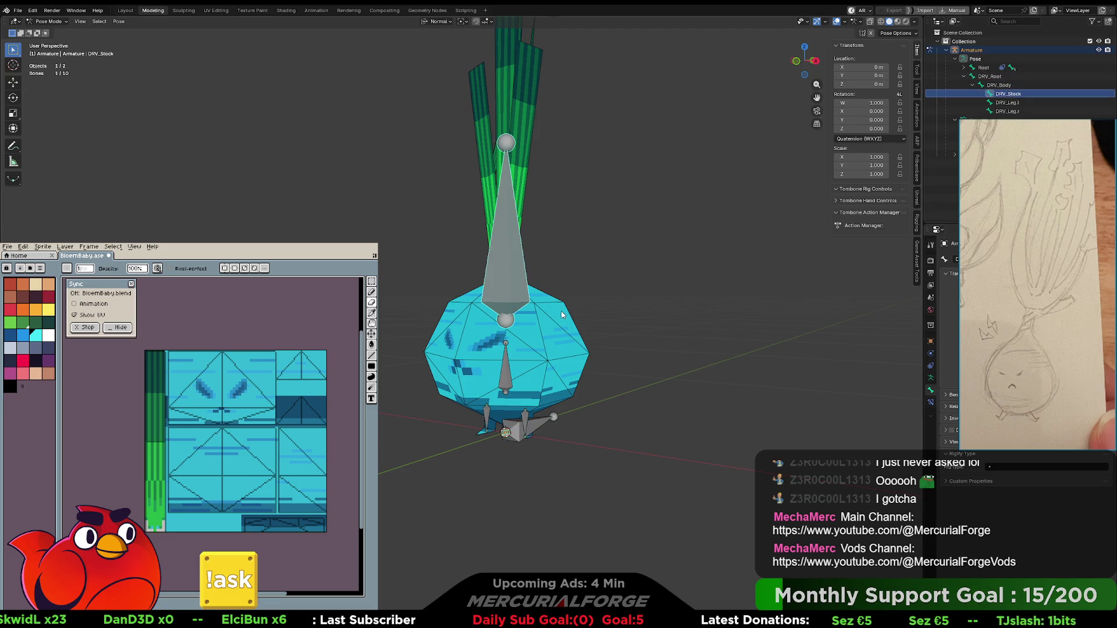
key("r")
key("Escape")
middle_click_drag(591, 245, 617, 272)
- Create an FK Limb 1 widget on the DRV_Stock bone with Bone Widget
left_click(915, 219)
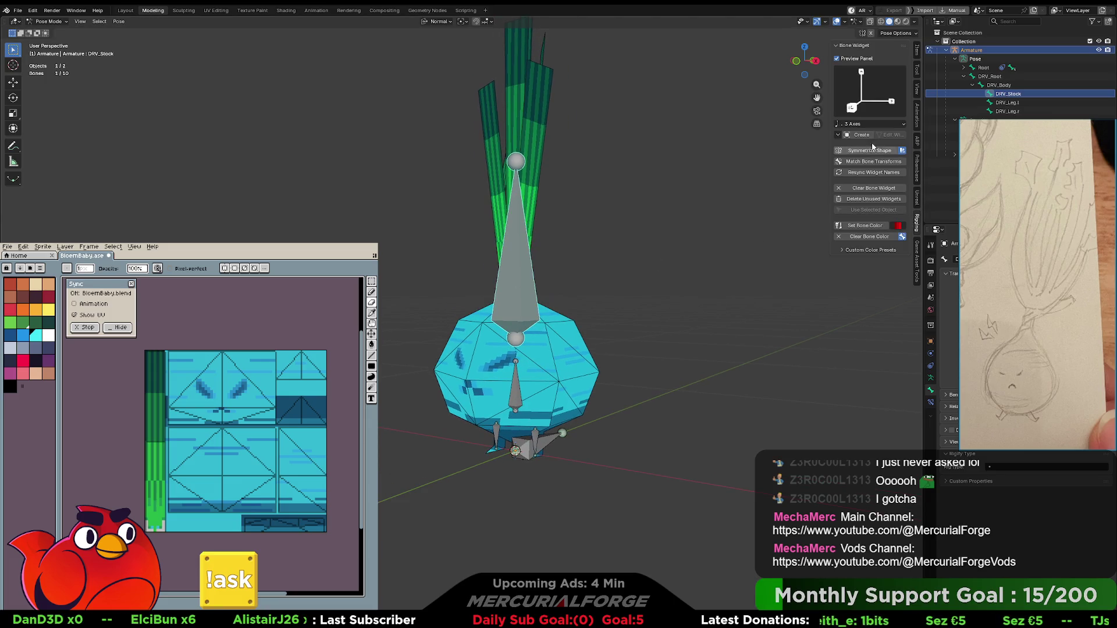
left_click(866, 110)
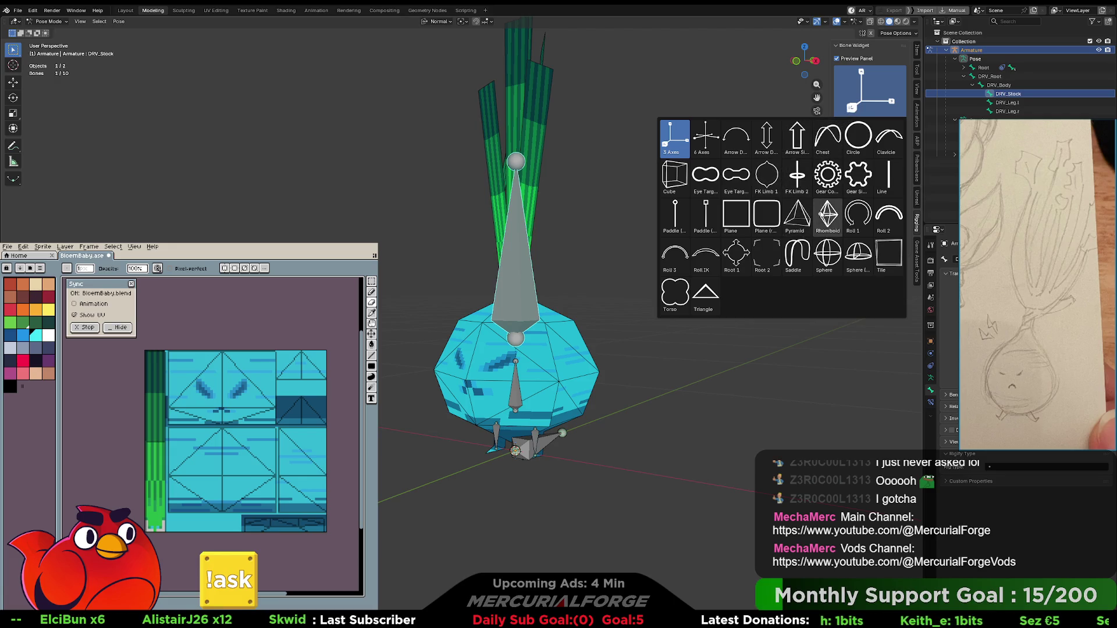
left_click(771, 180)
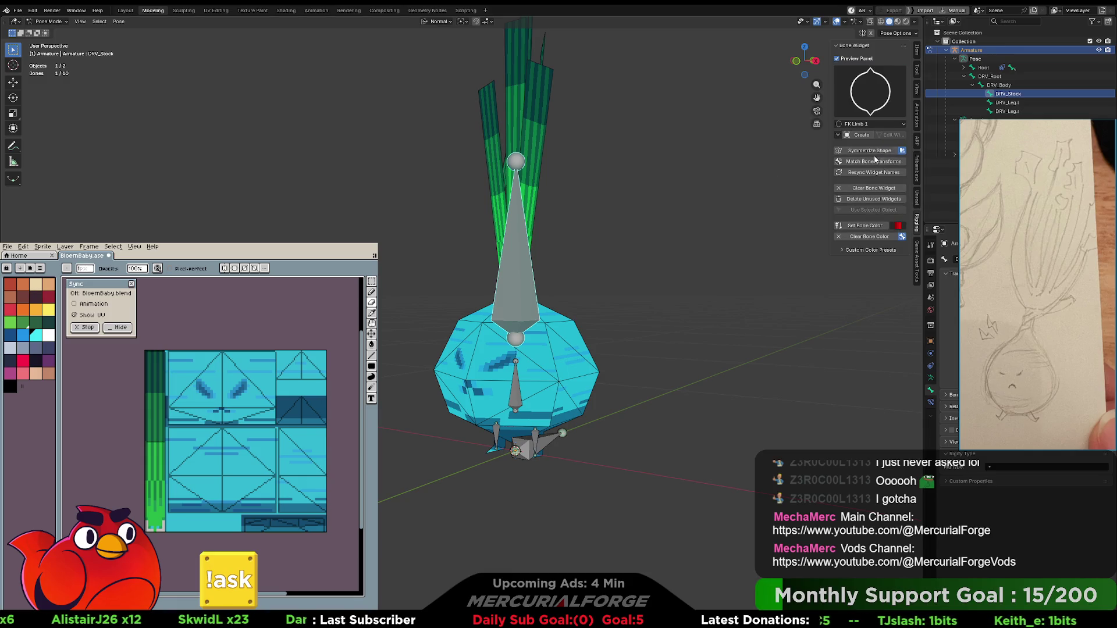
left_click(863, 136)
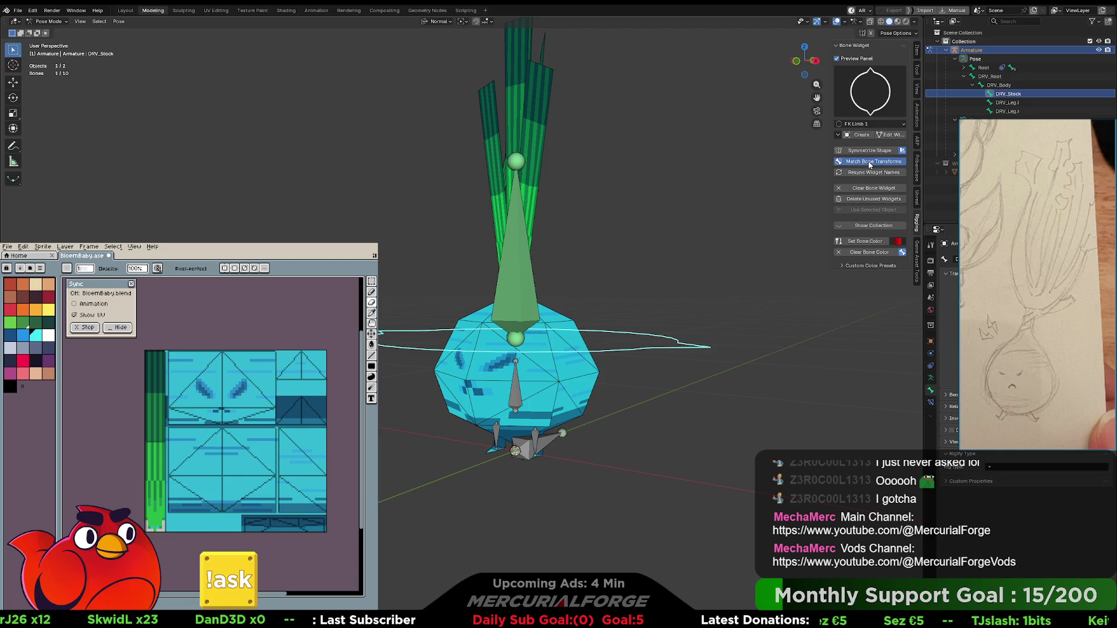
- Edit the stock widget ring, raising it along Z and tilting it around the leaves
left_click(890, 134)
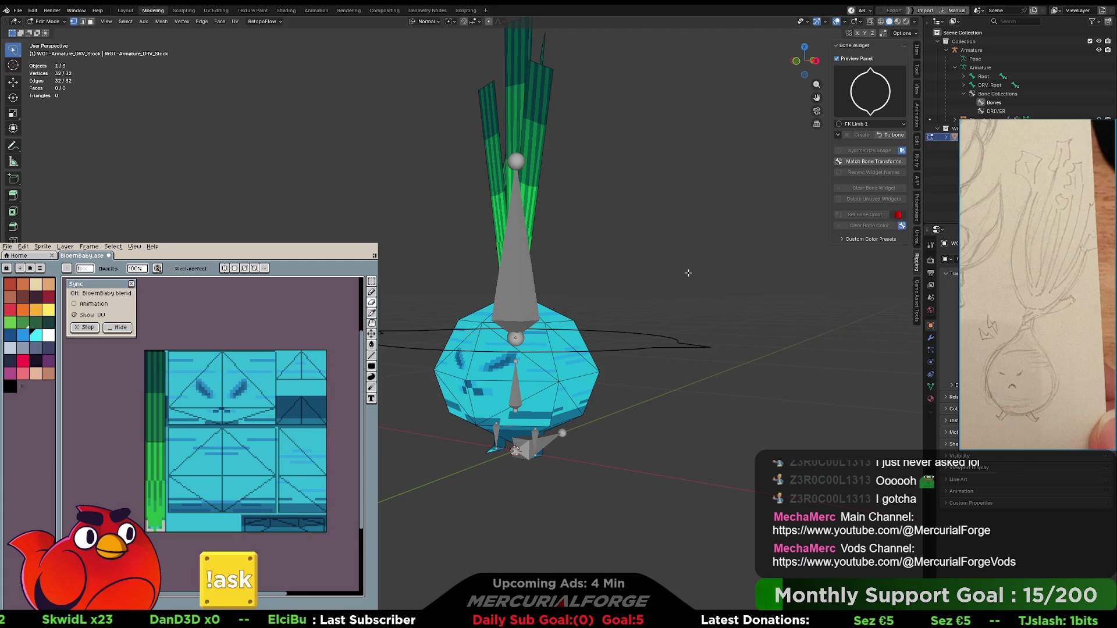
key("g")
key("z")
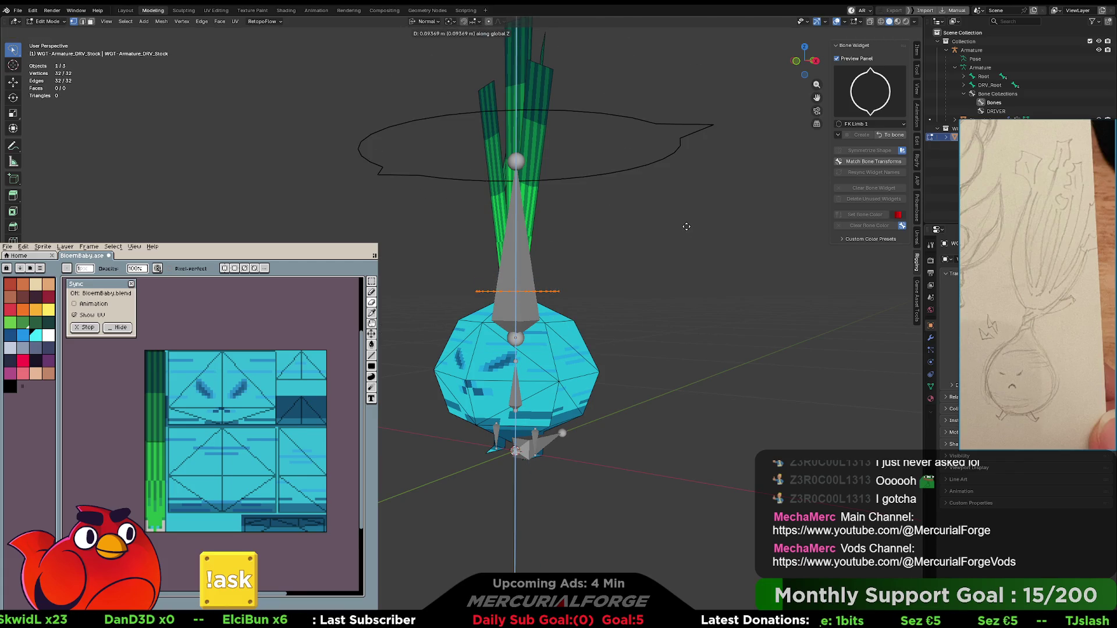
left_click(688, 229)
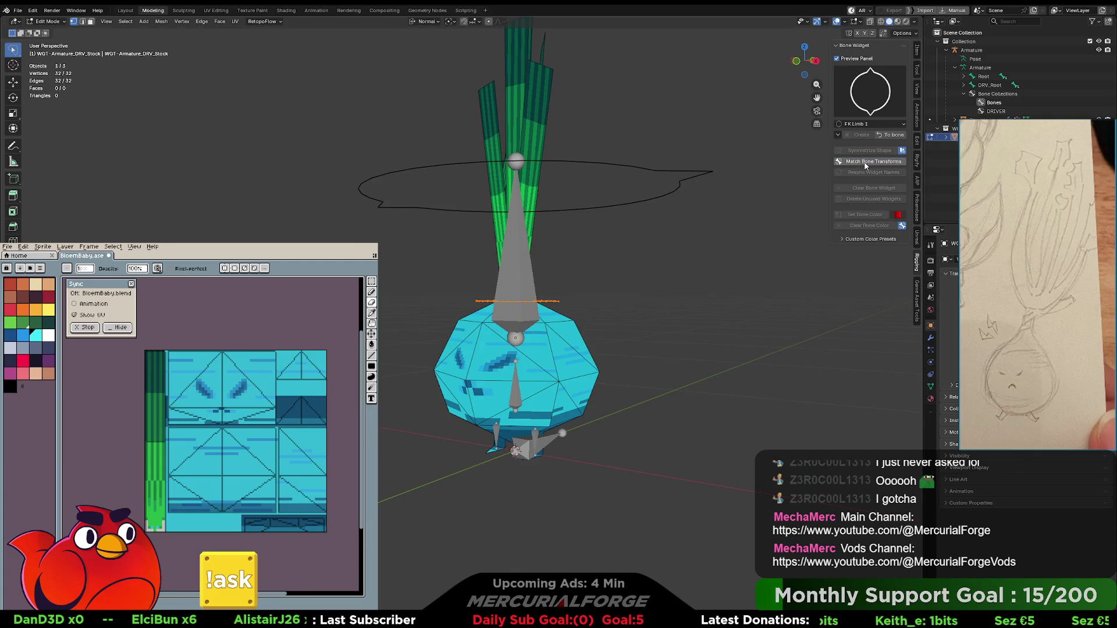
middle_click_drag(696, 209, 649, 244)
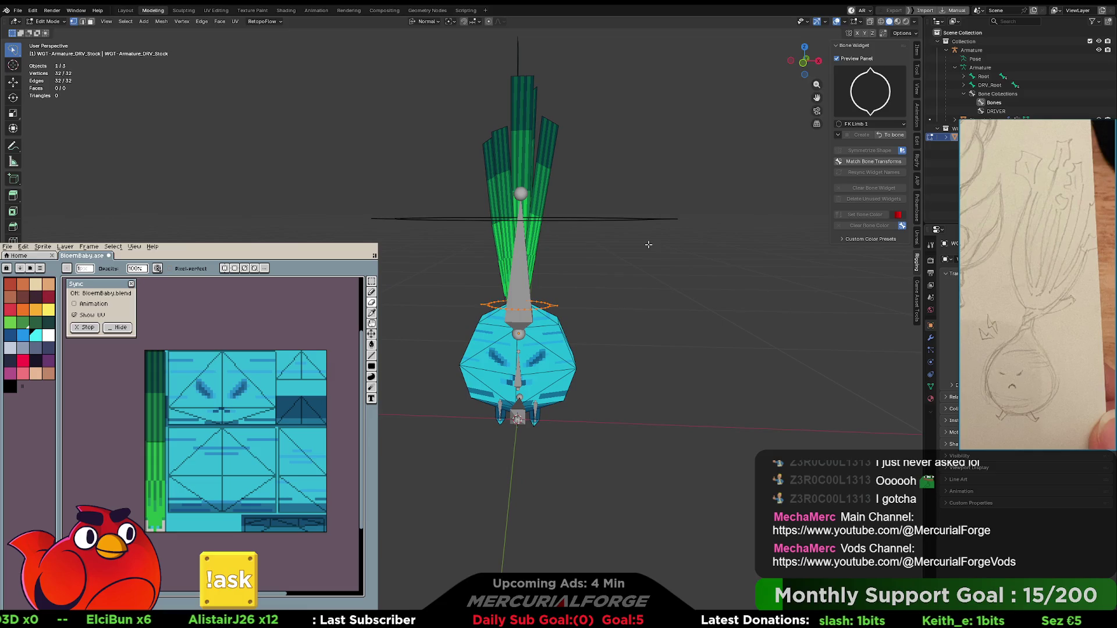
key("r")
left_click(650, 250)
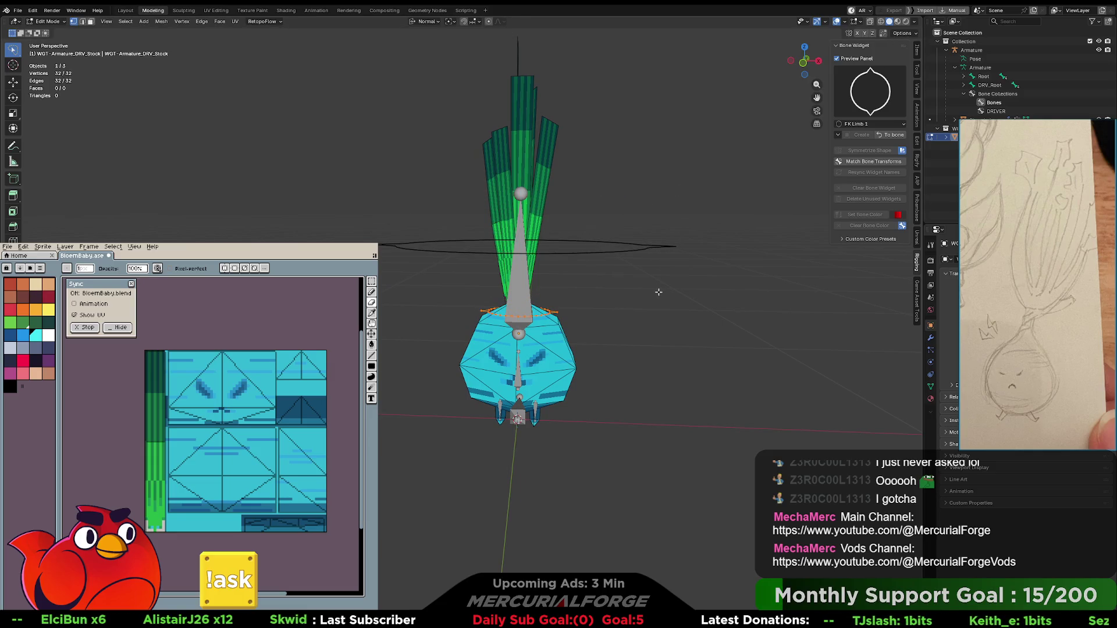
key("alt+a")
left_click(890, 135)
- Test-rotate DRV_Stock, then select the Body bone and show the armature's data properties
middle_click_drag(646, 291, 598, 300)
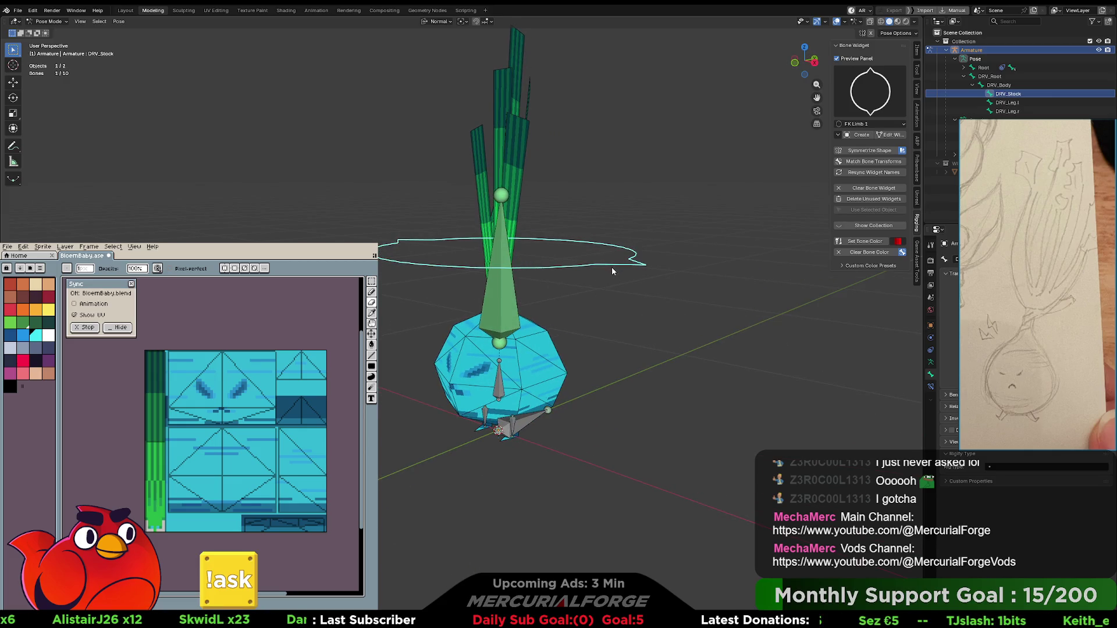
key("r")
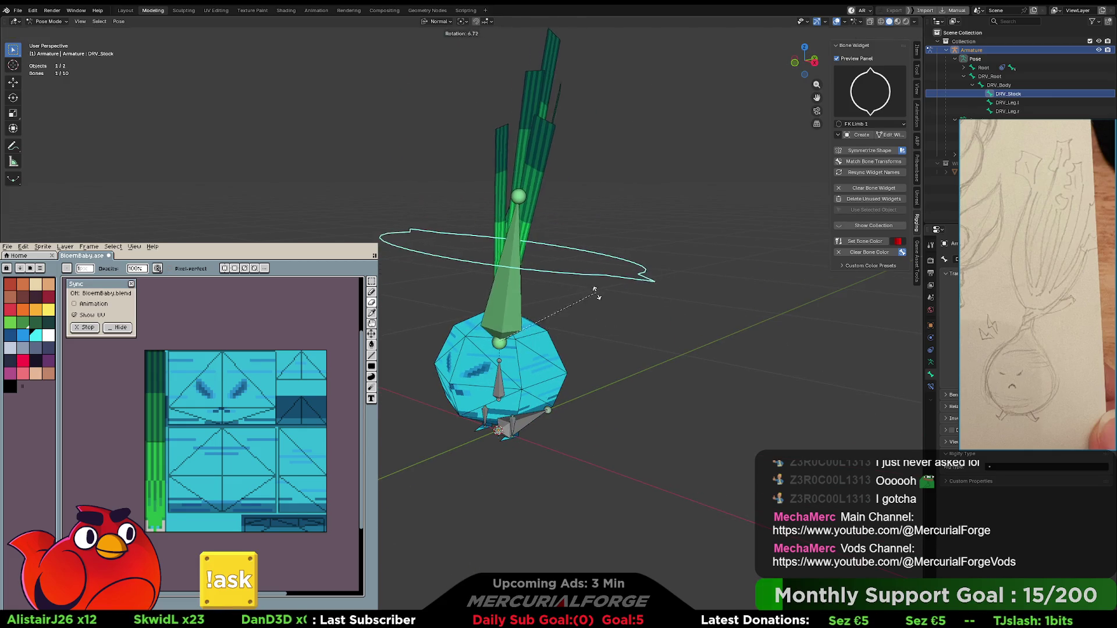
right_click(596, 294)
mouse_move(602, 303)
middle_mouse_down()
mouse_move(591, 328)
mouse_move(601, 288)
mouse_move(567, 318)
mouse_move(503, 305)
mouse_move(544, 303)
middle_mouse_up()
left_click(557, 325)
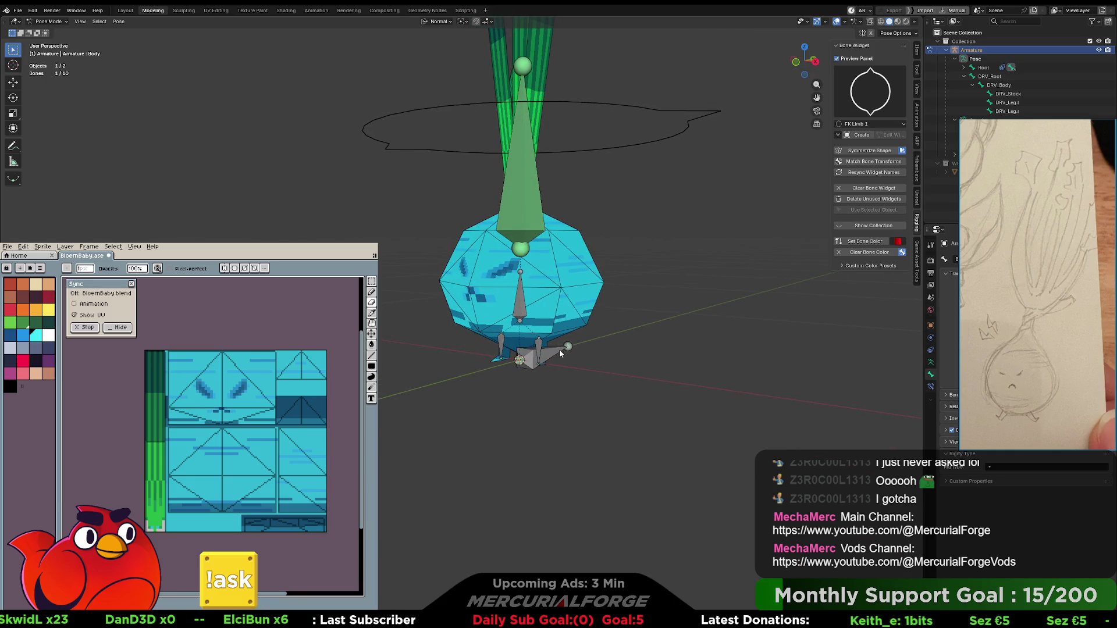
left_click(931, 365)
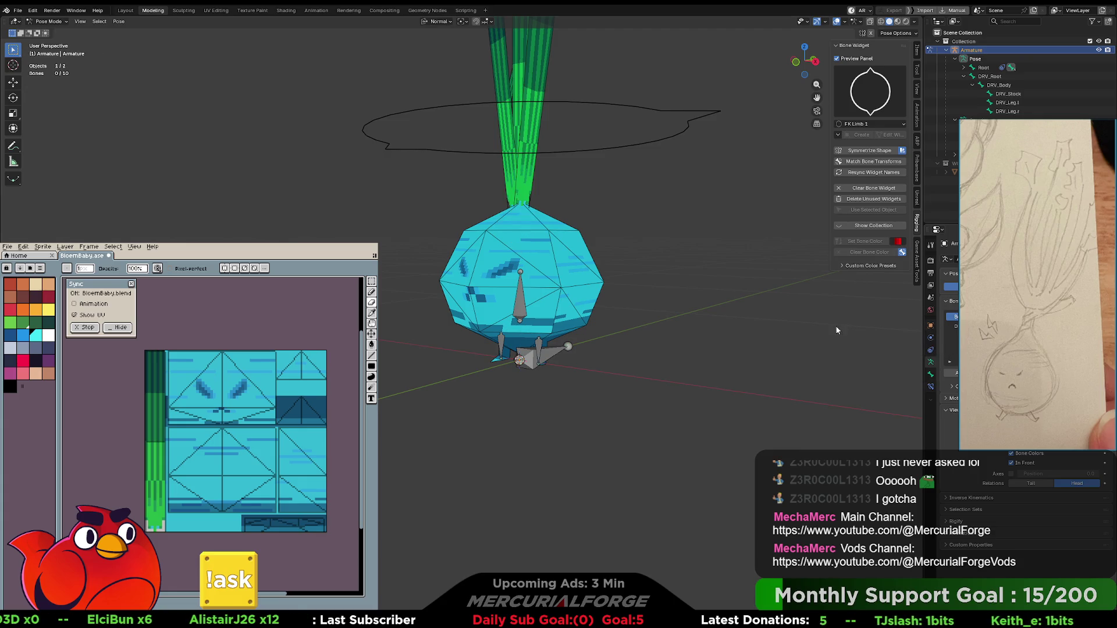
- Select the DRV_Root bone and create a Root 1 widget on it
left_click(535, 350)
middle_click_drag(536, 349, 506, 349)
left_click(873, 98)
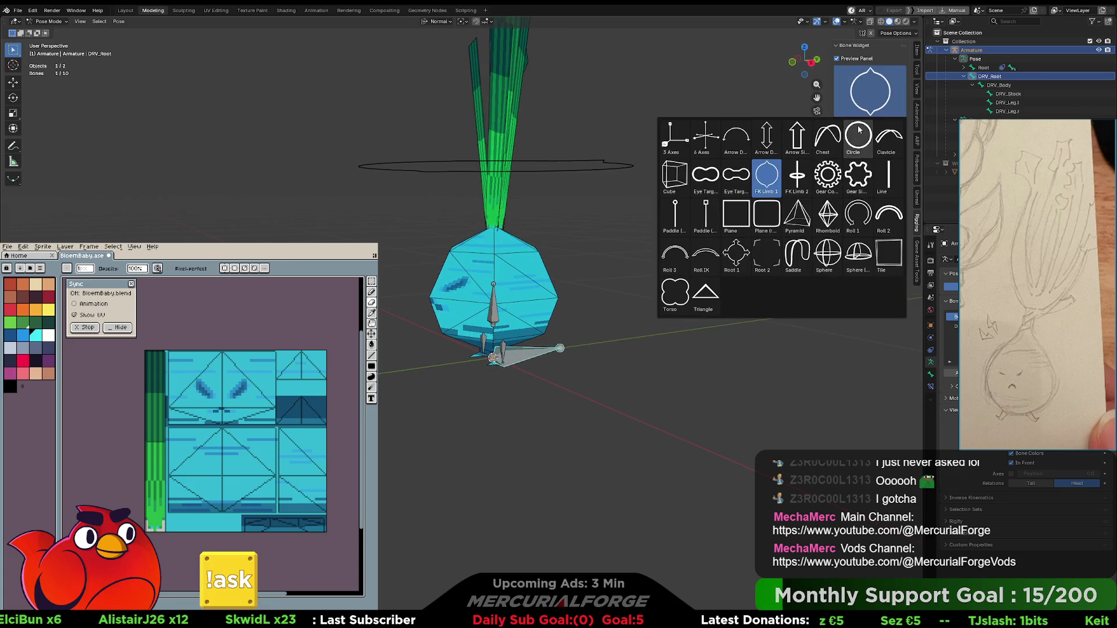
left_click(747, 255)
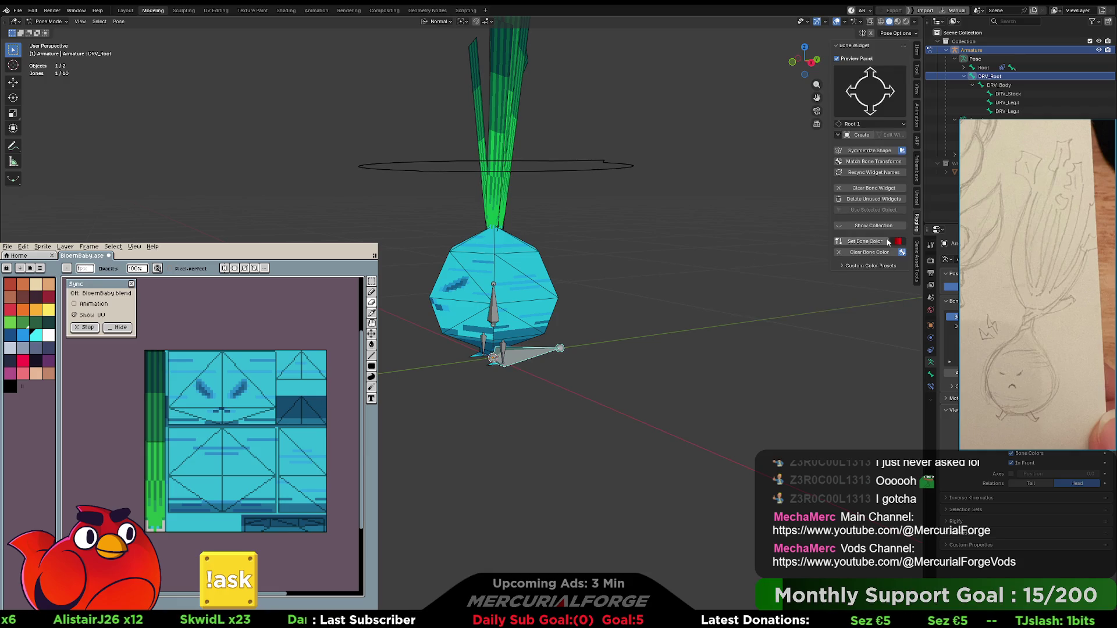
left_click(859, 136)
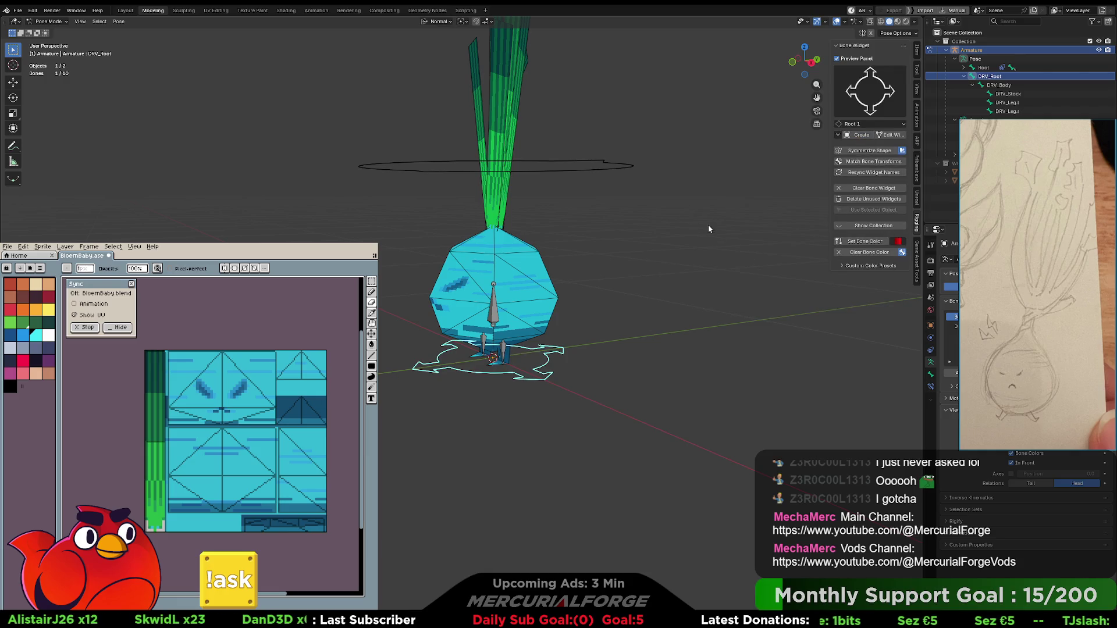
- Fit the Root 1 widget mesh to the bone base with Match Bone Transforms
left_click(890, 135)
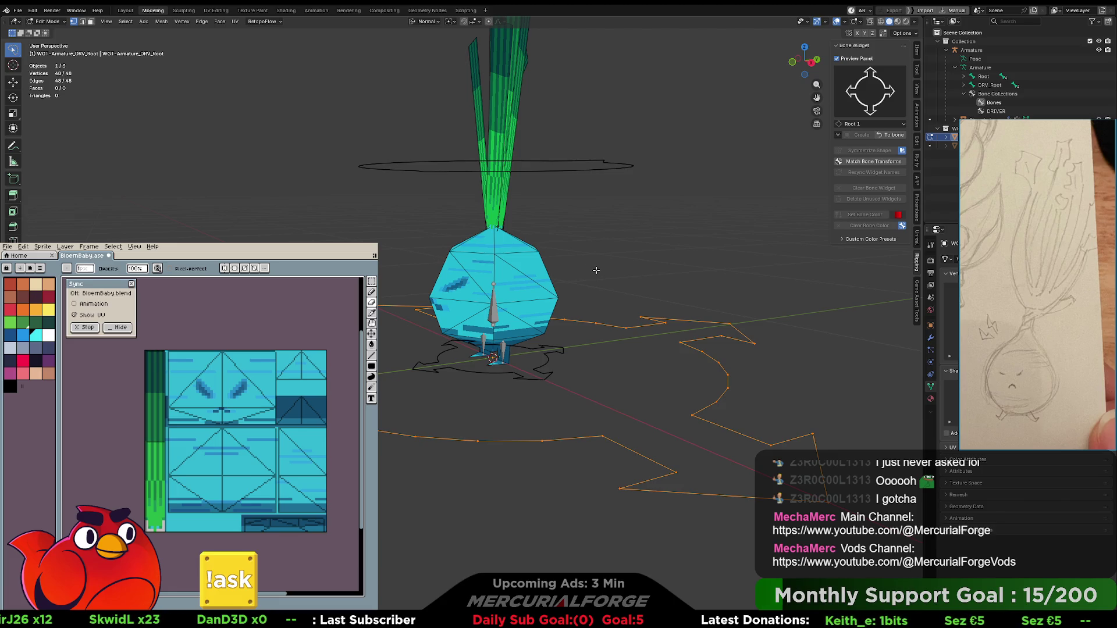
left_click(872, 162)
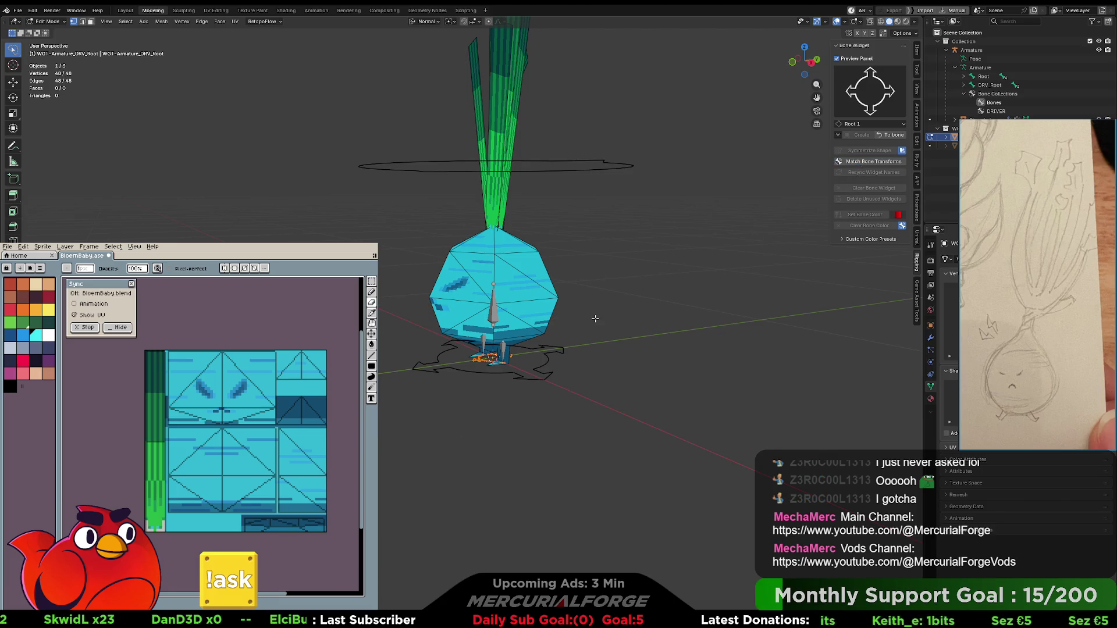
key("s")
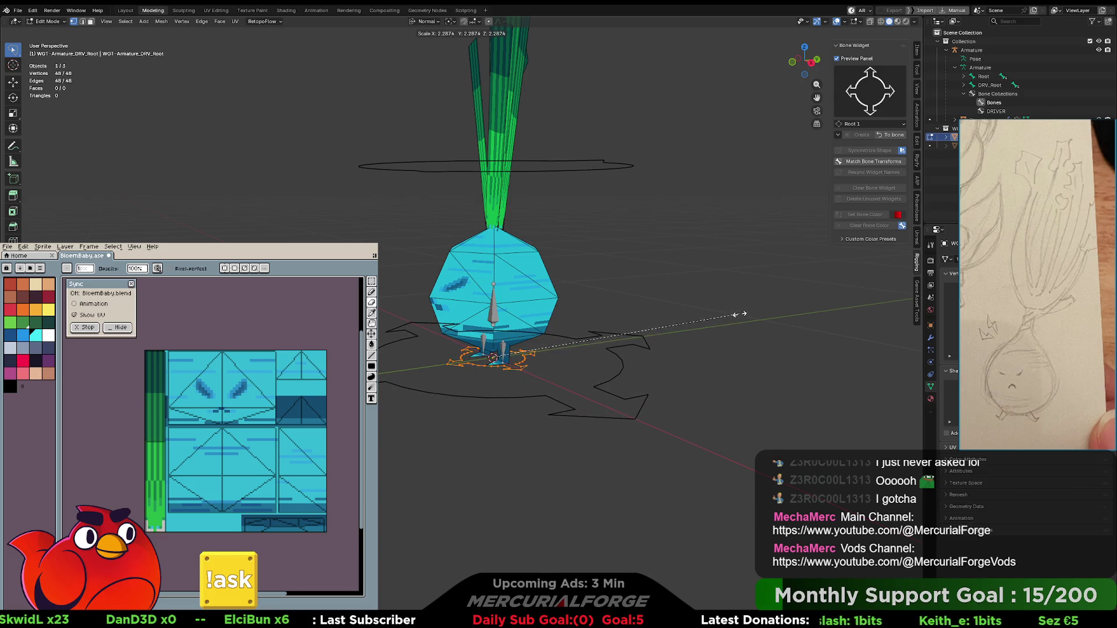
key("Escape")
key("Tab")
- Apply the armature's scale so it reads 1.000, then deselect it
left_click(496, 316)
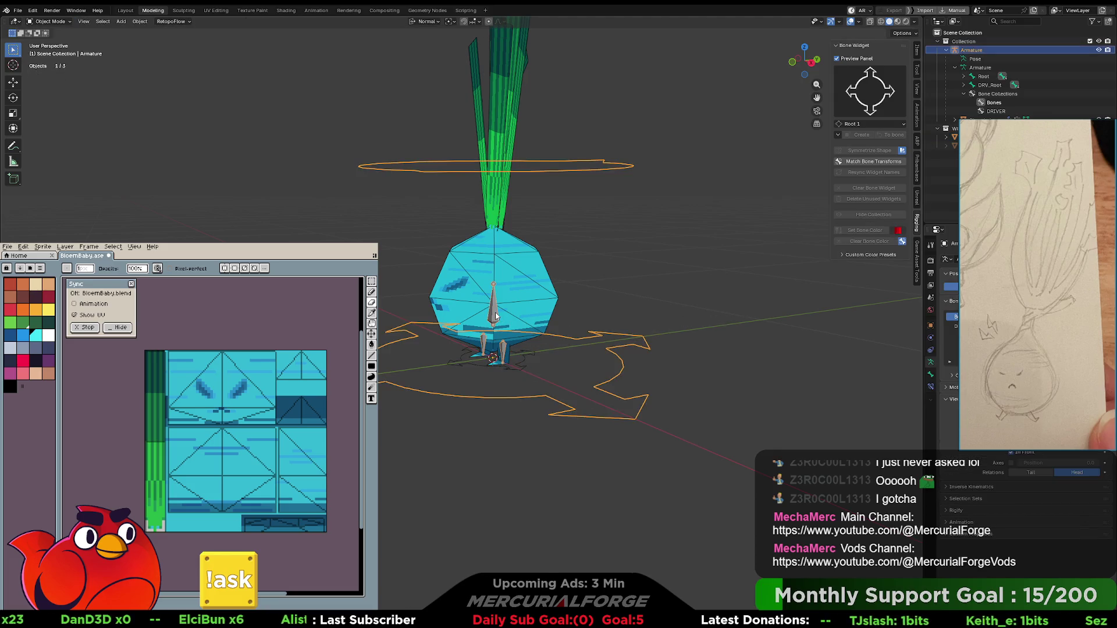
middle_click_drag(495, 316, 595, 294)
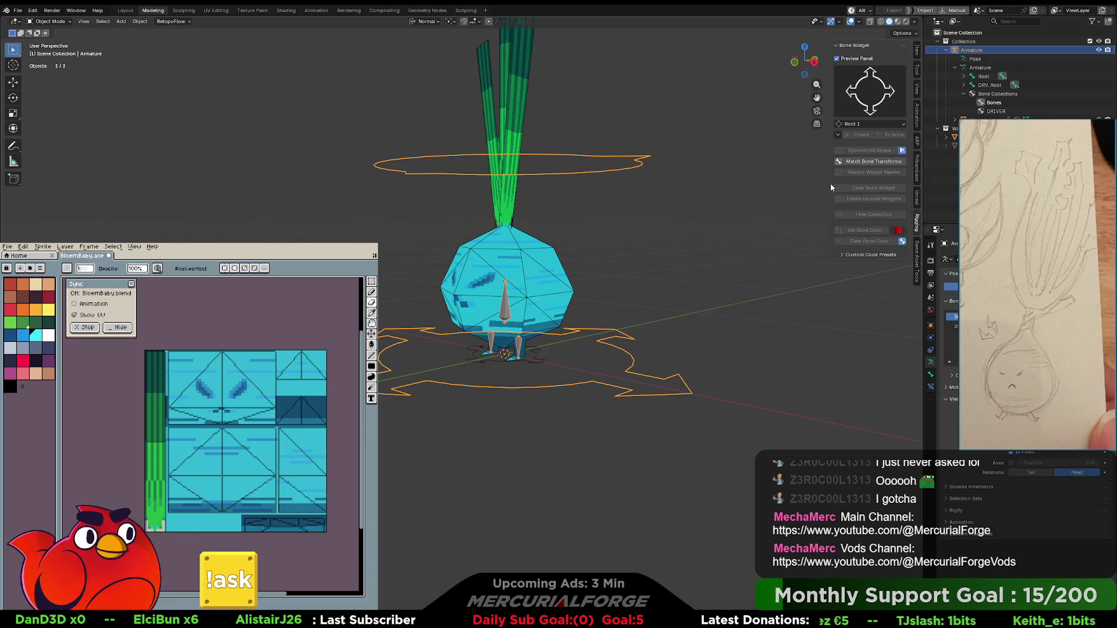
left_click(989, 68)
mouse_move(715, 175)
middle_mouse_down()
mouse_move(690, 187)
mouse_move(695, 199)
middle_mouse_up()
left_click(918, 50)
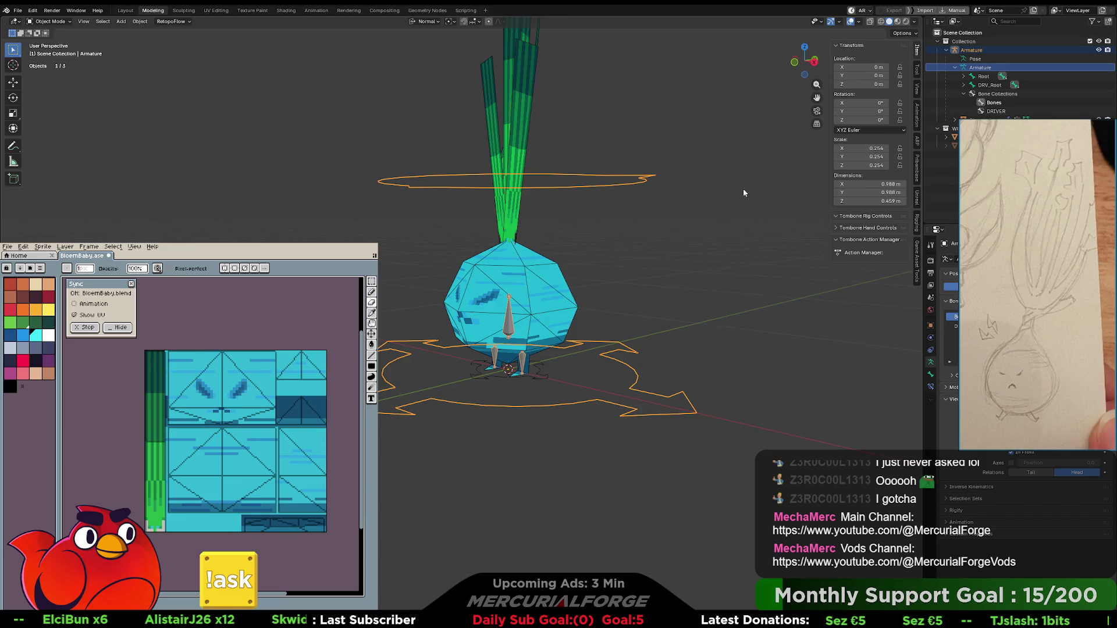
key("ctrl+a")
left_click(646, 271)
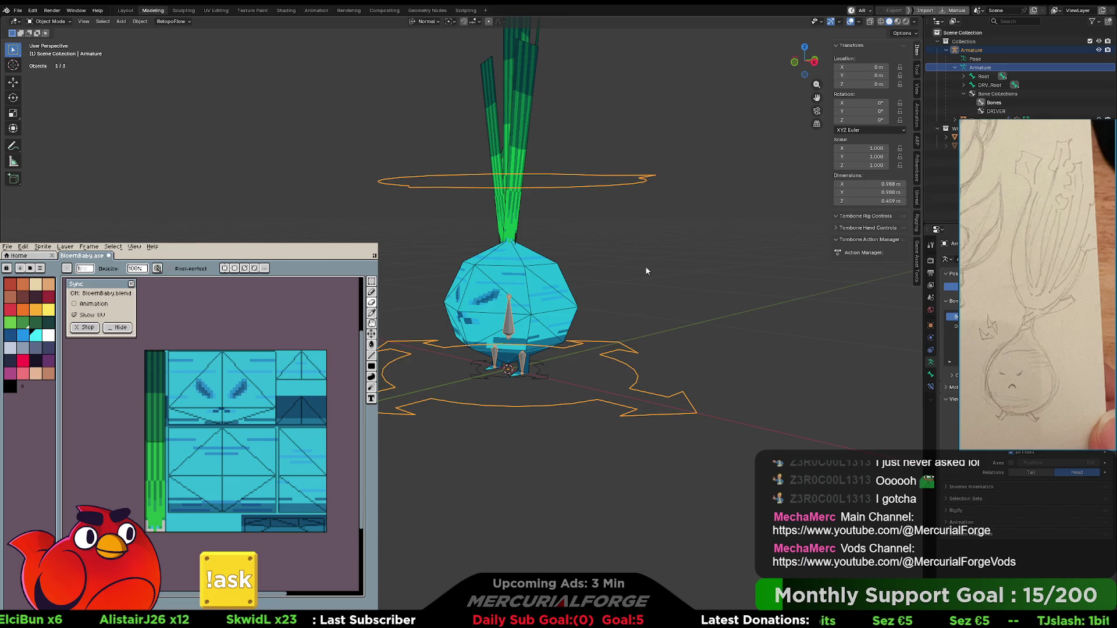
left_click(718, 254)
left_click(520, 326)
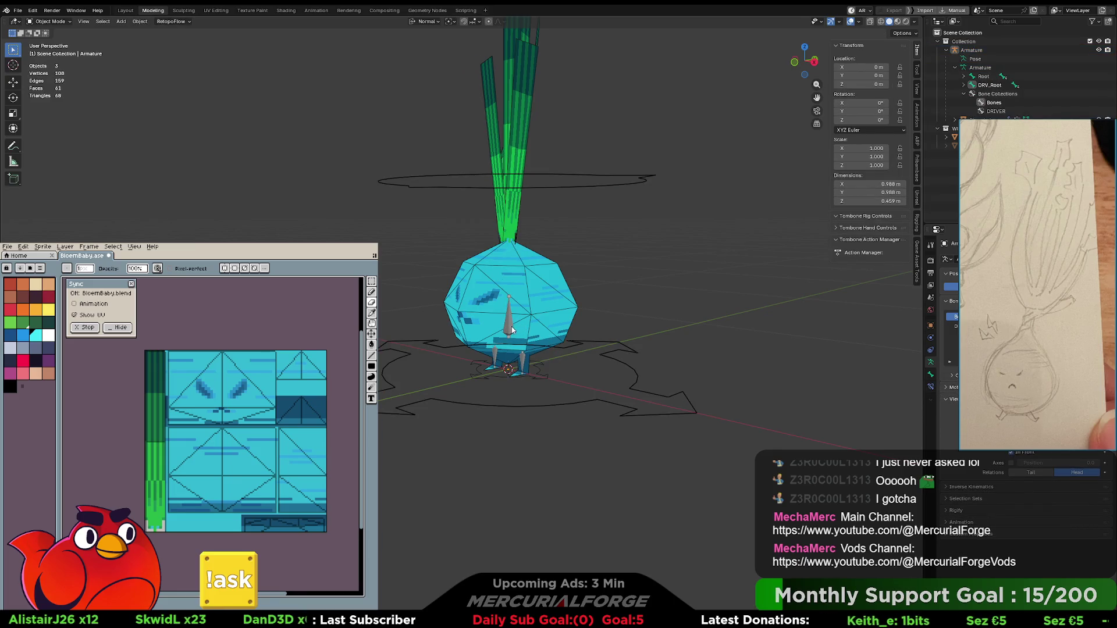